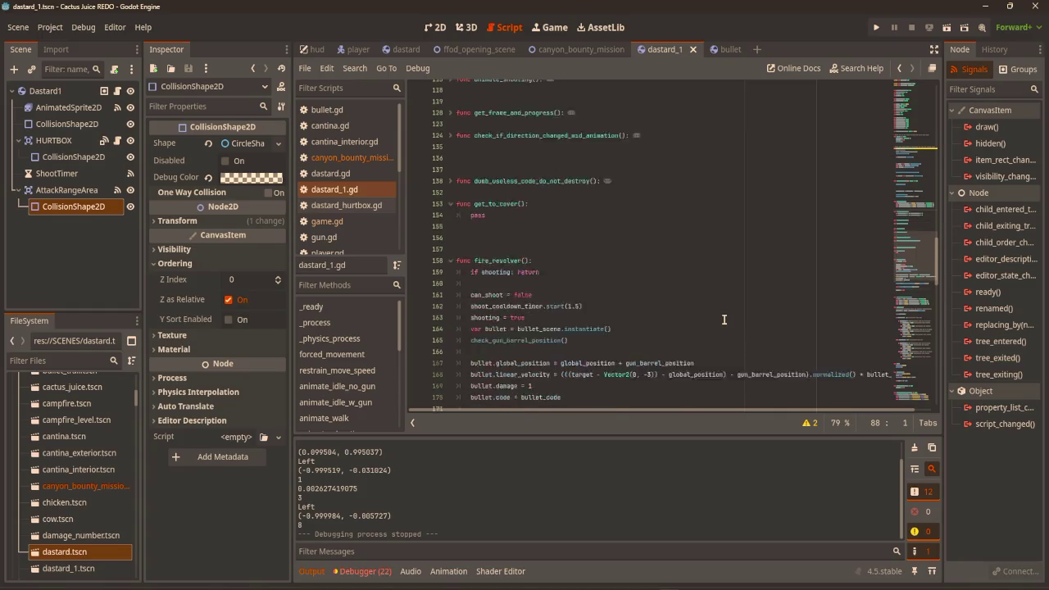
# Test-run the game, firing a shot left and walking right, then stop it
pyautogui.scroll(5, 730, 315)
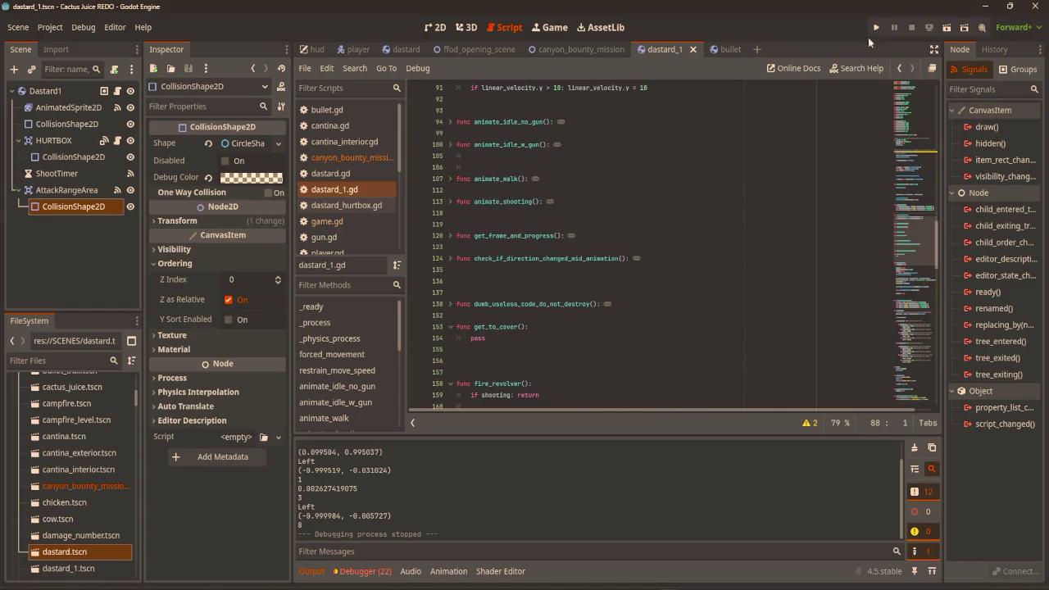
pyautogui.click(876, 27)
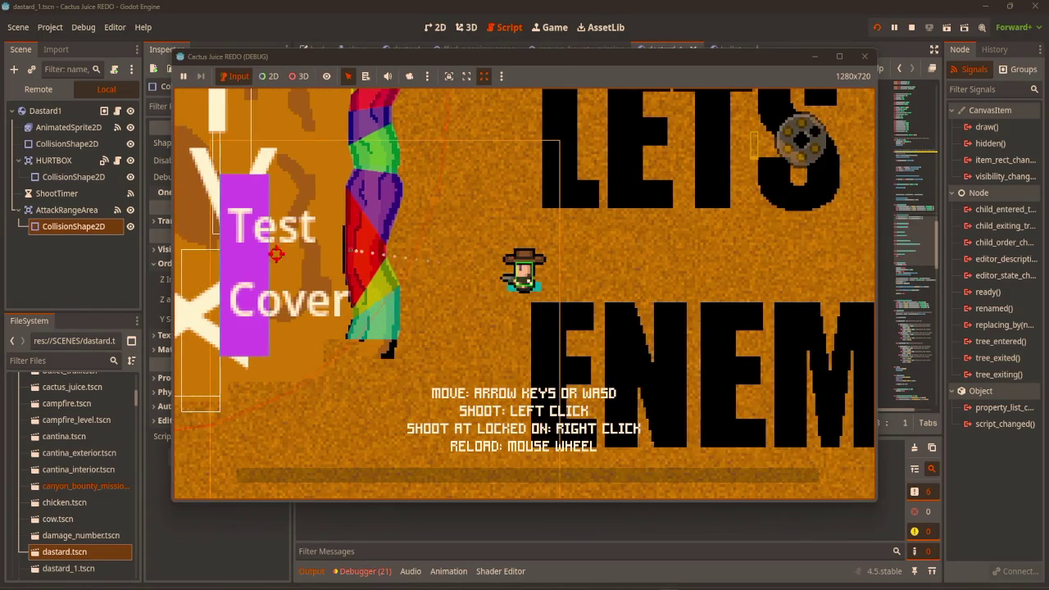
pyautogui.click(257, 272)
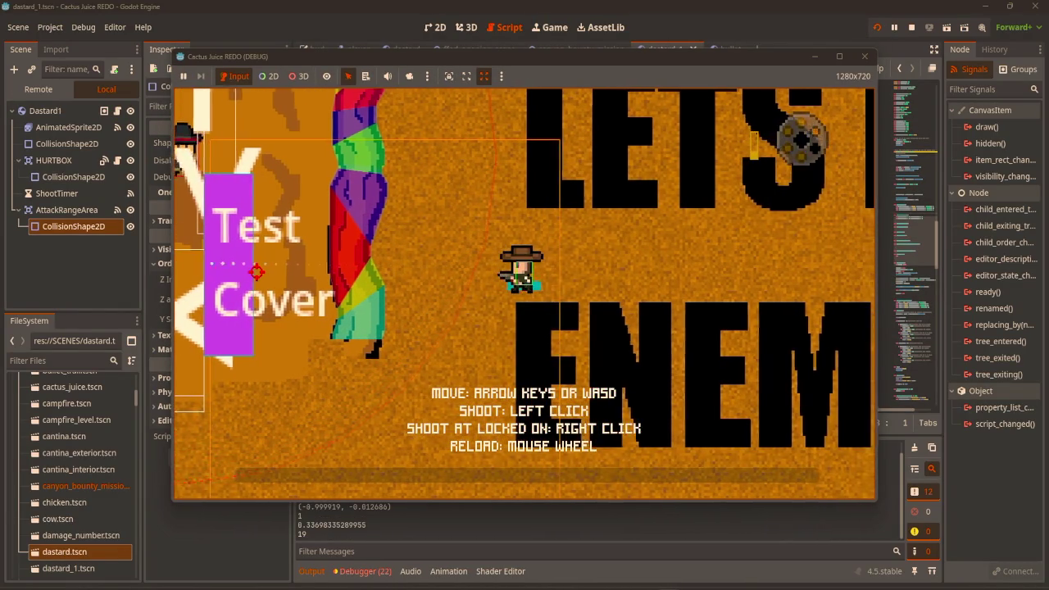
pyautogui.press('d')
pyautogui.click(865, 56)
pyautogui.scroll(-20, 591, 266)
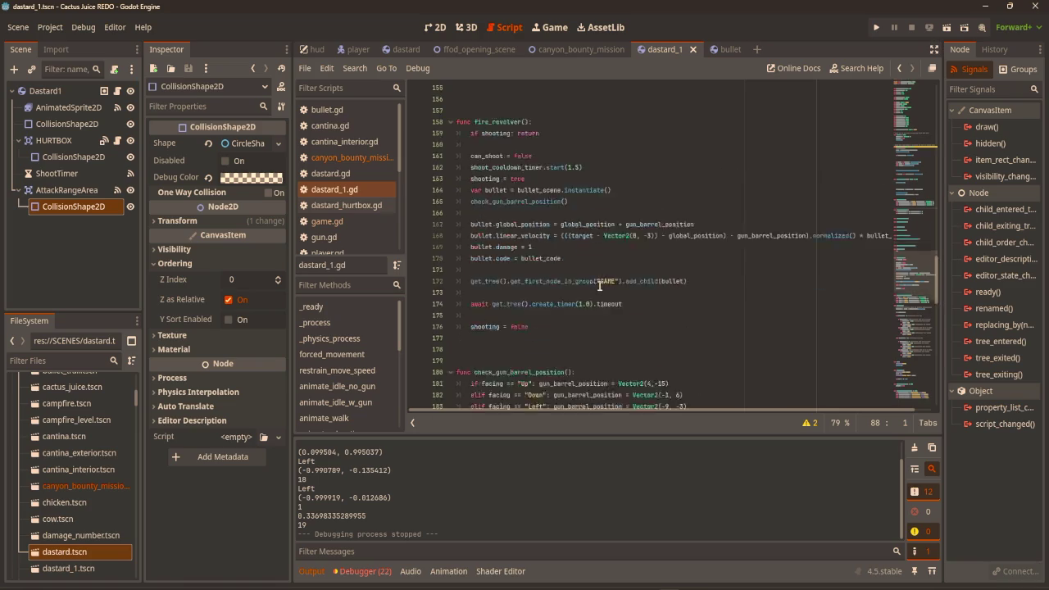
# In canyon_bounty_mission.gd, close the print() call and change the roll to randi_range(1, 10)
pyautogui.click(353, 158)
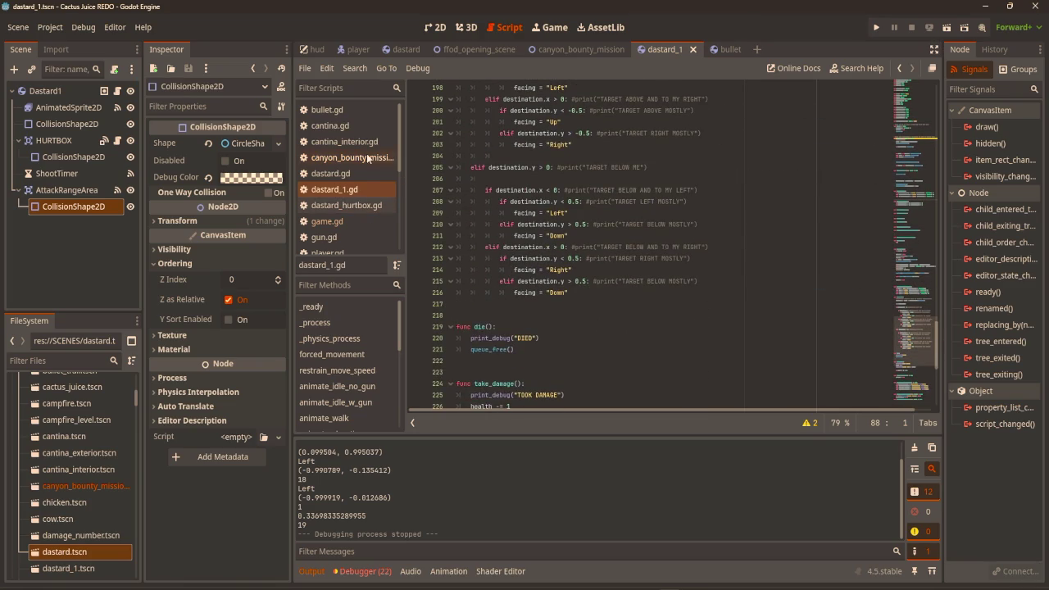
pyautogui.click(540, 384)
pyautogui.write(')')
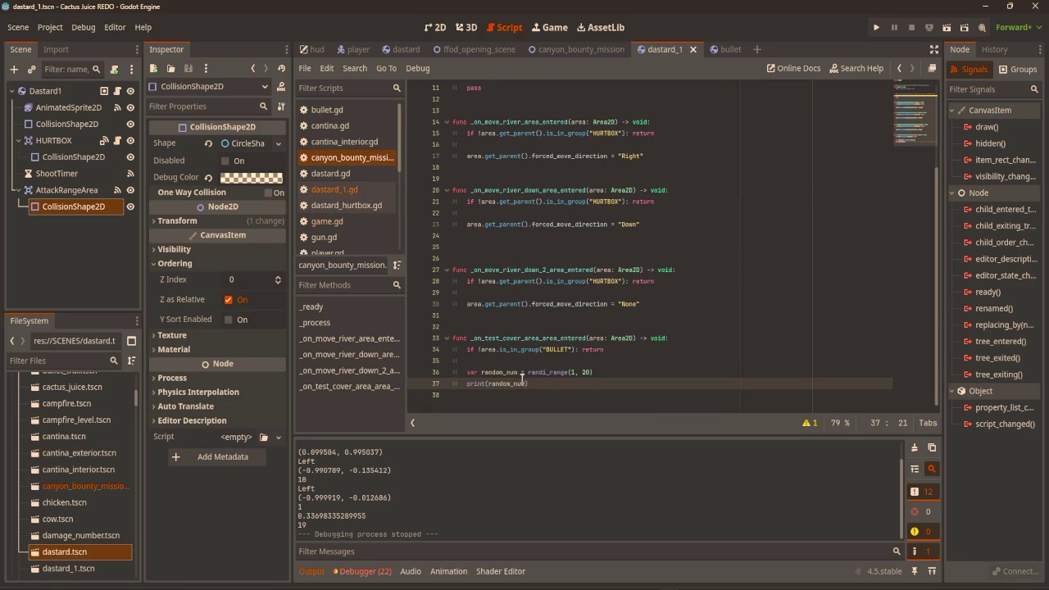
pyautogui.click(590, 373)
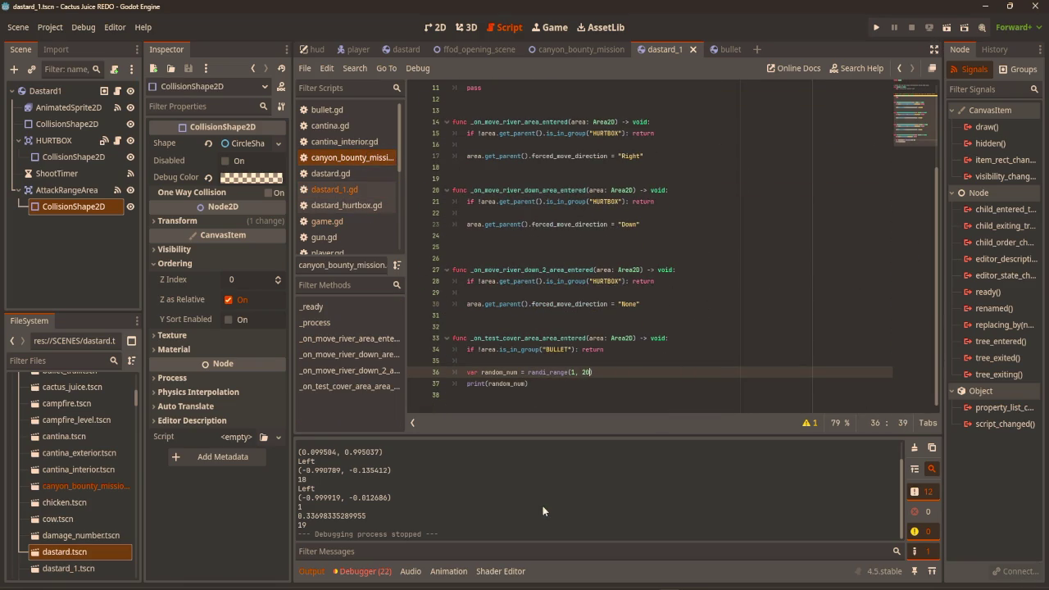
pyautogui.press('BackSpace')
pyautogui.press('BackSpace')
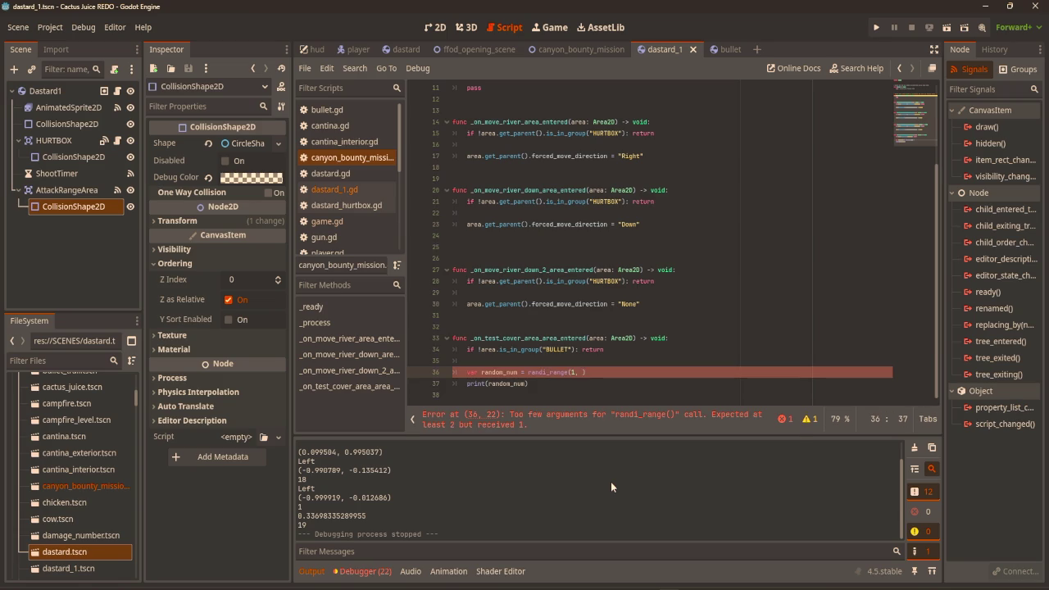
pyautogui.write('10')
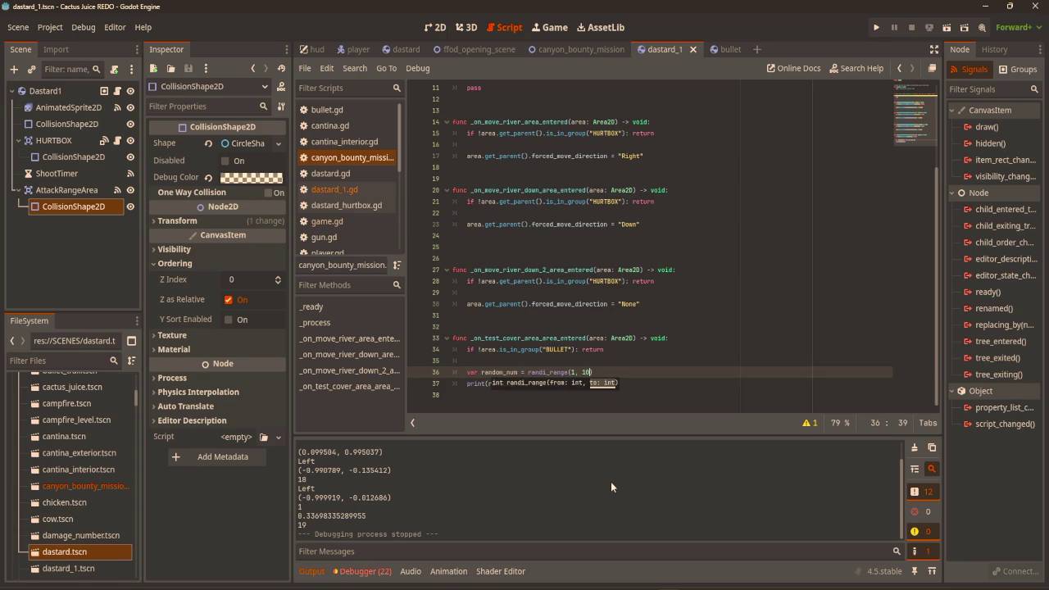
# Add 'if random_num <= 2: area.get_parent().queue_free()' below the roll and run the game
pyautogui.press('Return')
pyautogui.write('random')
pyautogui.press('Return')
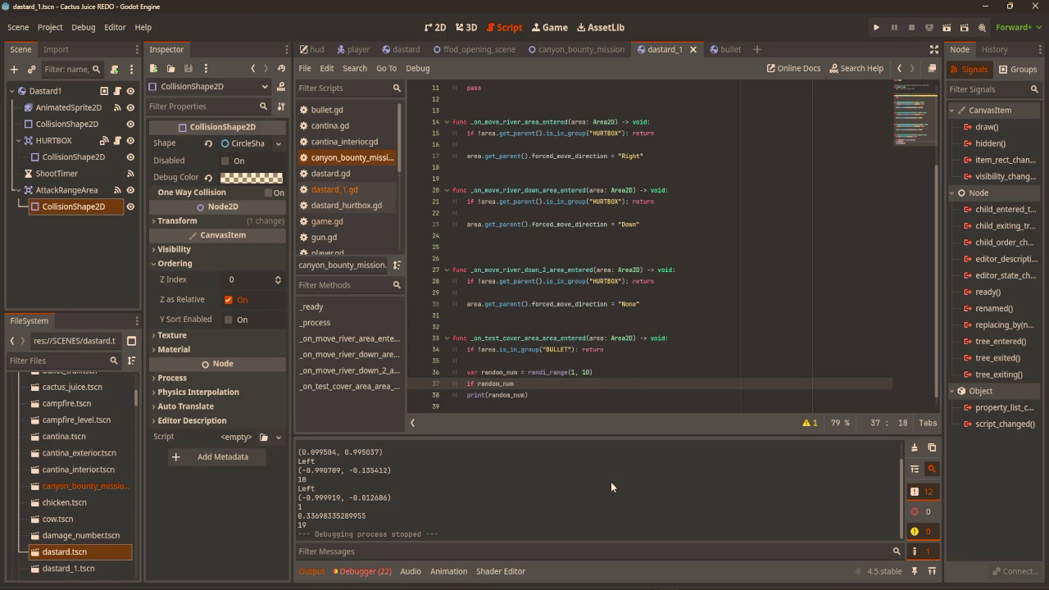
pyautogui.write('<')
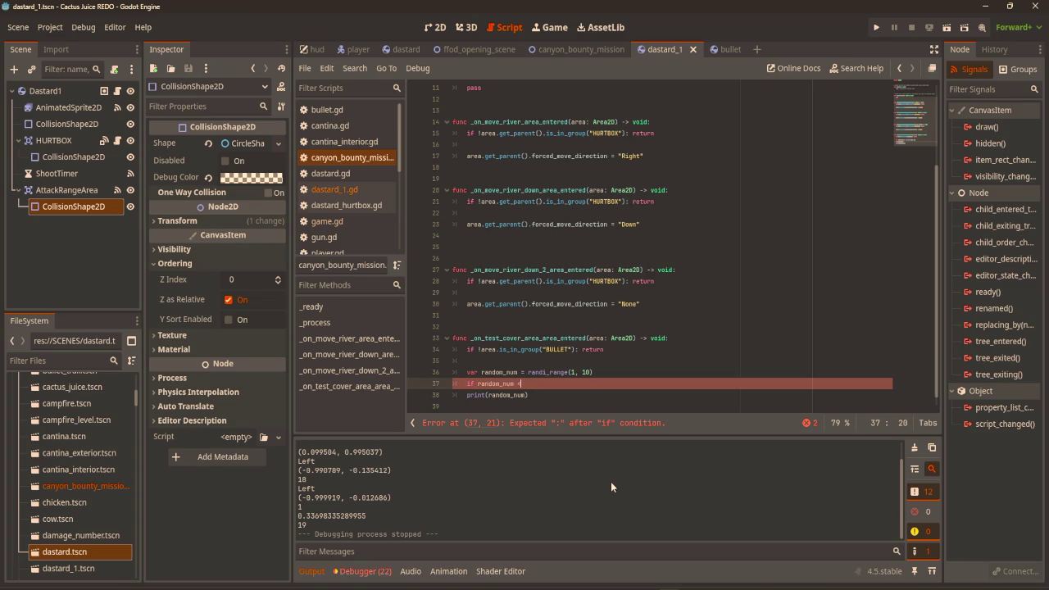
pyautogui.write(' 2= 2: area.get_pare')
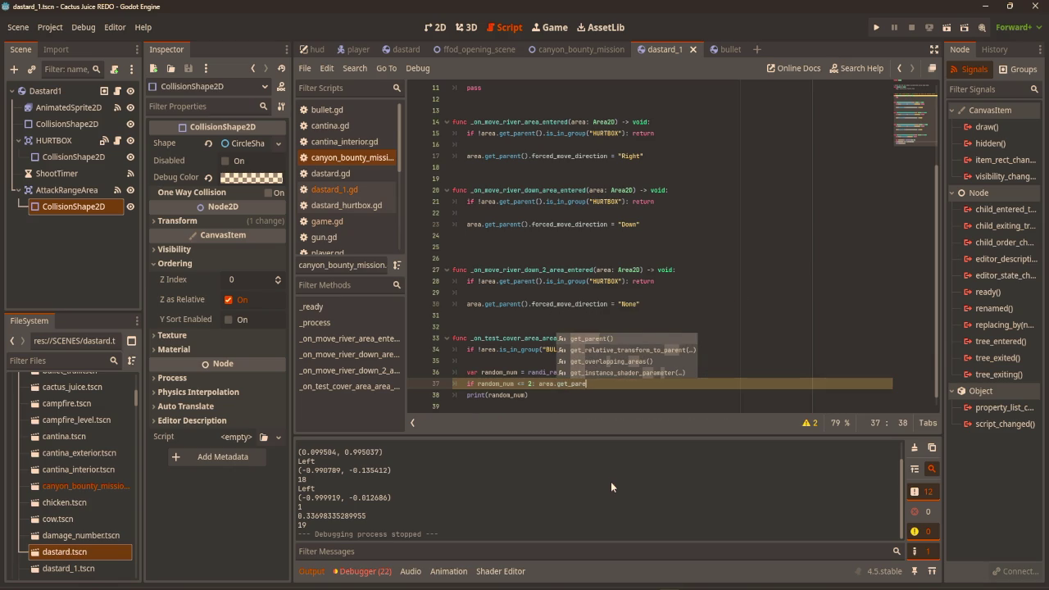
pyautogui.press('Return')
pyautogui.write('.queu')
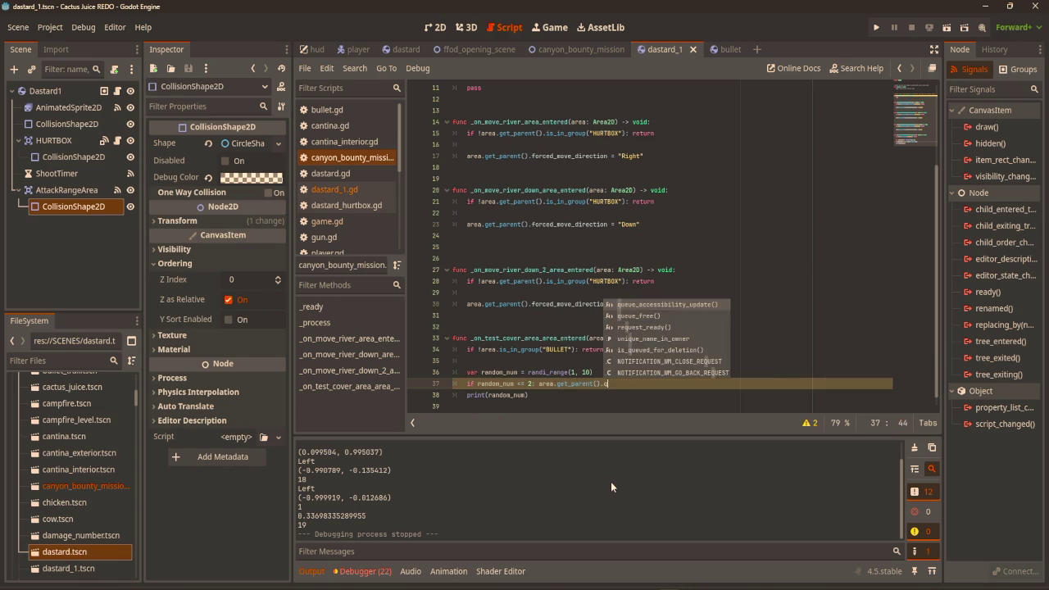
pyautogui.press('Down')
pyautogui.press('Return')
pyautogui.press('F5')
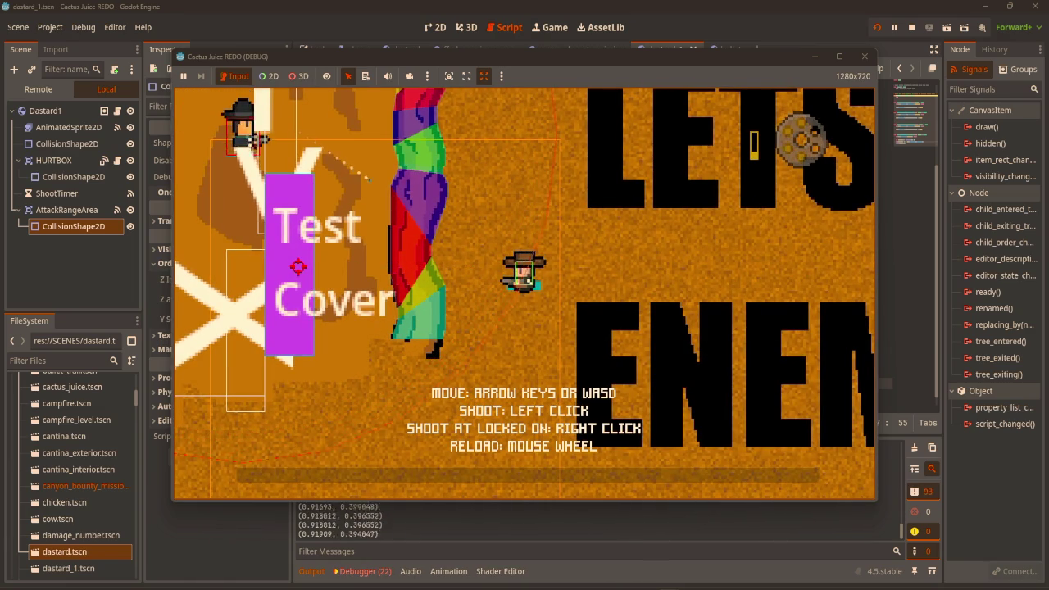
# Walk the player around diagonally and up and down with WASD
pyautogui.press('w')
pyautogui.press('d')
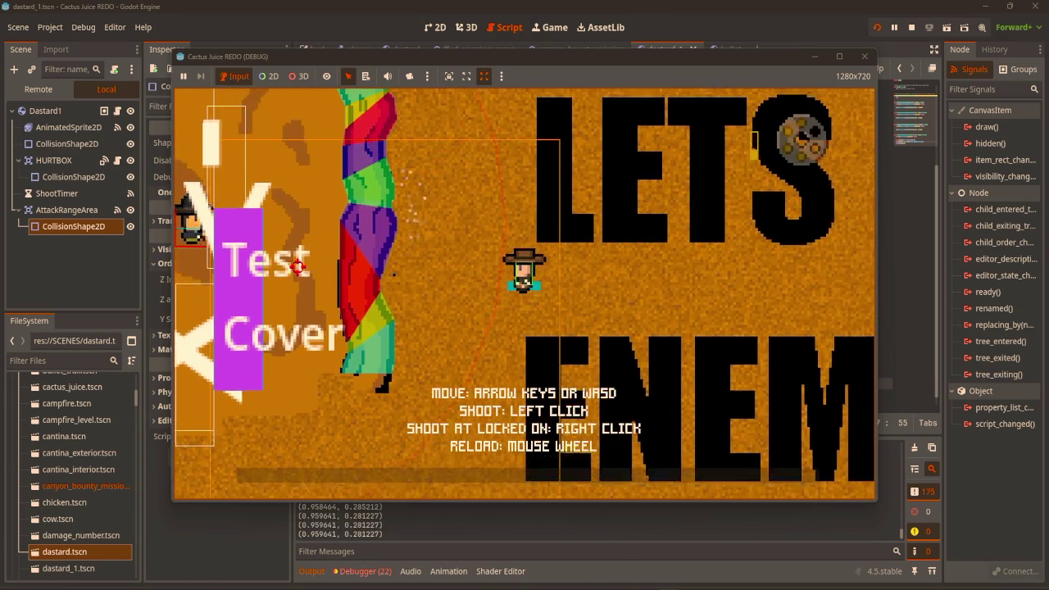
pyautogui.press('w')
pyautogui.press('a')
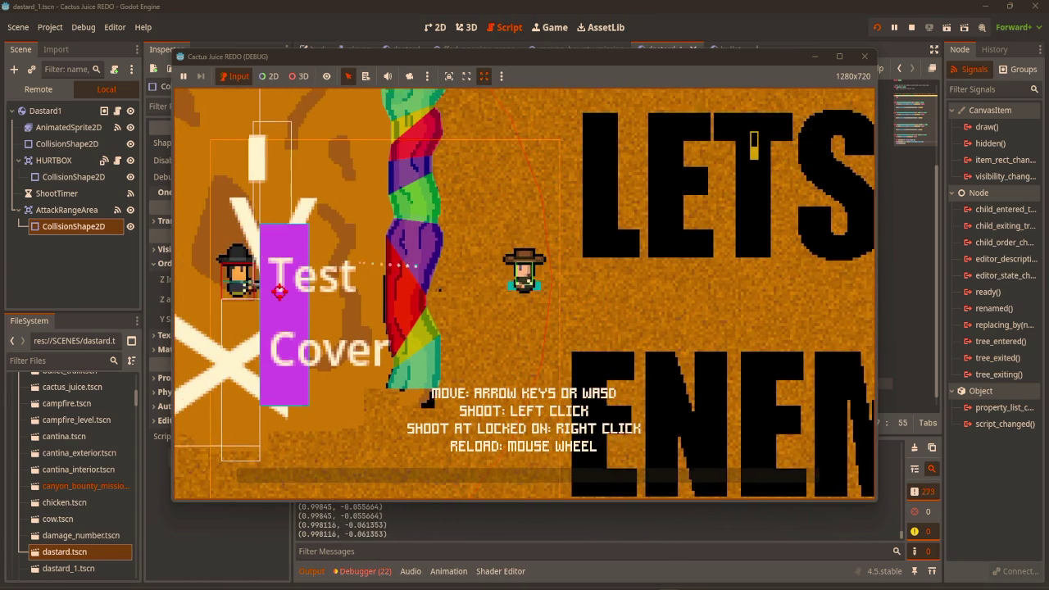
pyautogui.press('s')
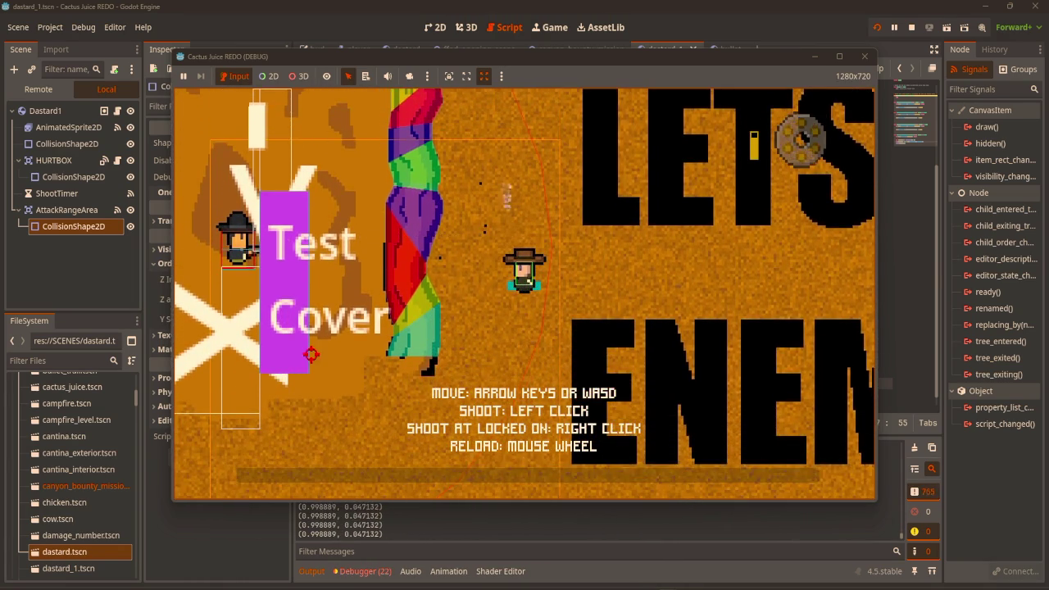
pyautogui.press('w')
pyautogui.press('a')
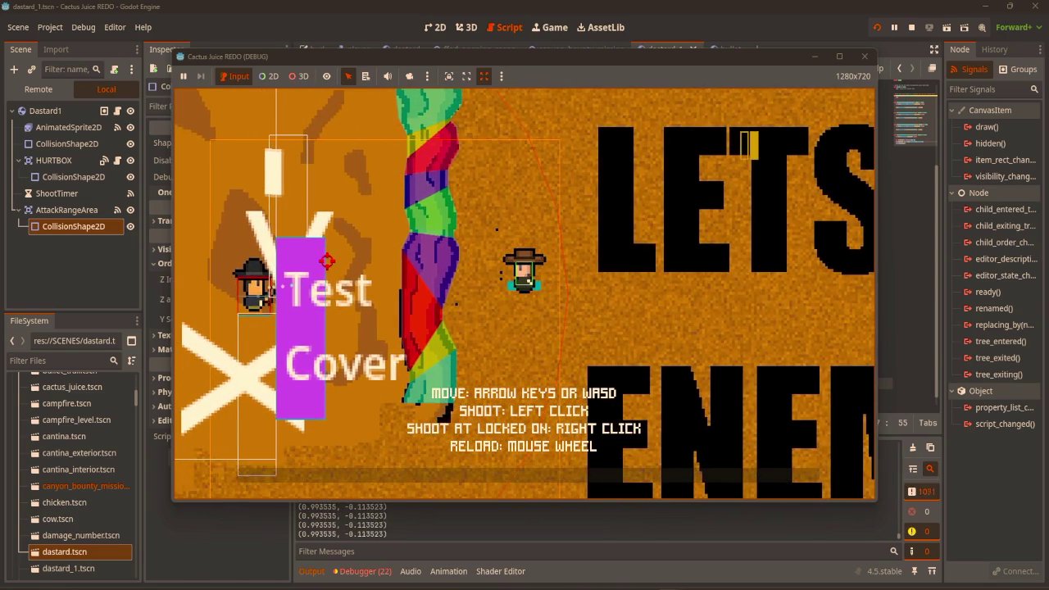
pyautogui.press('s')
pyautogui.press('a')
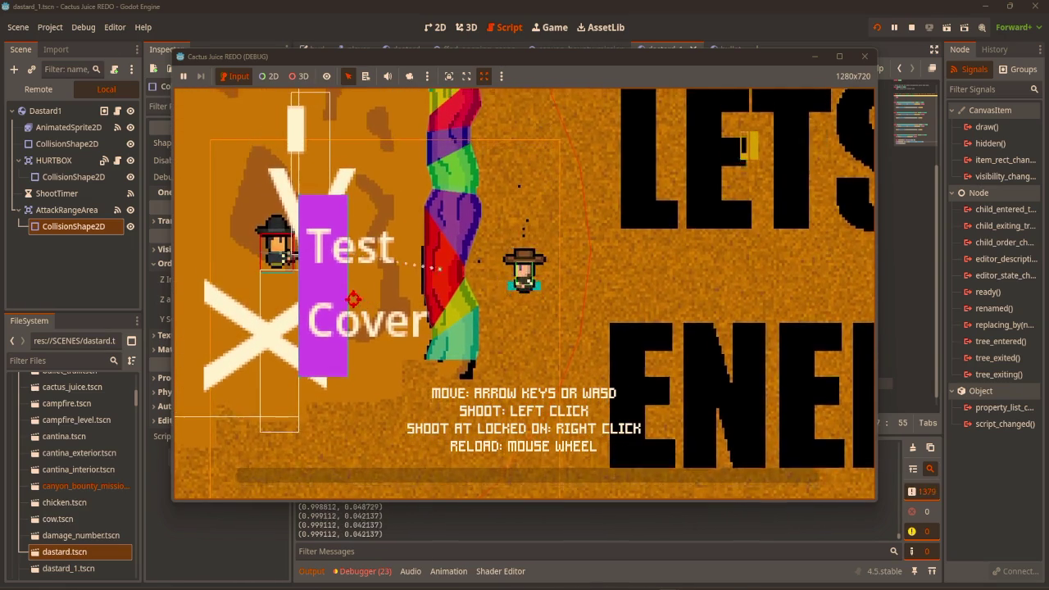
pyautogui.press('w')
pyautogui.press('d')
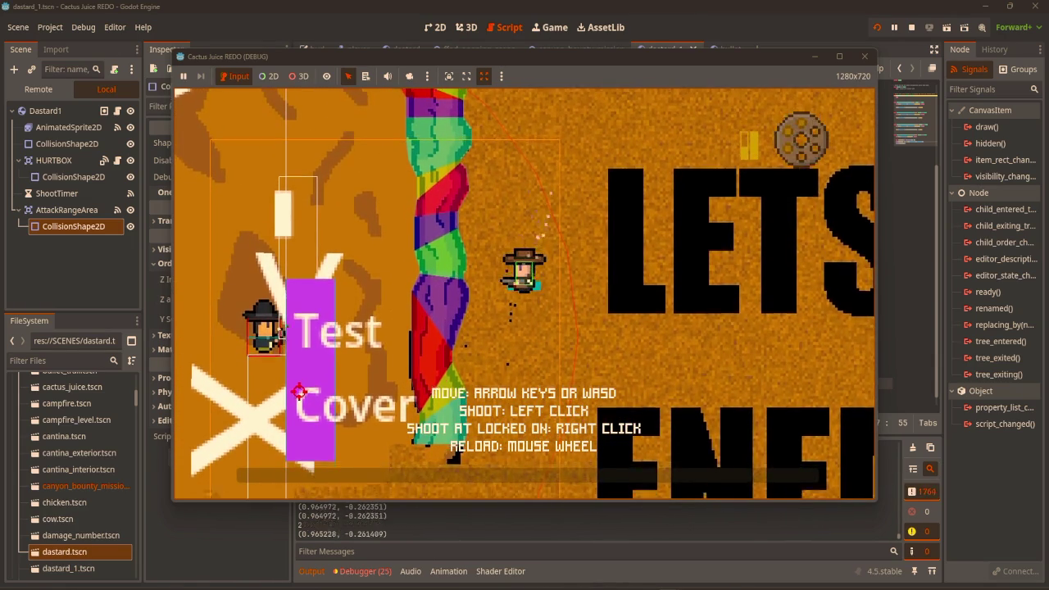
pyautogui.press('s')
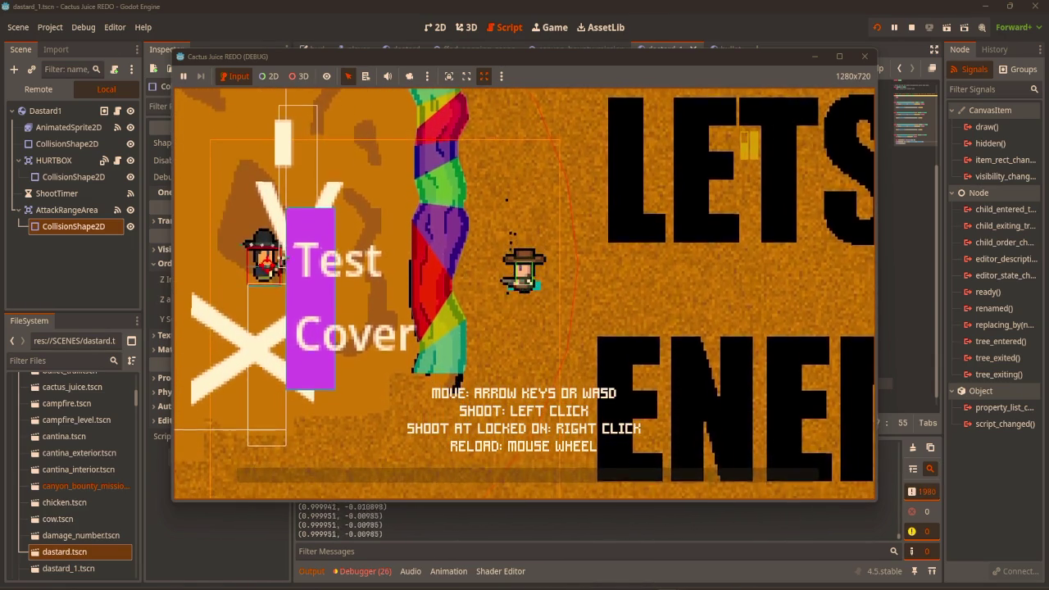
pyautogui.press('s')
# Fire shots at the enemy and the Test Cover while stepping up and down
pyautogui.click(267, 262)
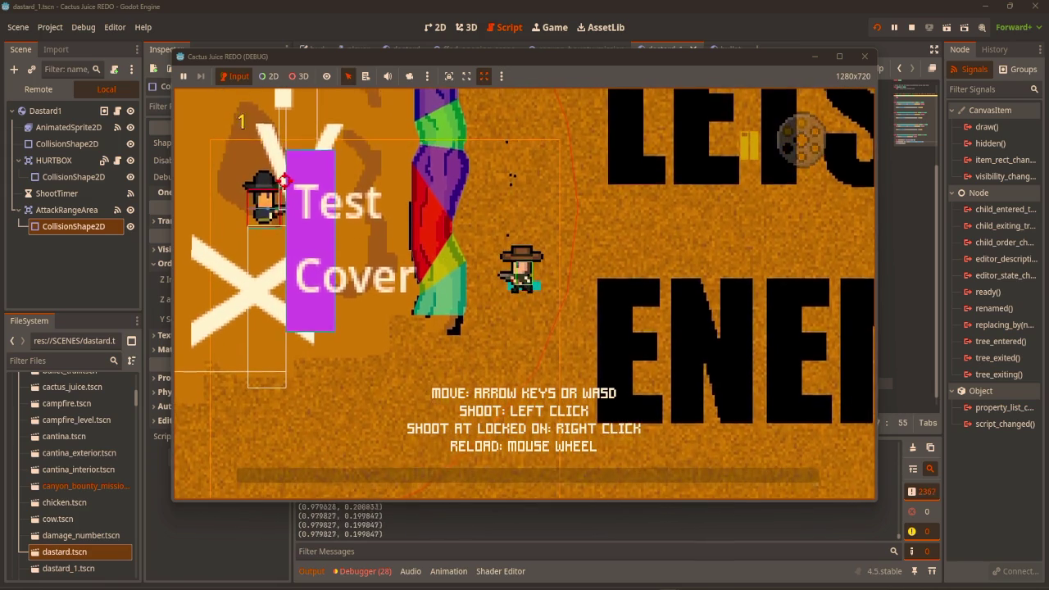
pyautogui.press('w')
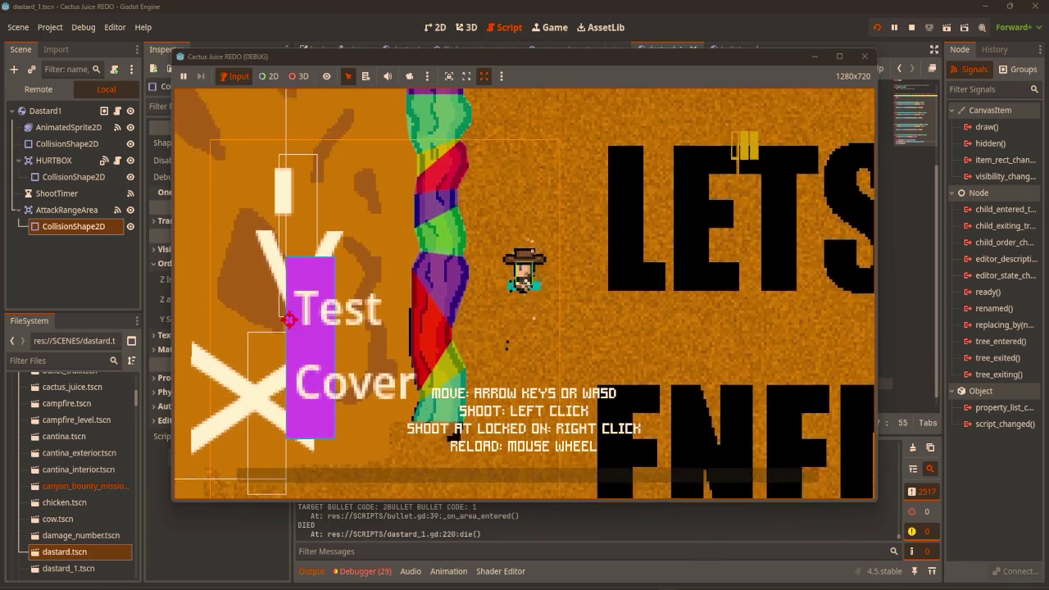
pyautogui.click(311, 344)
pyautogui.press('s')
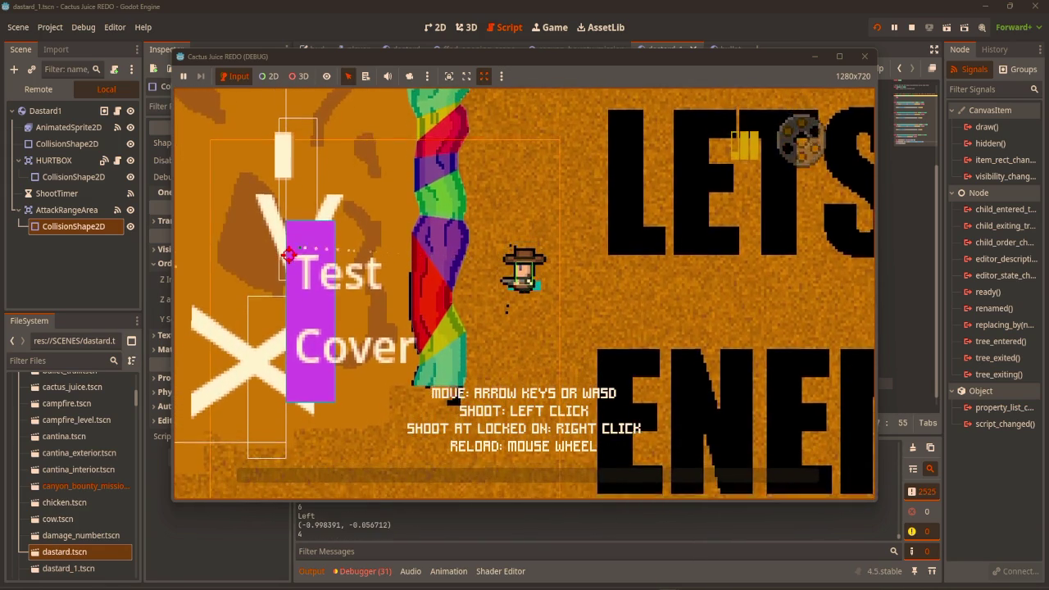
pyautogui.click(293, 244)
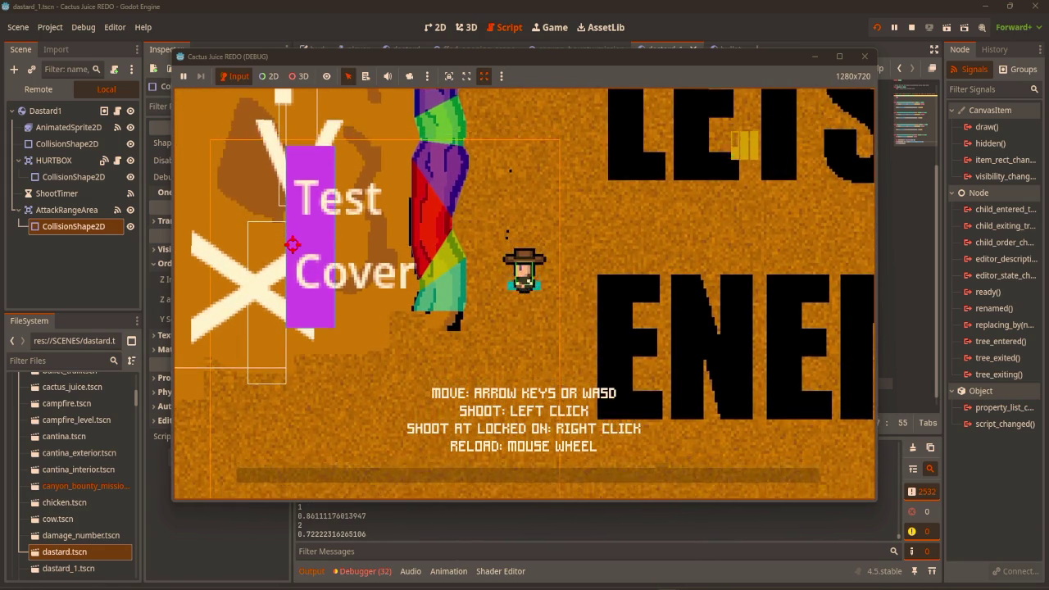
pyautogui.click(300, 208)
pyautogui.press('w')
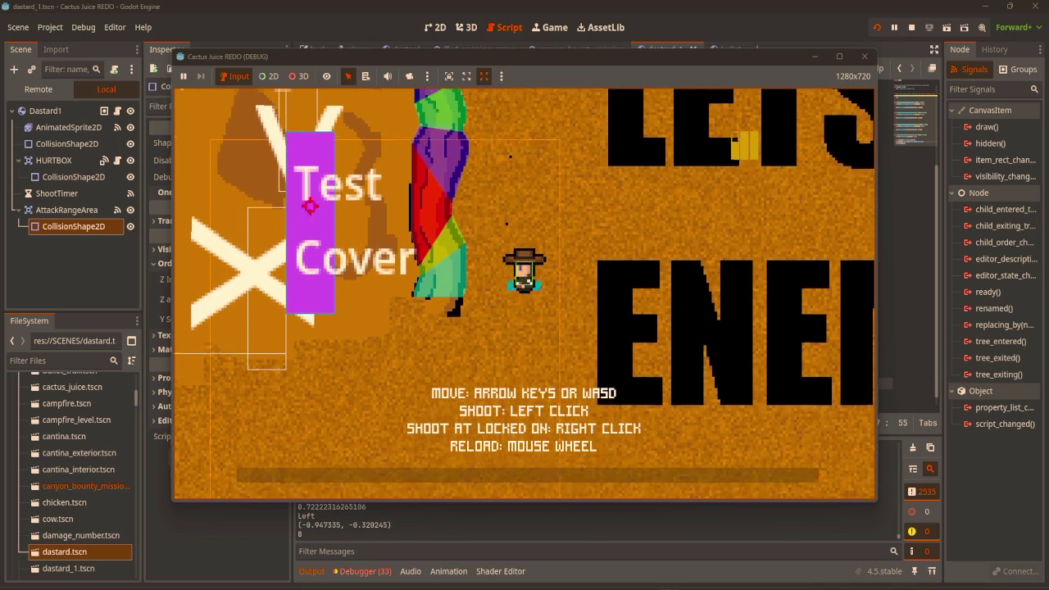
pyautogui.press('w')
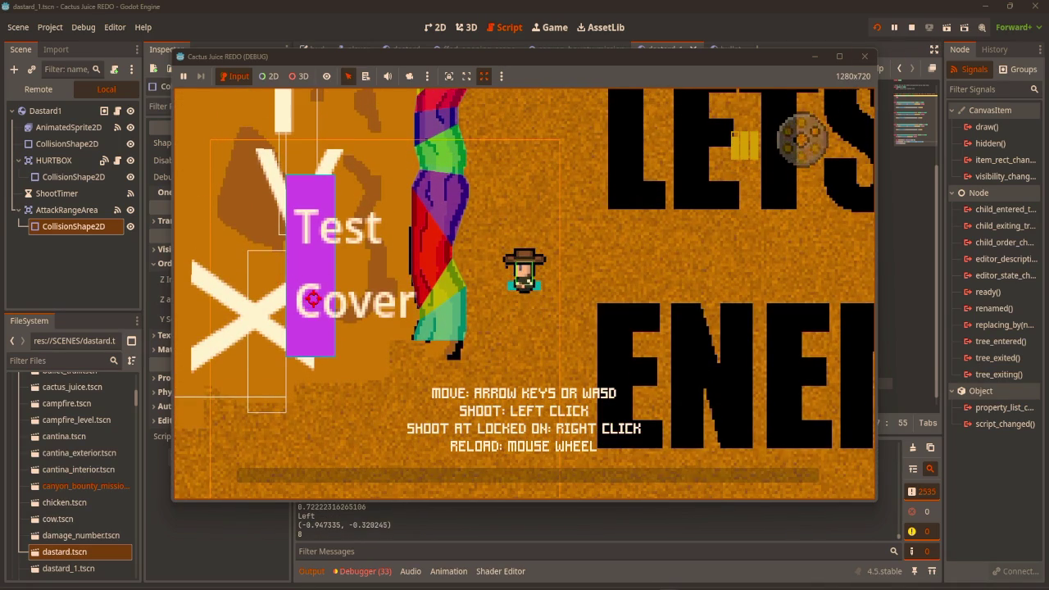
pyautogui.click(309, 273)
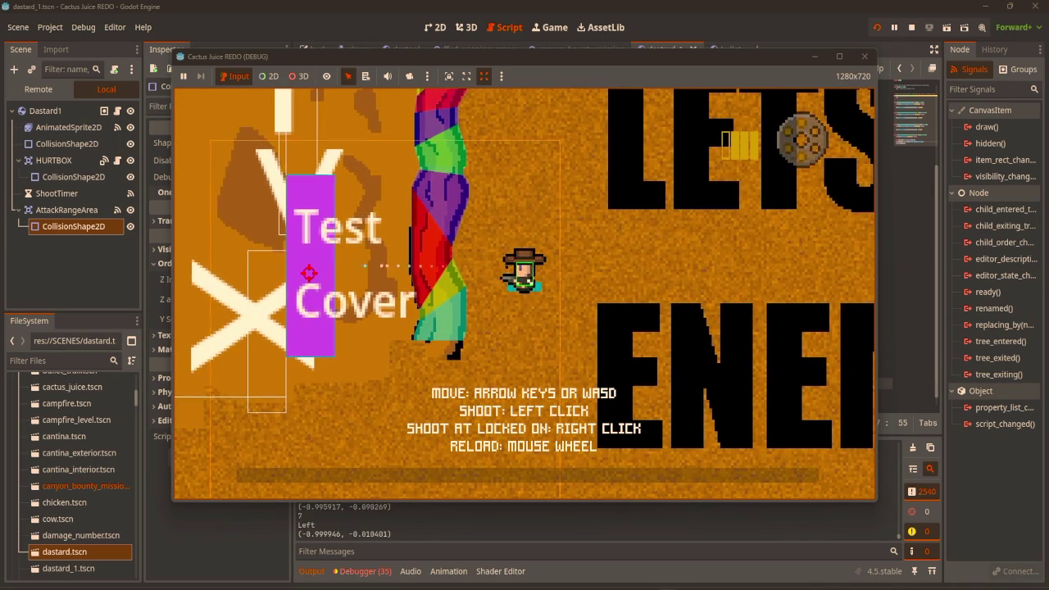
# Fire a burst of shots at the Test Cover and crosshair, then stop the game
pyautogui.scroll(-4, 309, 273)
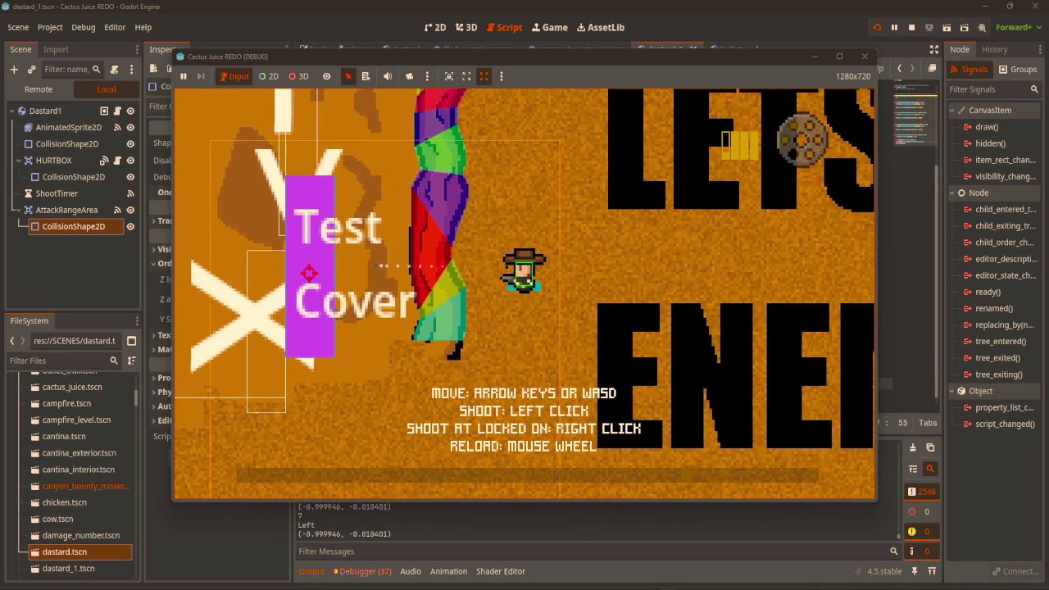
pyautogui.scroll(-4, 309, 273)
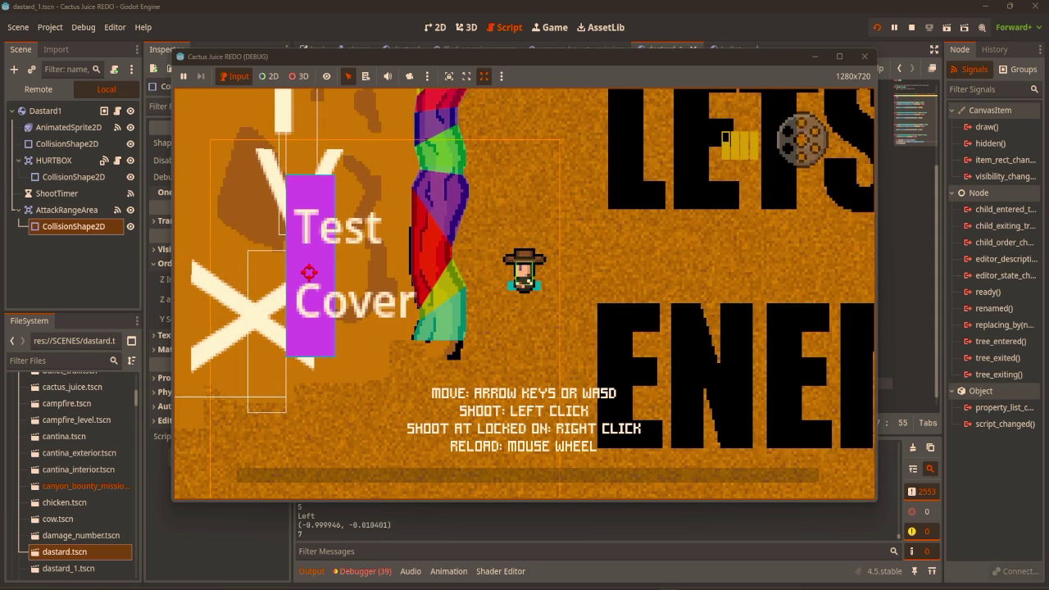
pyautogui.click(309, 273)
pyautogui.click(309, 272)
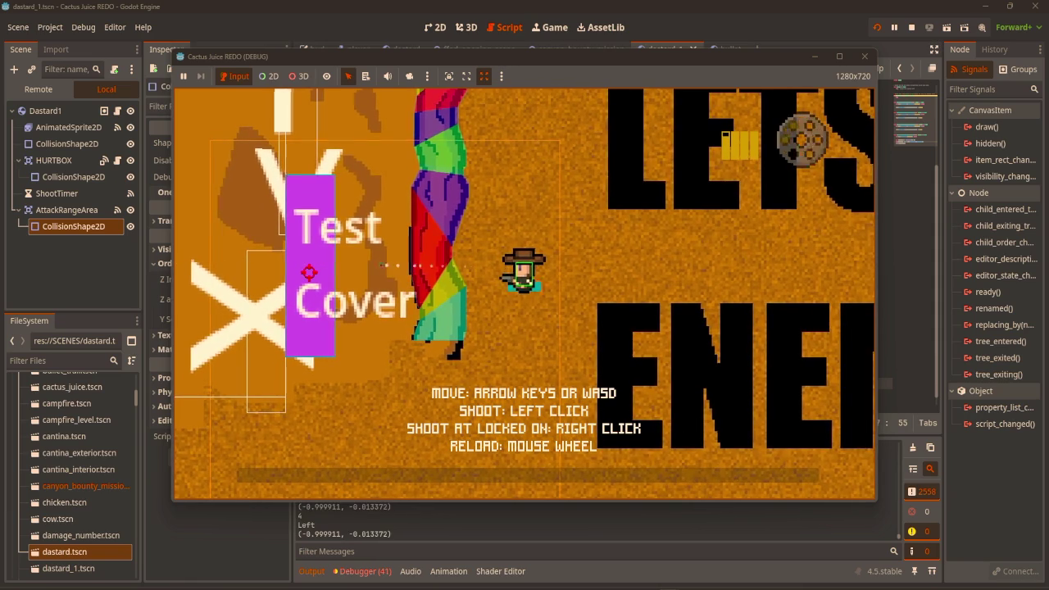
pyautogui.click(309, 273)
pyautogui.click(309, 273)
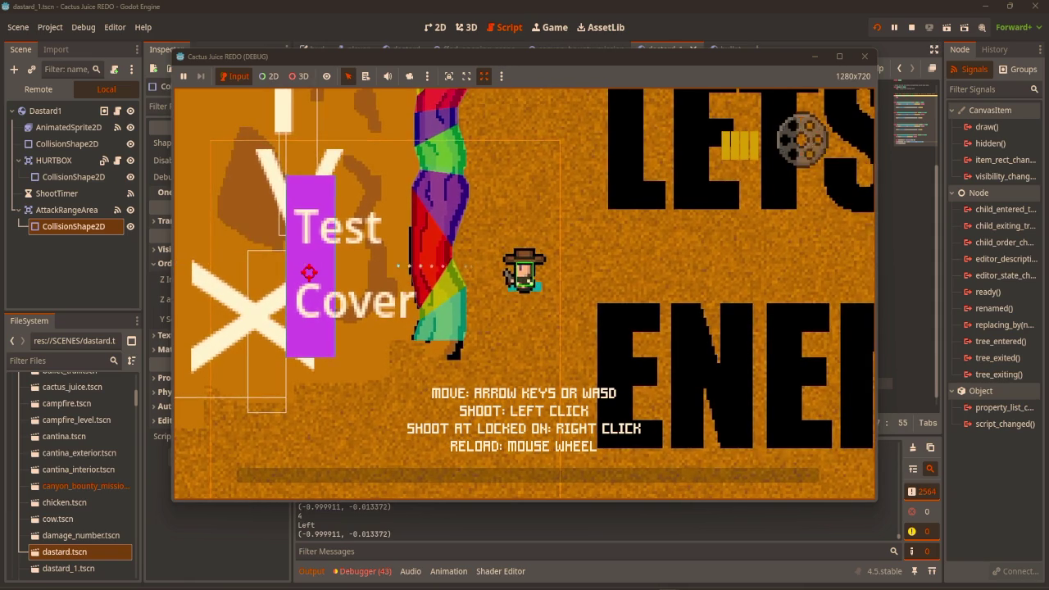
pyautogui.press('w')
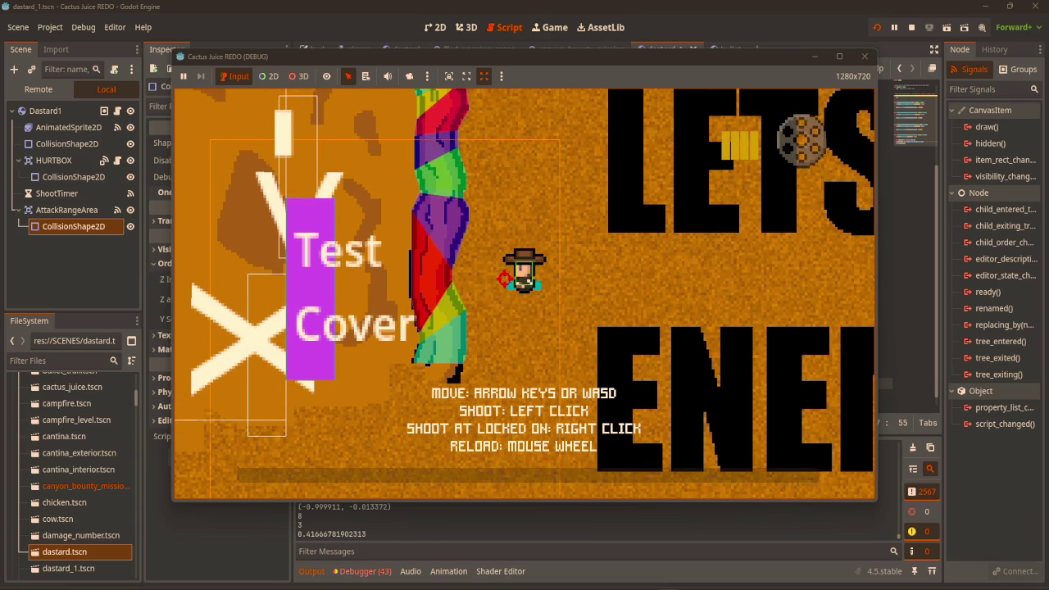
pyautogui.click(327, 283)
pyautogui.click(327, 282)
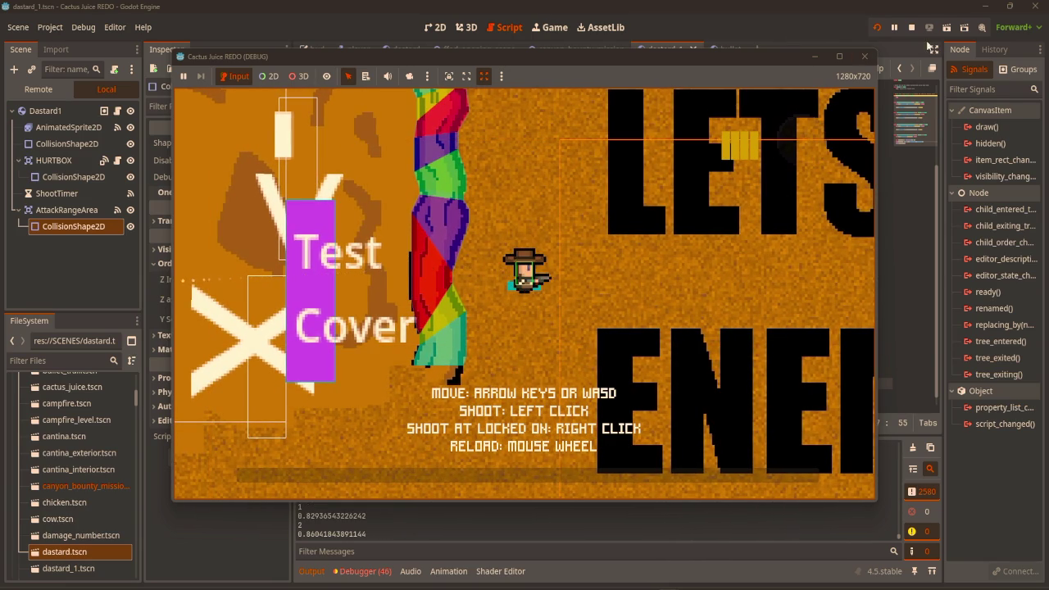
pyautogui.click(865, 56)
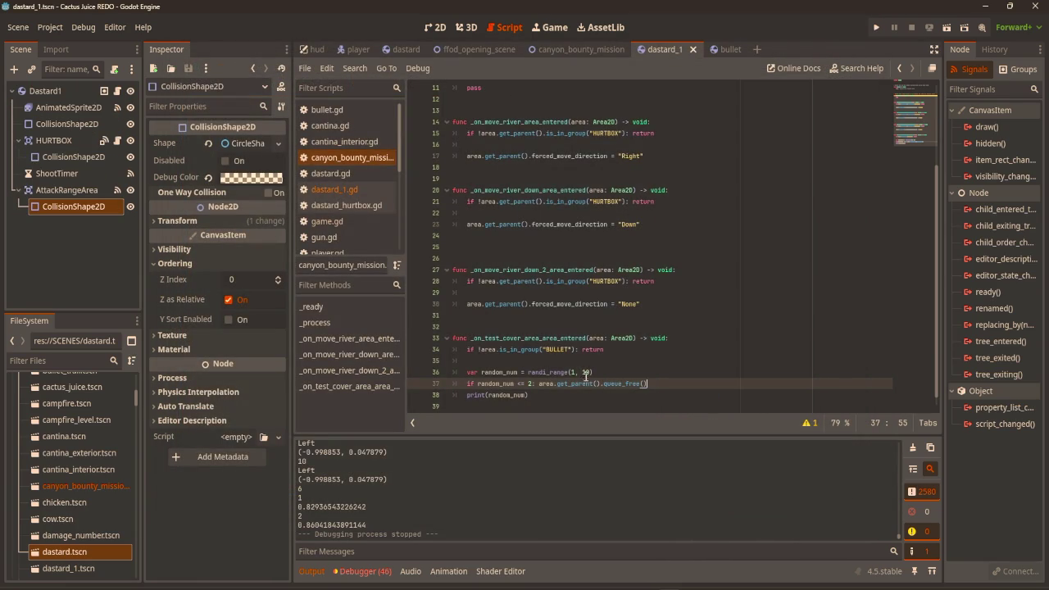
# Change the cover-removal threshold on line 37 to 3 and run the game
pyautogui.press('BackSpace')
pyautogui.write('5')
pyautogui.press('F5')
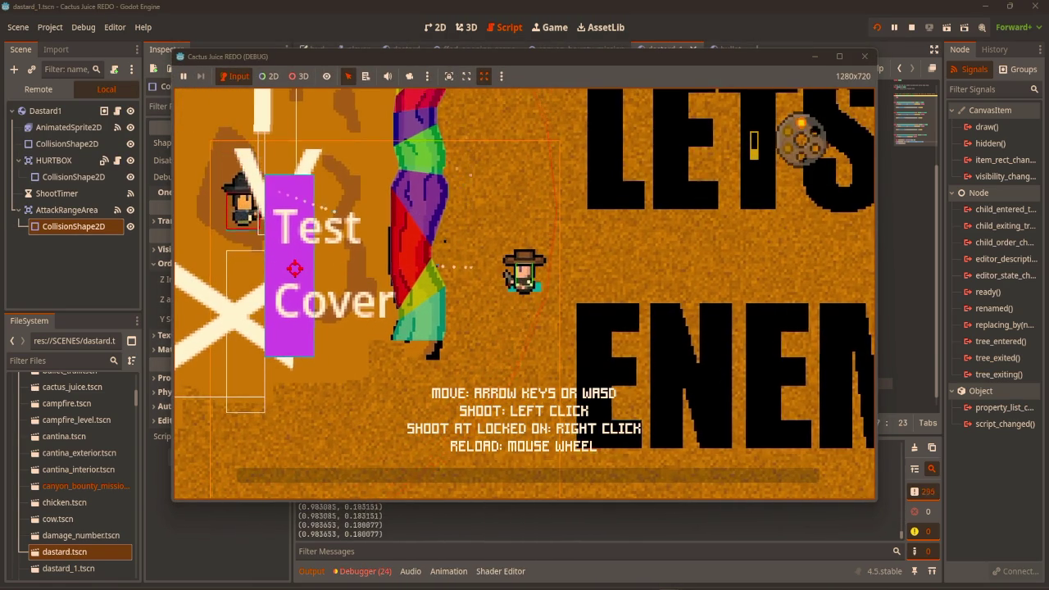
# Walk the player up, down and left, then stop the game
pyautogui.press('w')
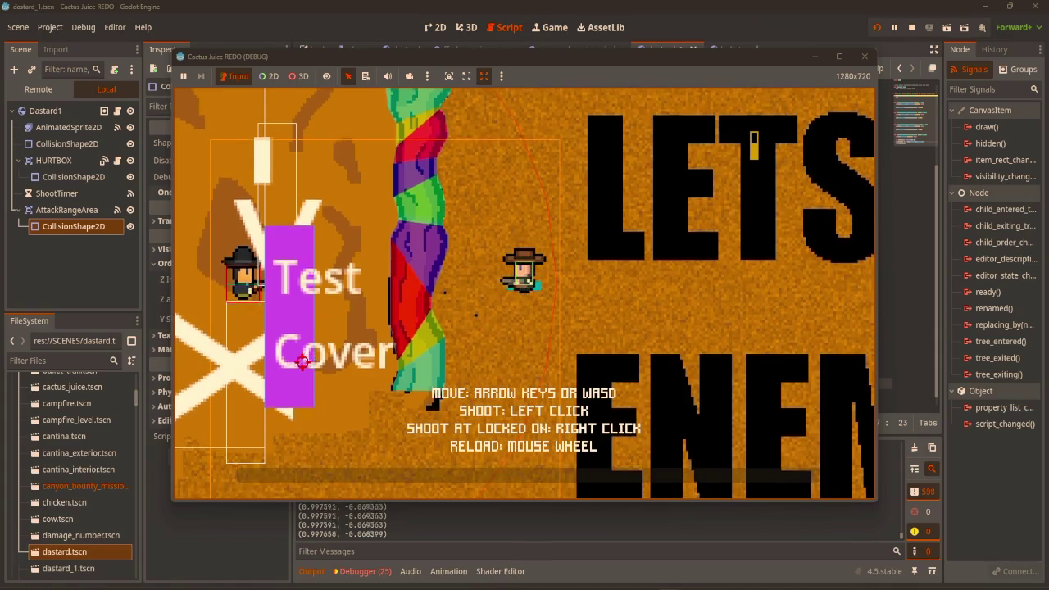
pyautogui.press('s')
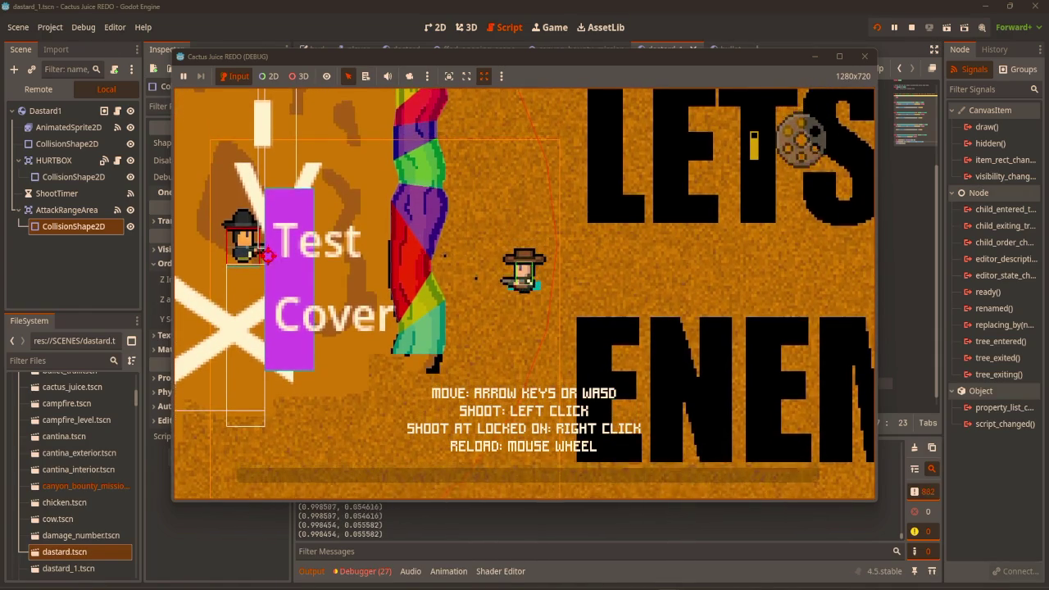
pyautogui.press('a')
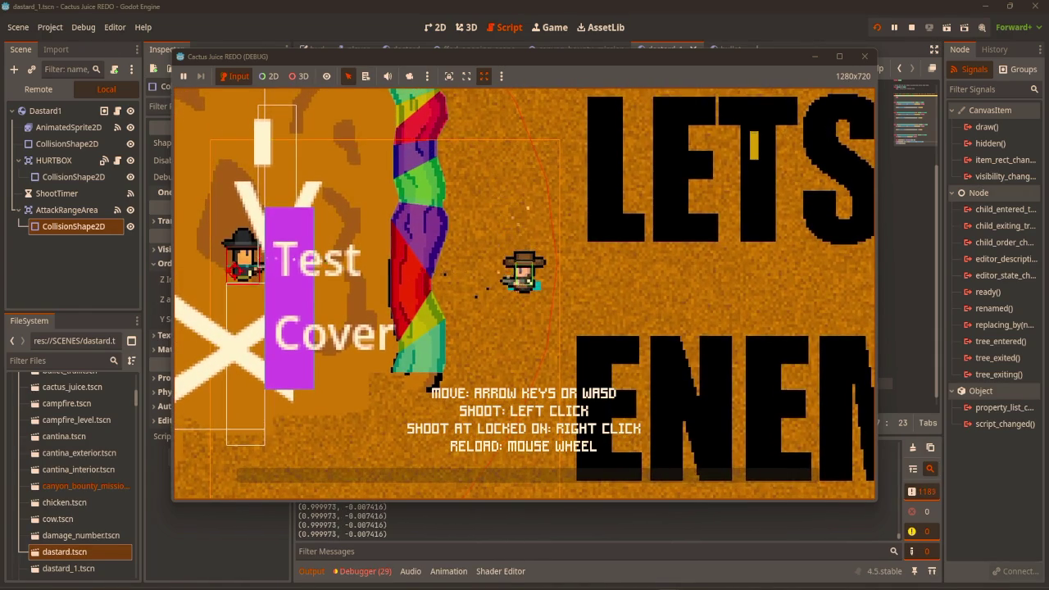
pyautogui.press('a')
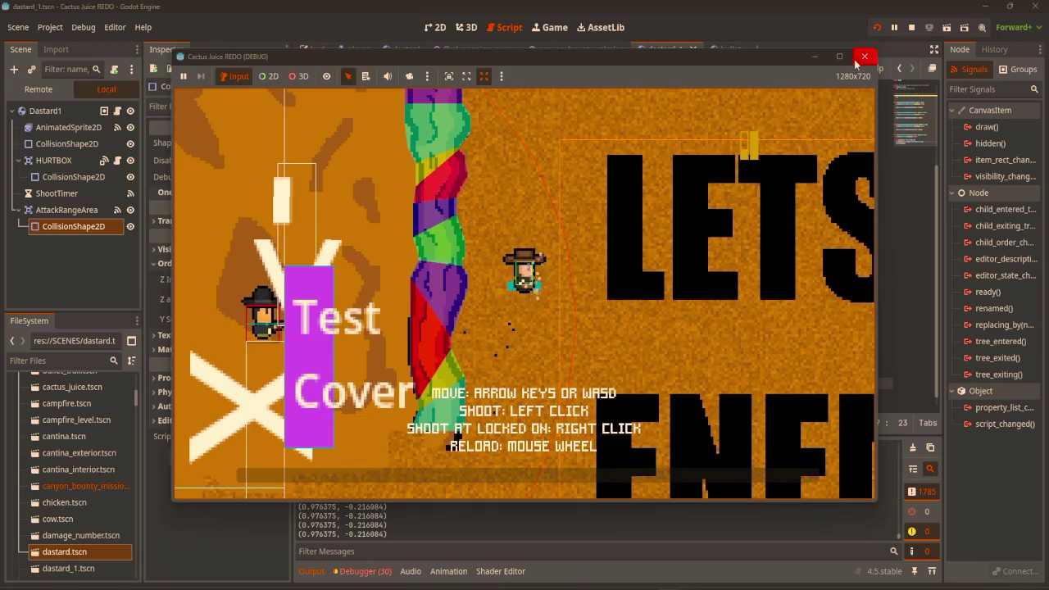
pyautogui.click(864, 56)
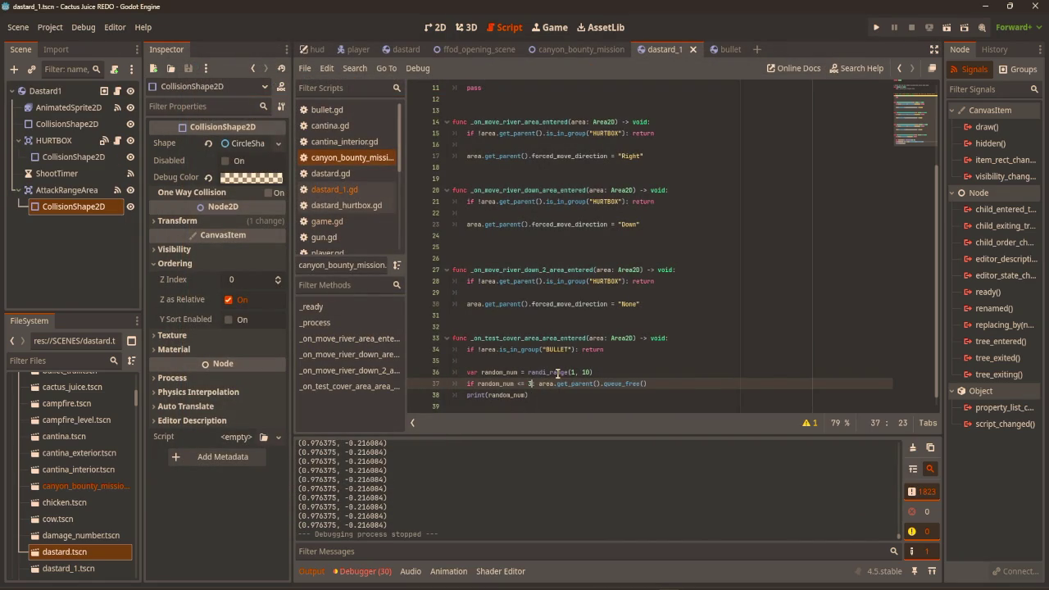
# Run the game again, walk up and shoot the locked-on enemy twice
pyautogui.press('F5')
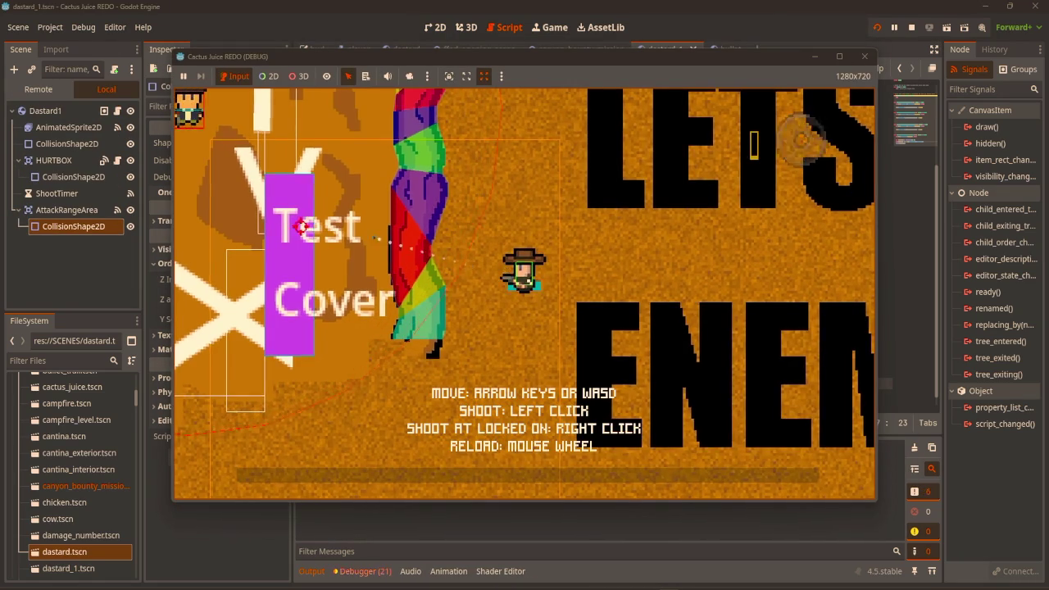
pyautogui.press('s')
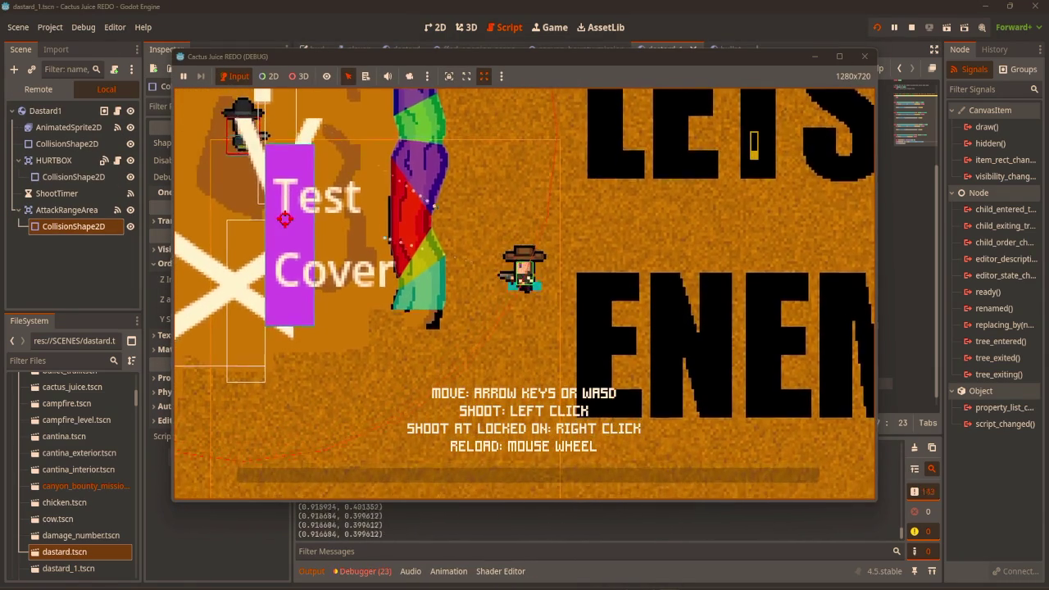
pyautogui.press('w')
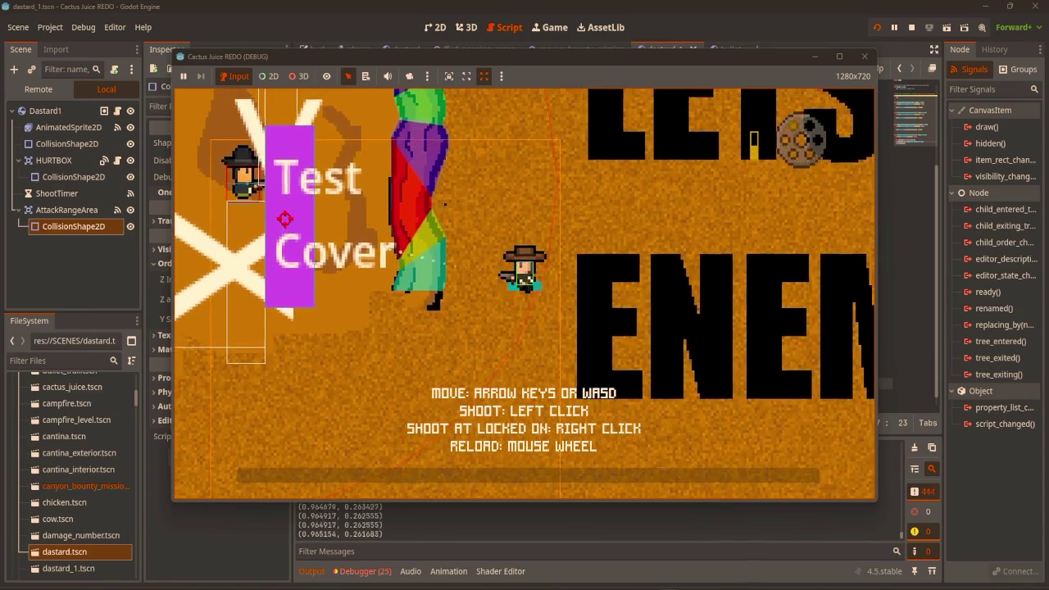
pyautogui.press('w')
pyautogui.scroll(-1, 279, 229)
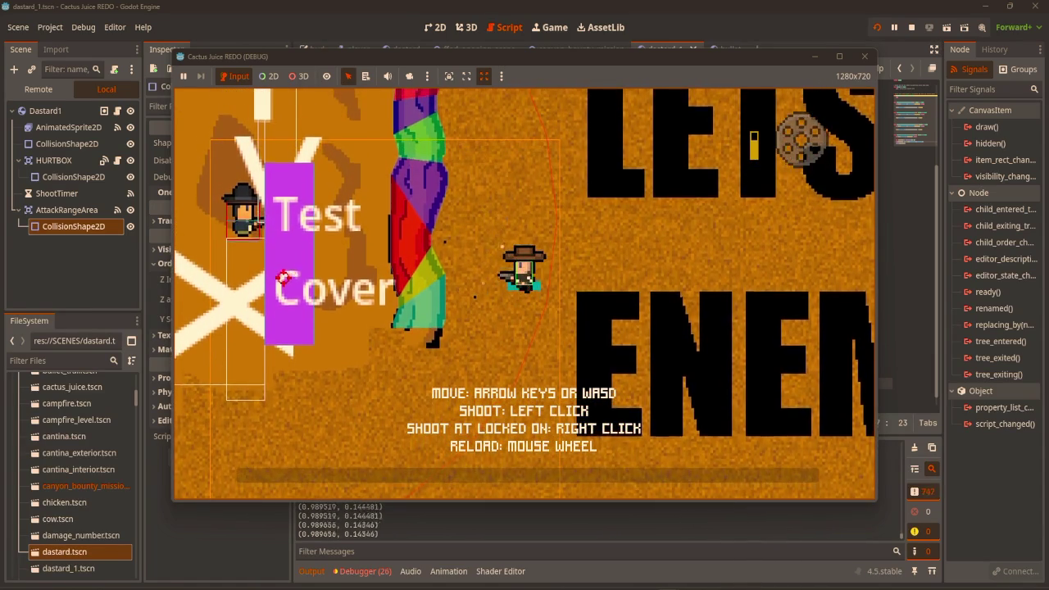
pyautogui.rightClick(244, 245)
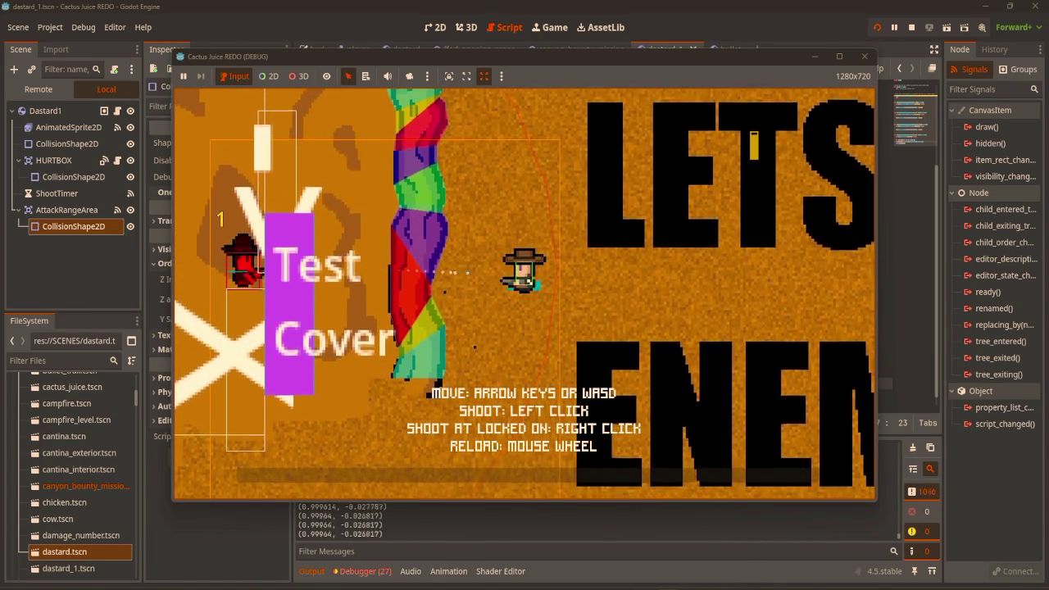
pyautogui.rightClick(243, 246)
# Reposition the player down and back up, then fire at the locked-on target again
pyautogui.press('s')
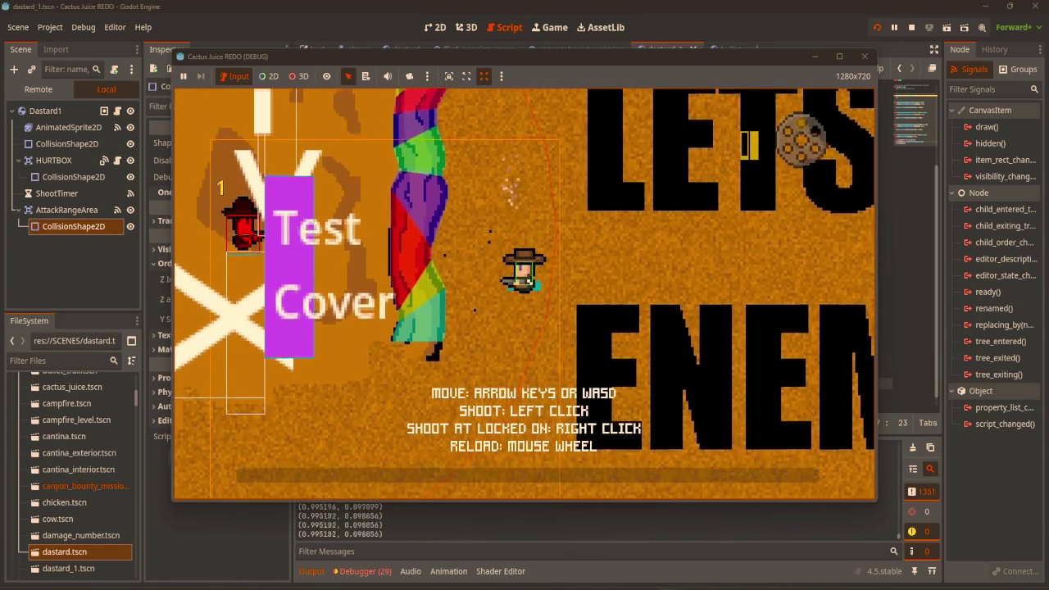
pyautogui.press('s')
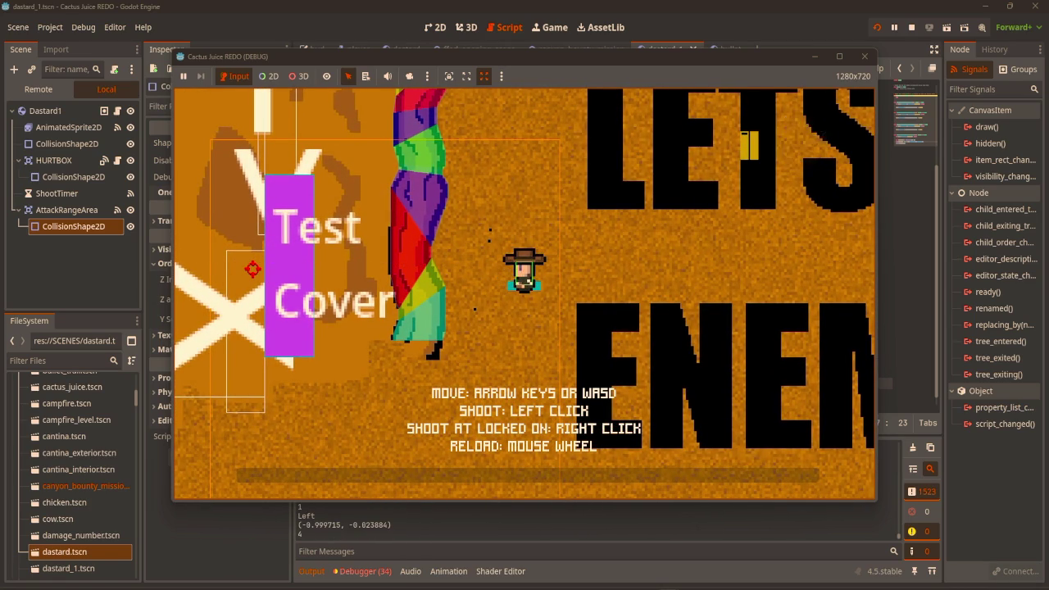
pyautogui.press('w')
pyautogui.scroll(-1, 255, 279)
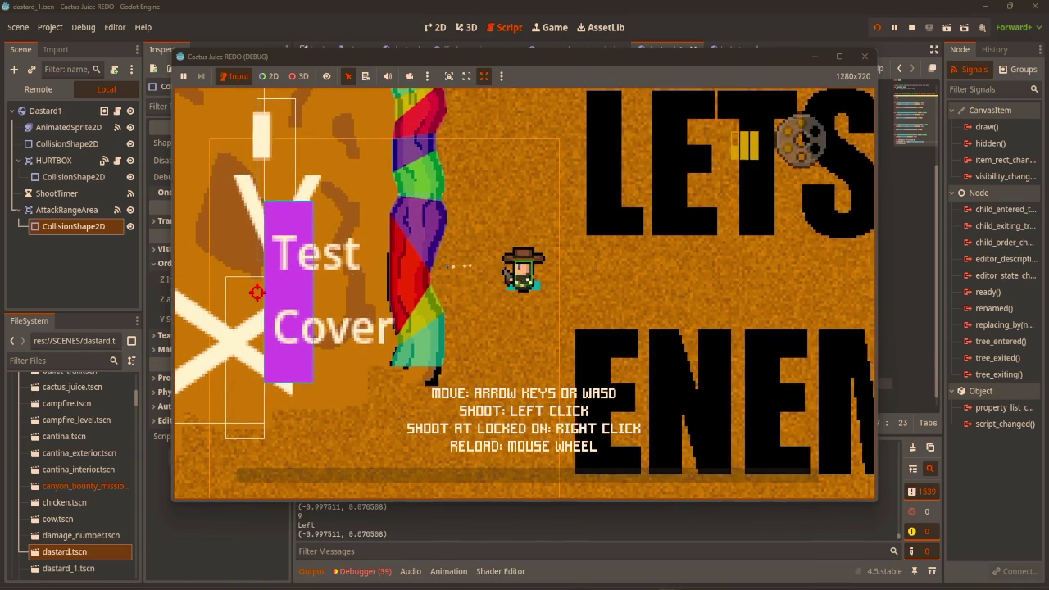
pyautogui.press('w')
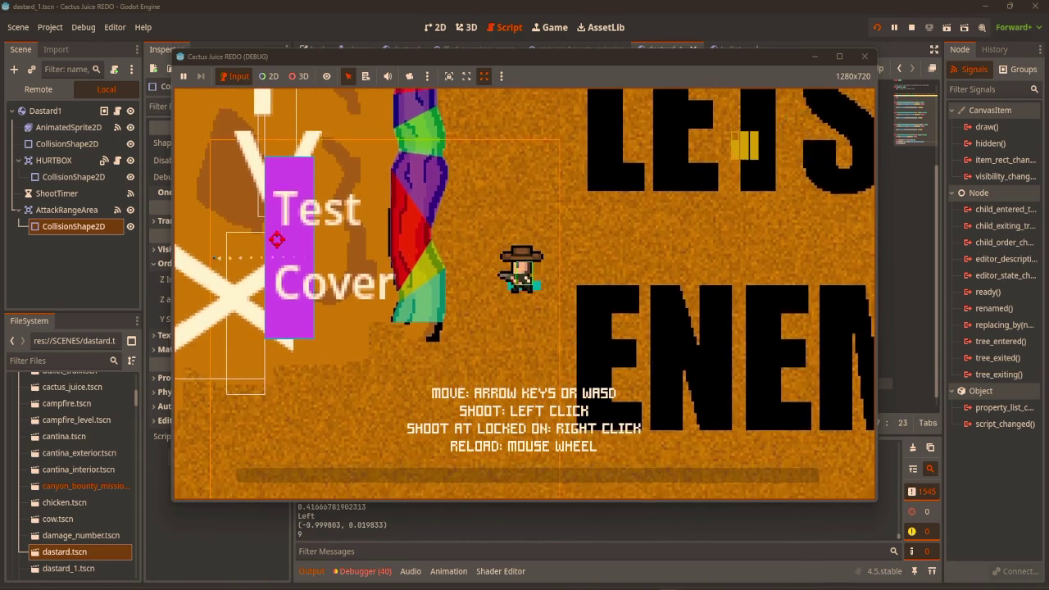
pyautogui.press('w')
pyautogui.scroll(-1, 276, 239)
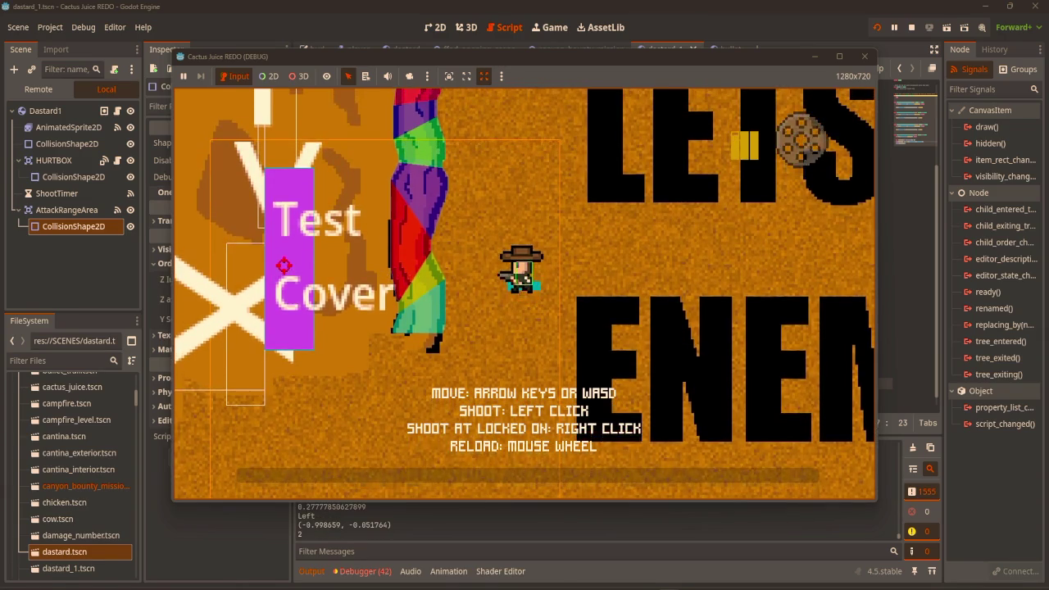
pyautogui.press('w')
pyautogui.rightClick(283, 309)
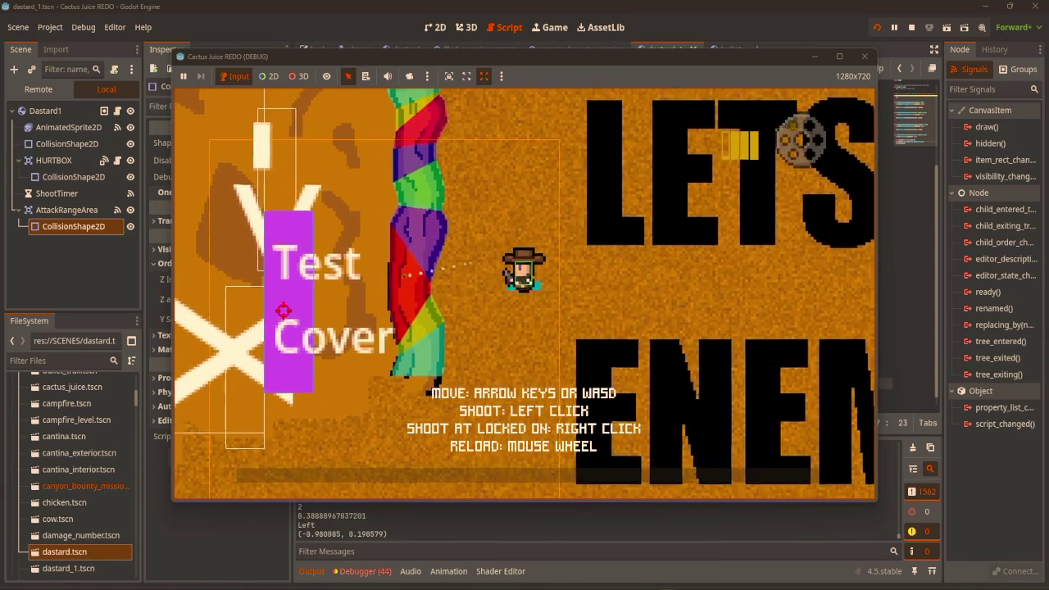
# Nudge the player, shoot left into the Test Cover, then stop the game
pyautogui.press('s')
pyautogui.press('w')
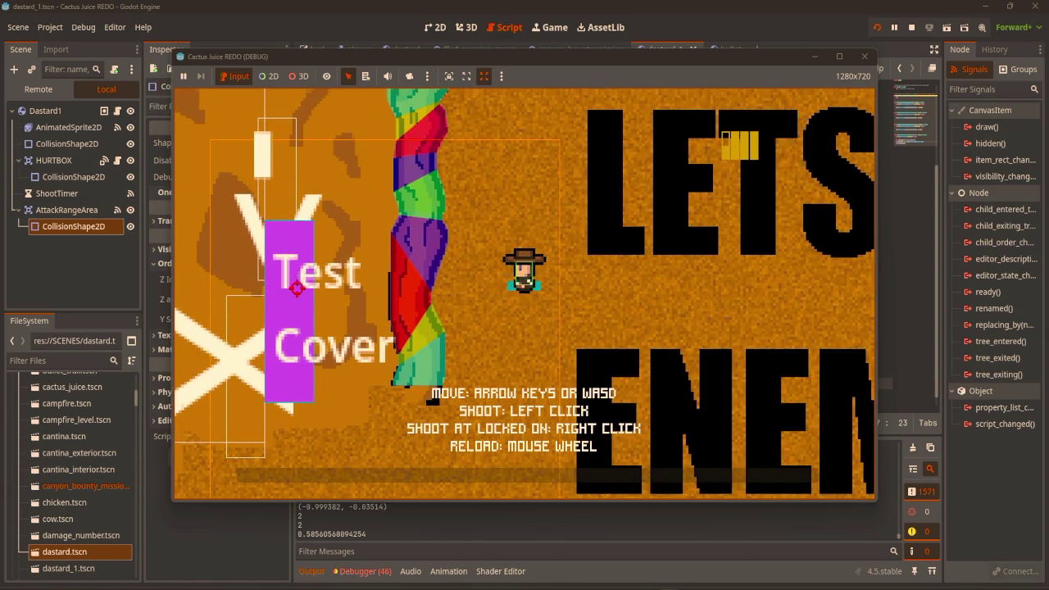
pyautogui.press('s')
pyautogui.press('w')
pyautogui.click(304, 278)
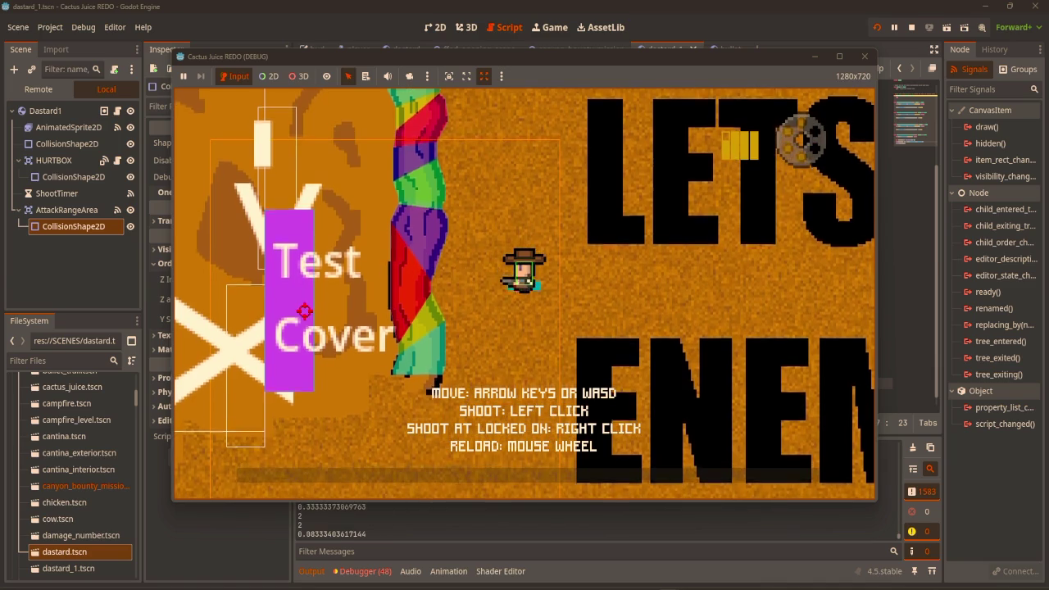
pyautogui.press('s')
pyautogui.press('w')
pyautogui.press('w')
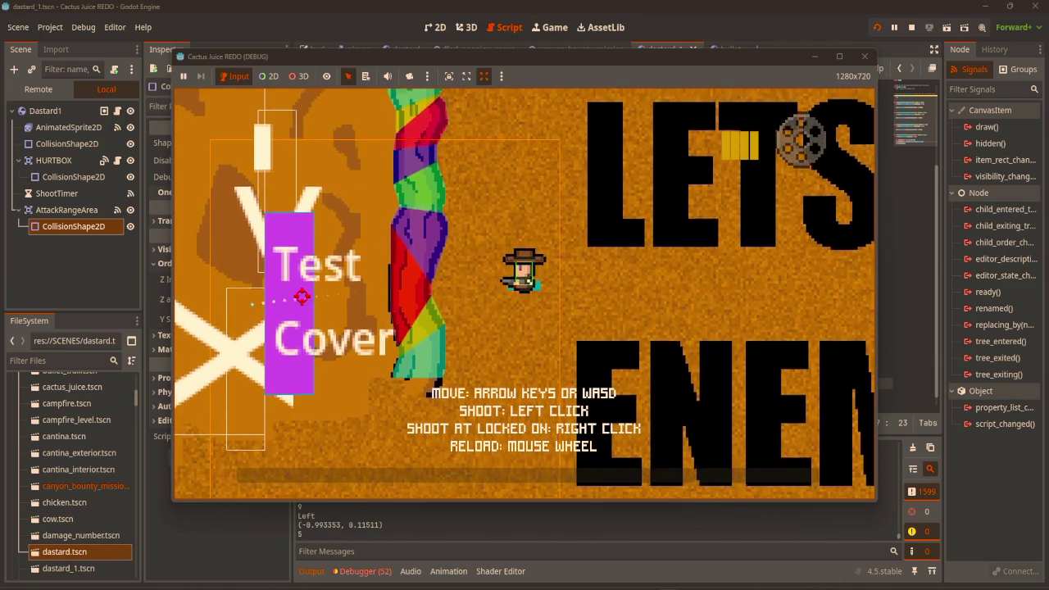
pyautogui.click(865, 57)
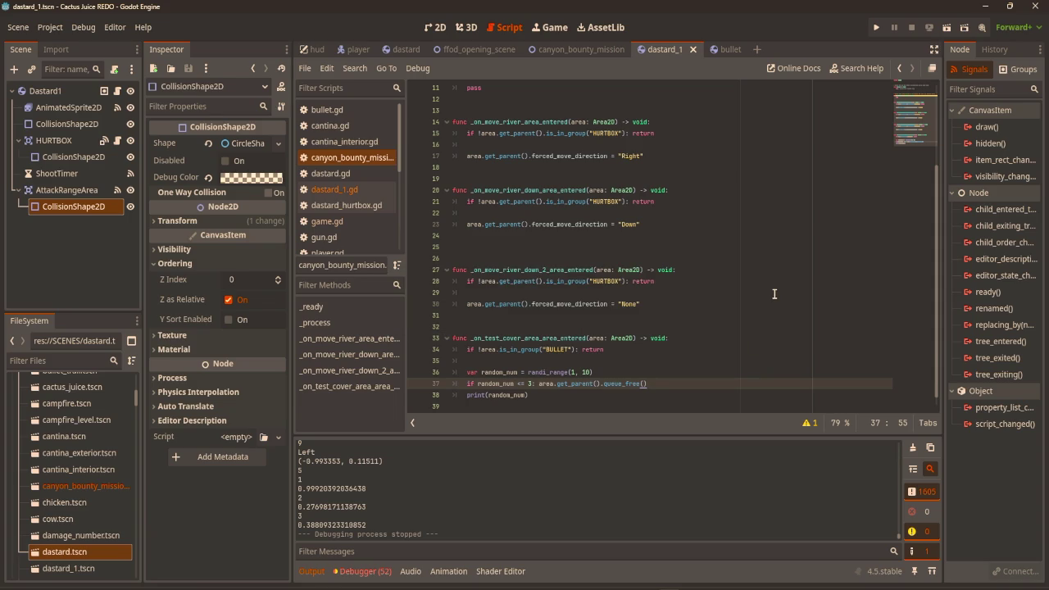
# Show the canyon_bounty_mission scene in 2D and select the Test Cover's collision shape
pyautogui.click(559, 52)
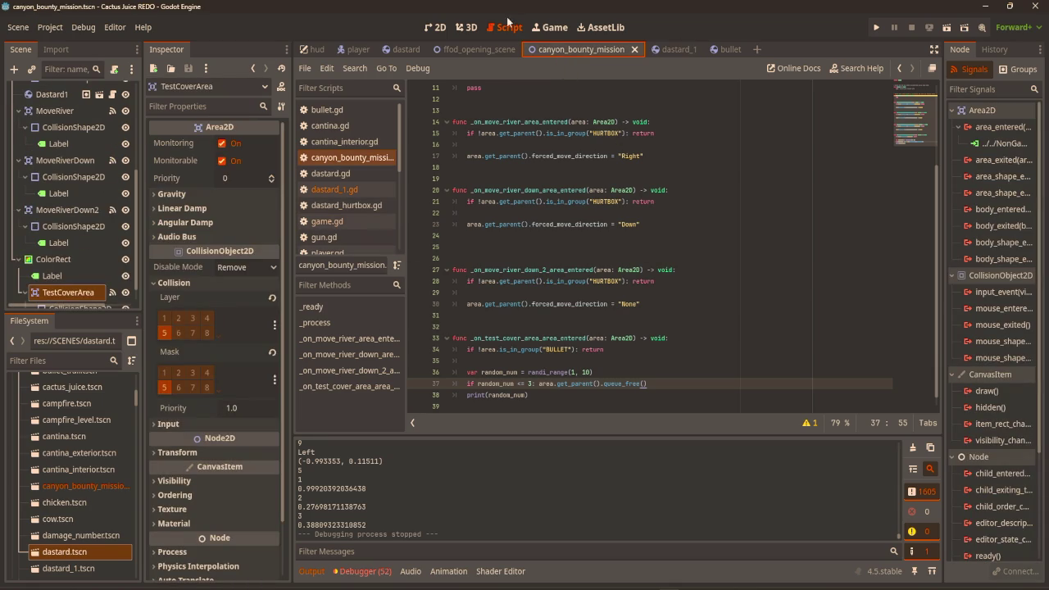
pyautogui.click(433, 27)
pyautogui.hscroll(3, 604, 258)
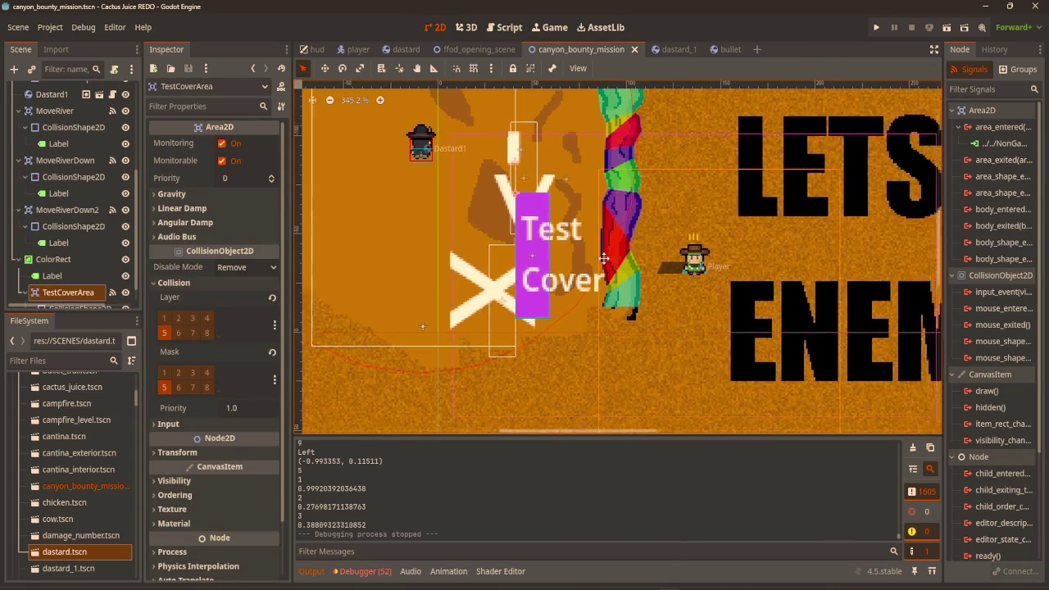
pyautogui.moveTo(603, 258); pyautogui.dragTo(574, 258)
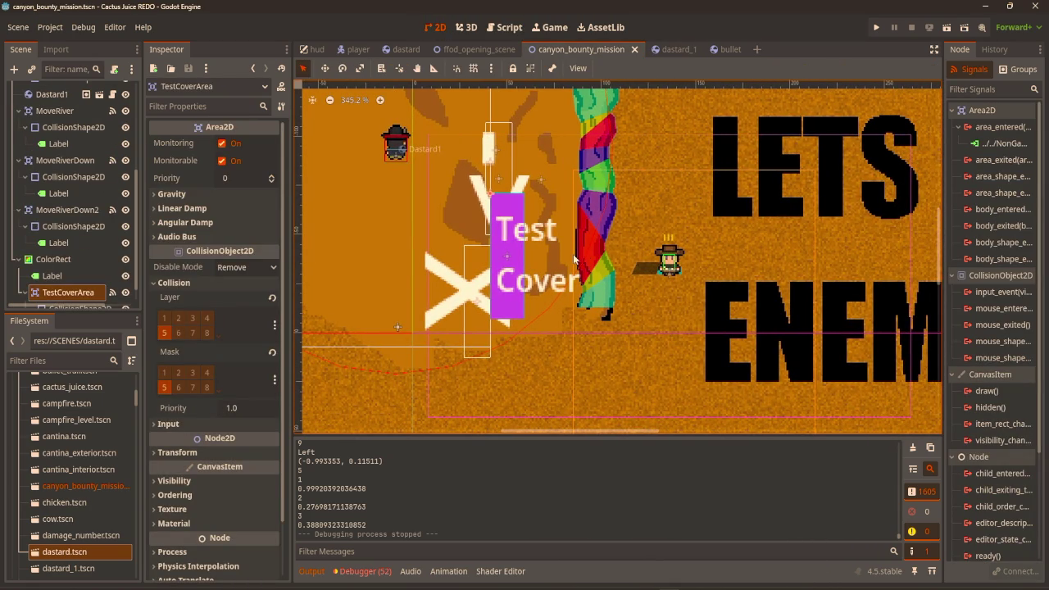
pyautogui.scroll(4, 574, 257)
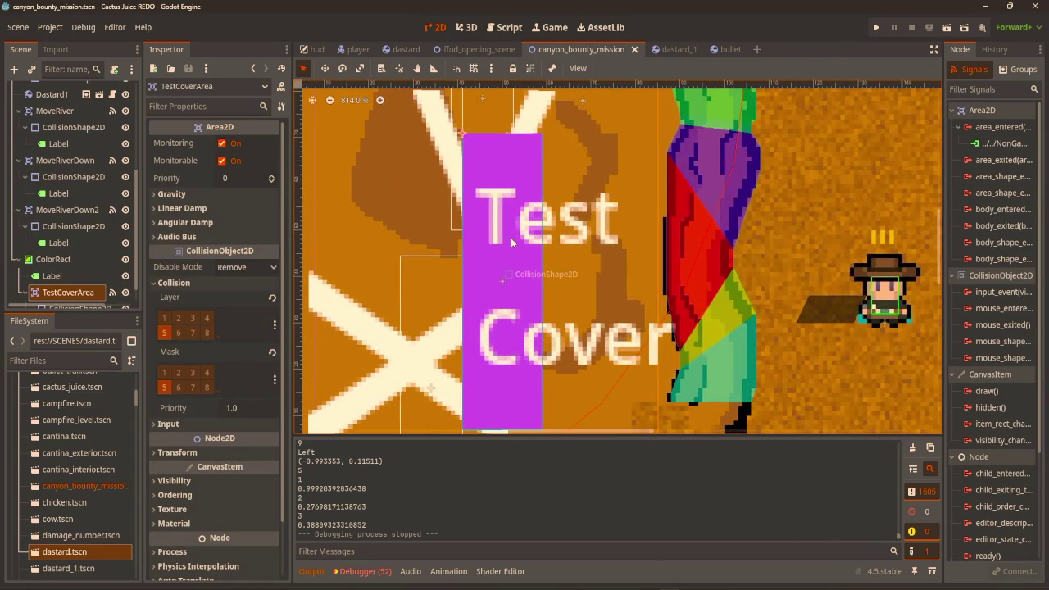
pyautogui.scroll(-1, 57, 279)
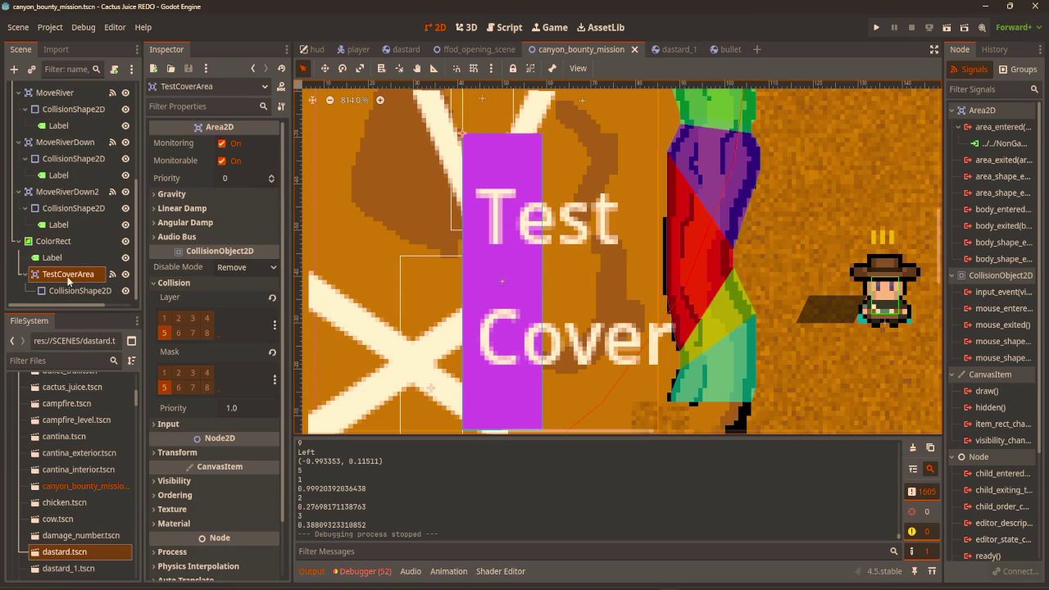
pyautogui.click(92, 291)
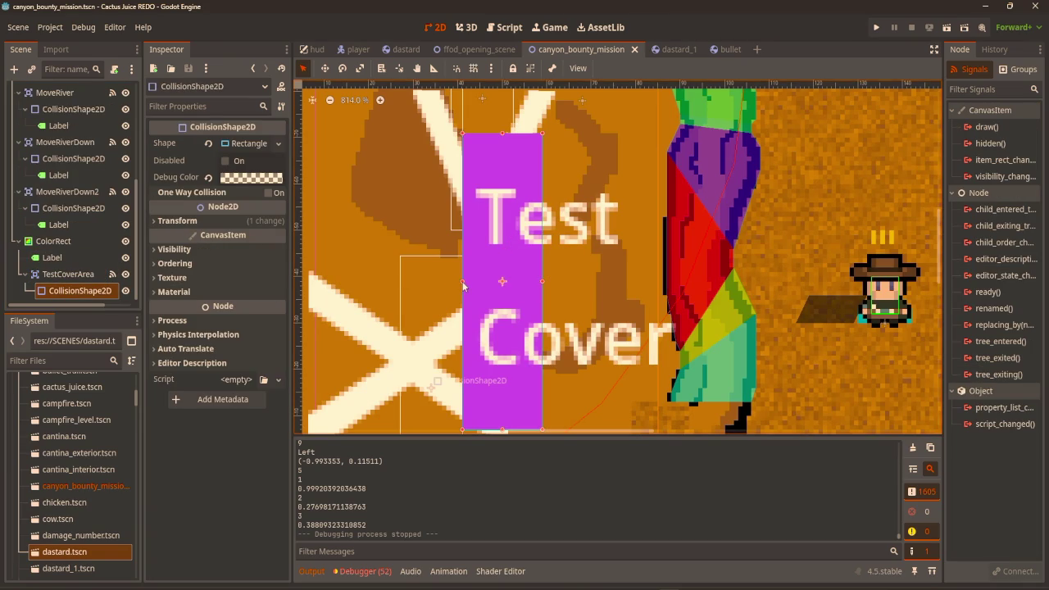
# Narrow the cover's collision rectangle, undo that resize, and open the dastard_1 scene
pyautogui.moveTo(463, 285)
pyautogui.mouseDown()
pyautogui.moveTo(525, 281)
pyautogui.moveTo(518, 290)
pyautogui.mouseUp()
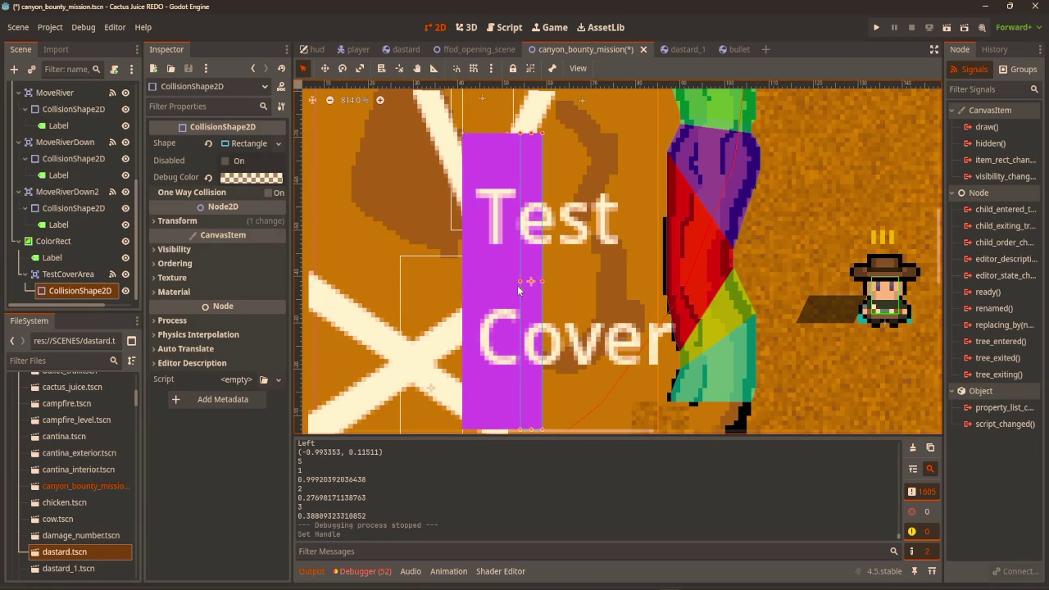
pyautogui.scroll(-3, 518, 290)
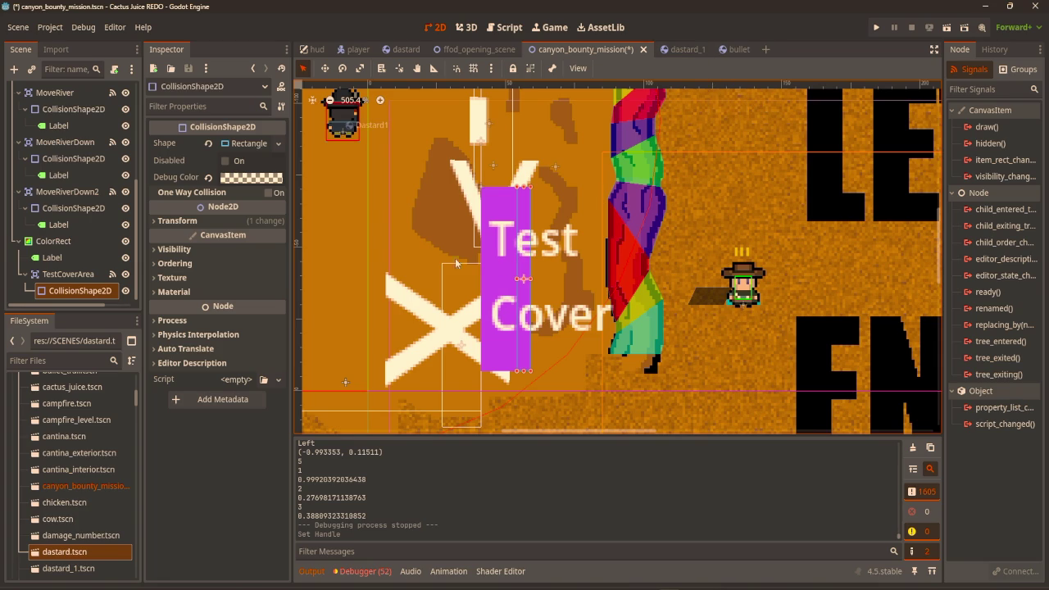
pyautogui.hotkey('ctrl', 'z')
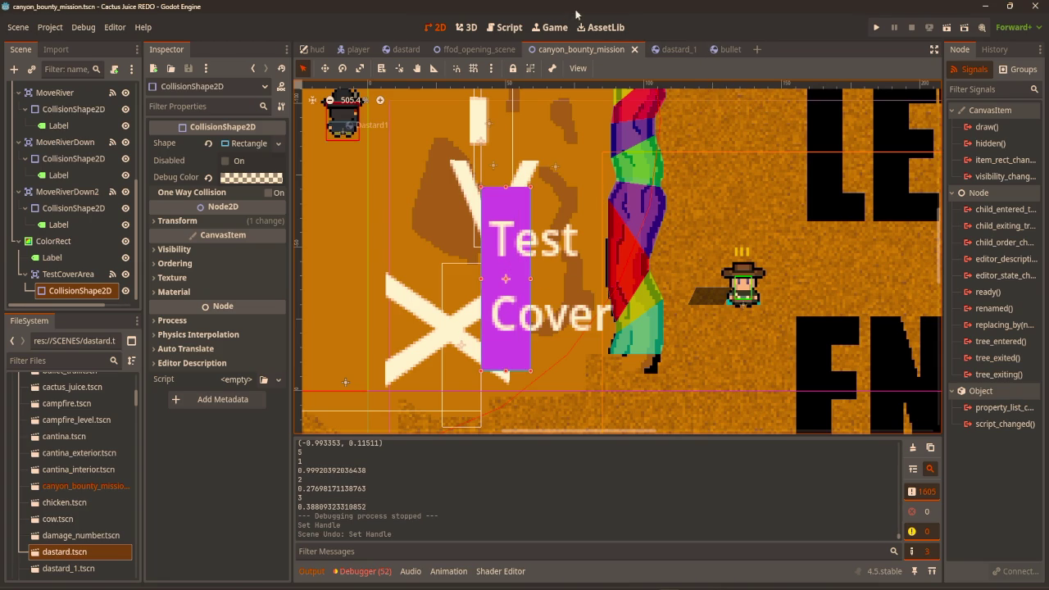
pyautogui.click(672, 52)
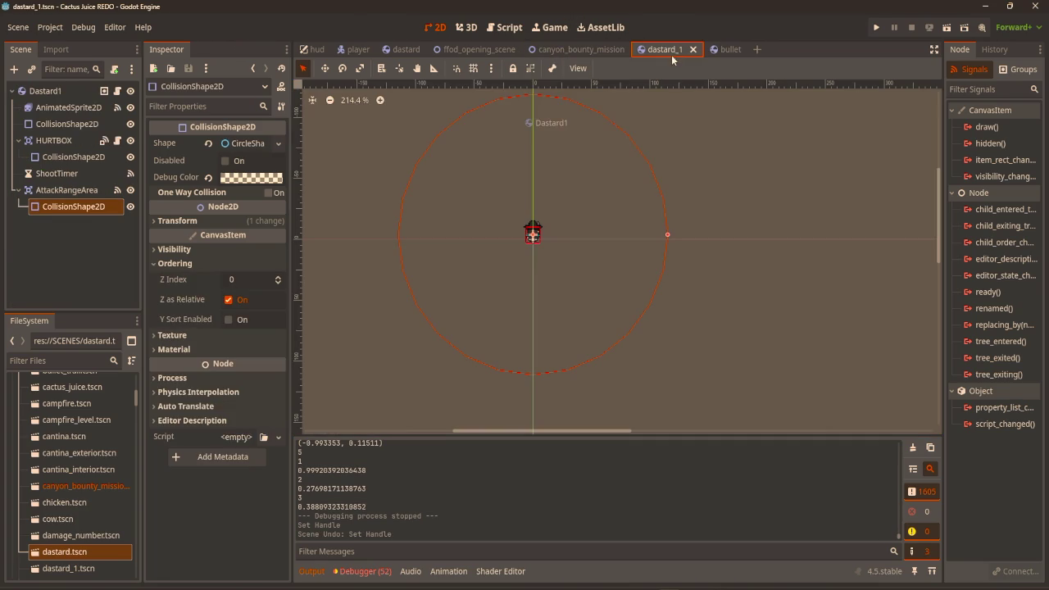
# Start a new print(area.global_position - line in the Test Cover handler
pyautogui.click(504, 31)
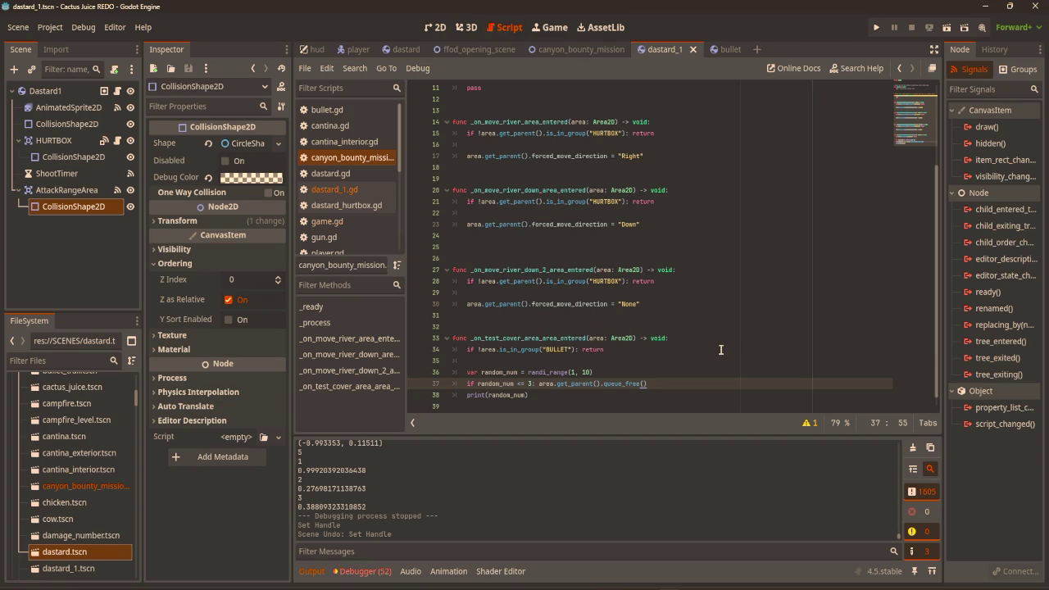
pyautogui.click(690, 357)
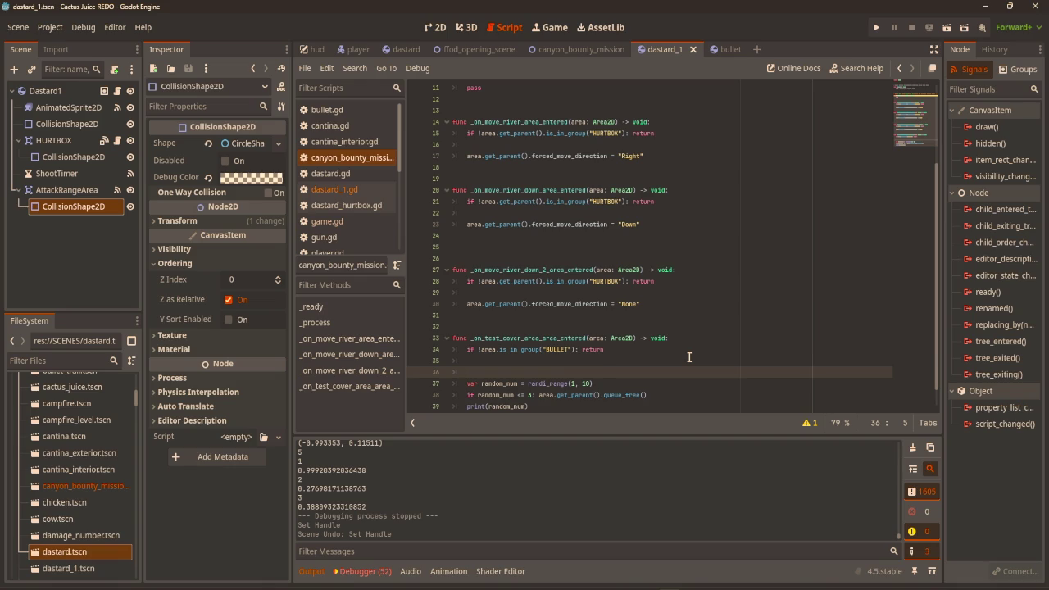
pyautogui.click(689, 358)
pyautogui.press('Return')
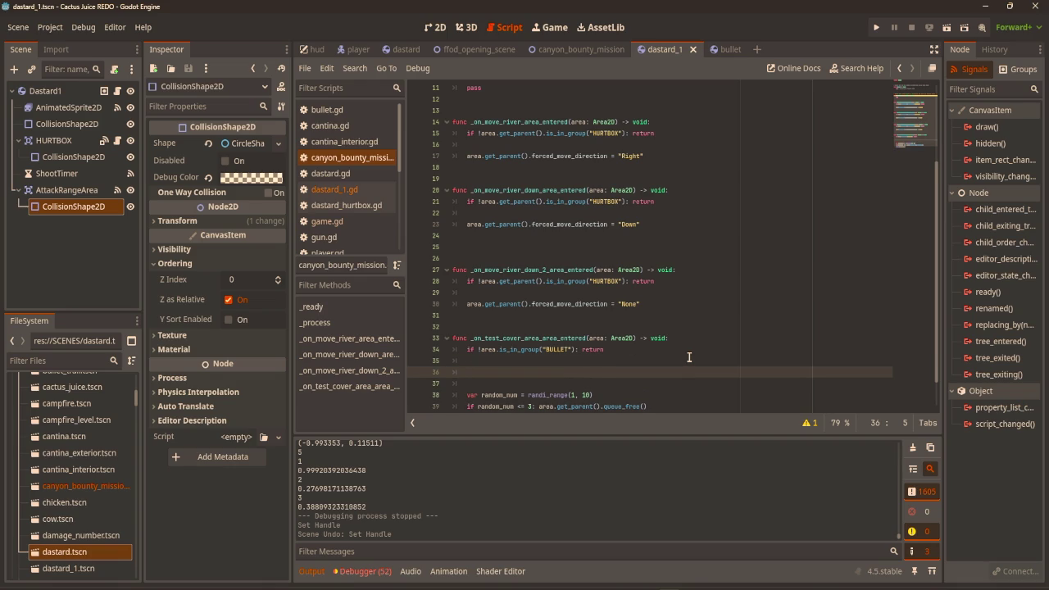
pyautogui.write('print')
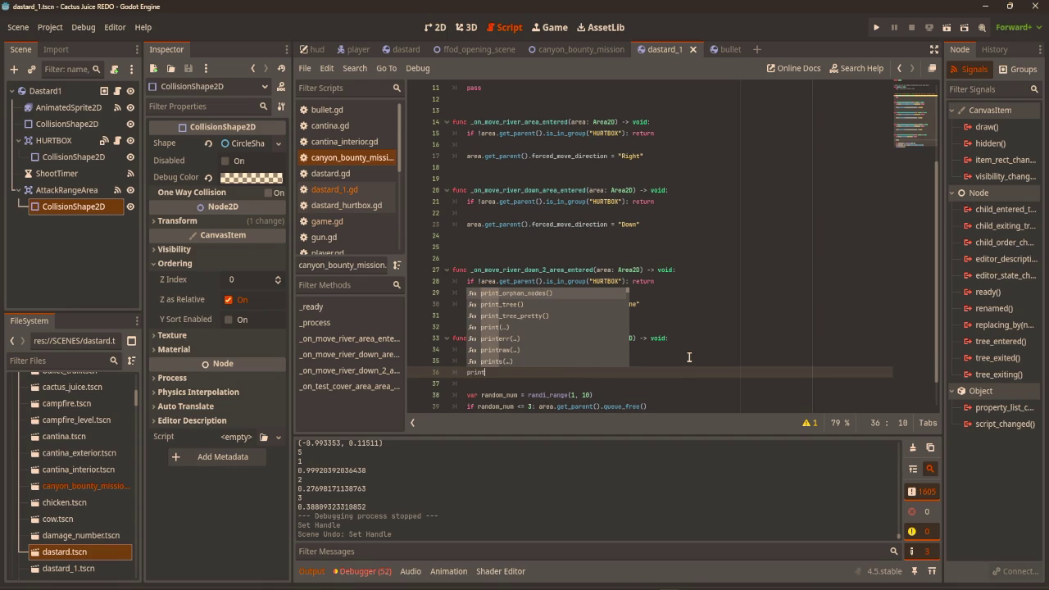
pyautogui.write('(area.')
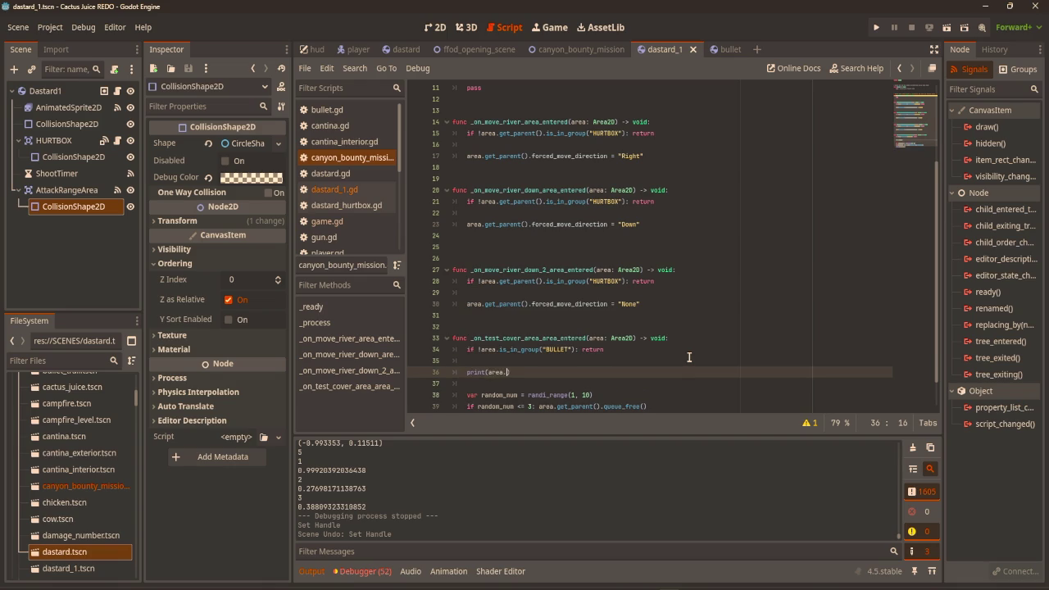
pyautogui.write('global')
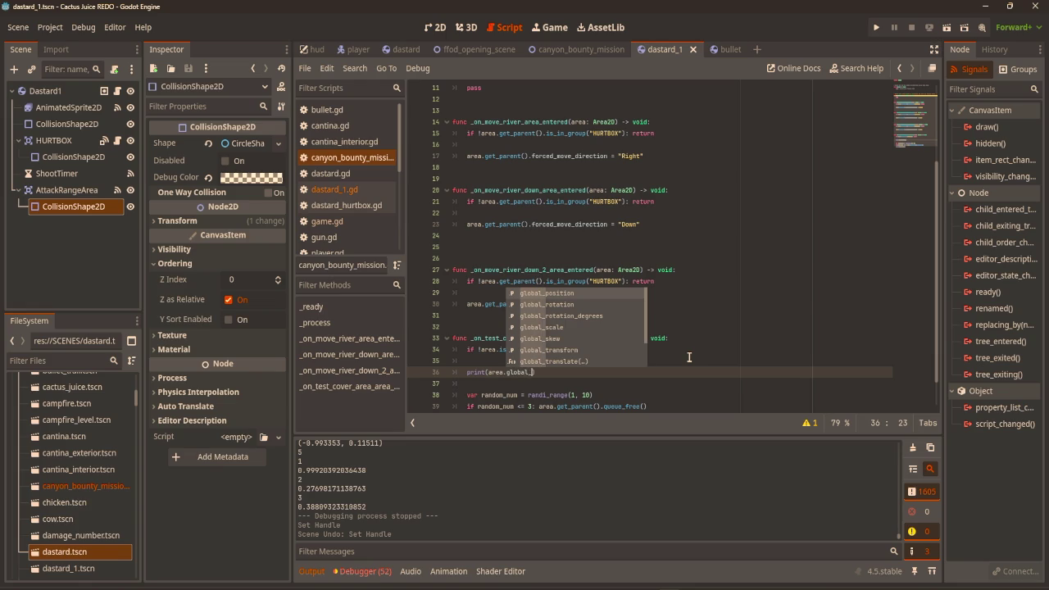
pyautogui.write('_position')
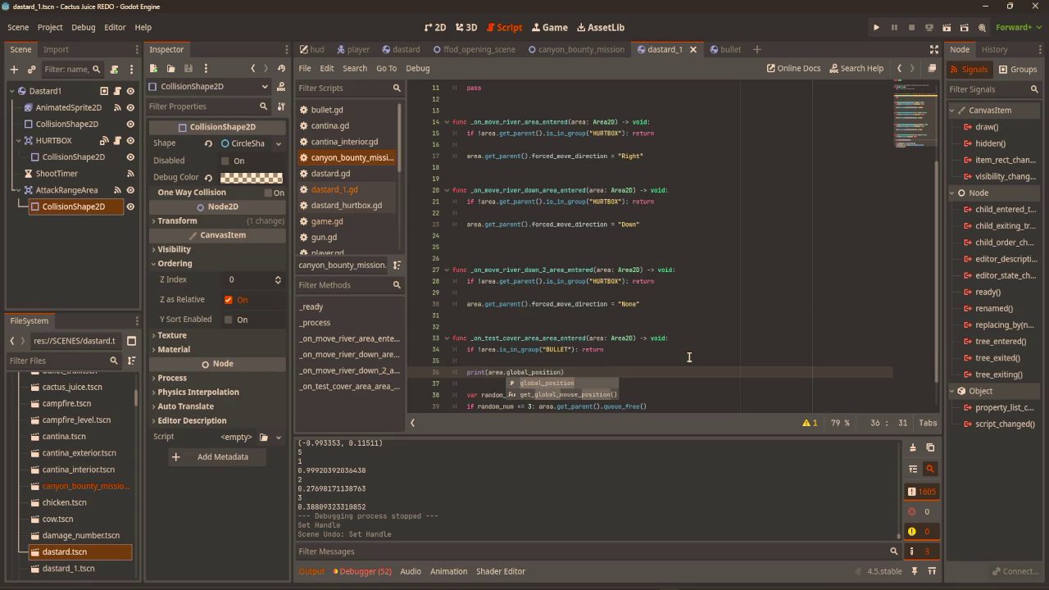
pyautogui.write(' -')
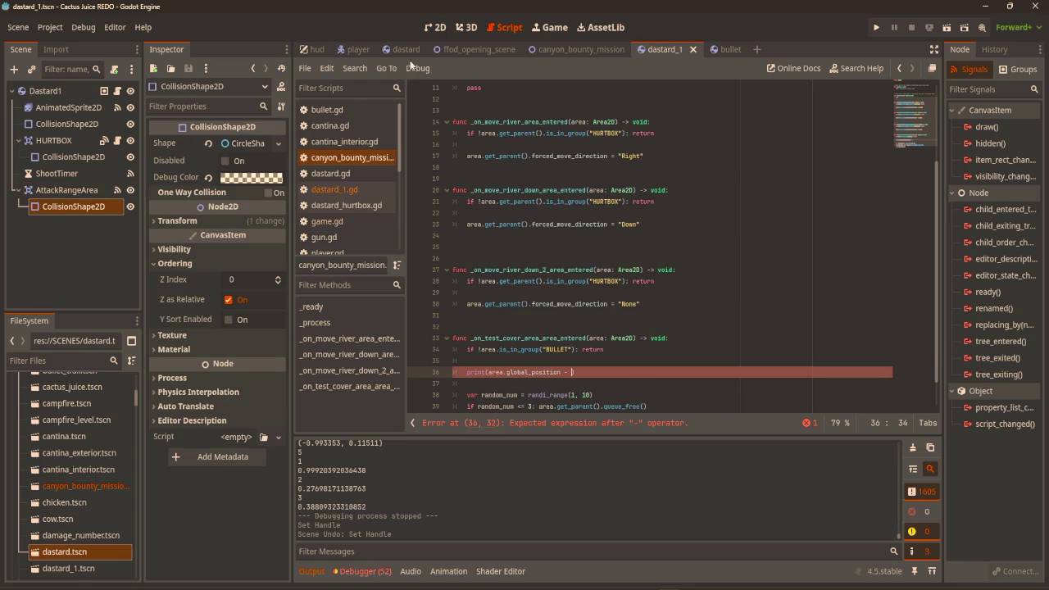
# Complete it with the dragged-in $"../ColorRect/TestCoverArea".global_position, then run the scene with F6
pyautogui.click(574, 49)
pyautogui.moveTo(70, 277)
pyautogui.mouseDown()
pyautogui.moveTo(344, 319)
pyautogui.moveTo(574, 374)
pyautogui.mouseUp()
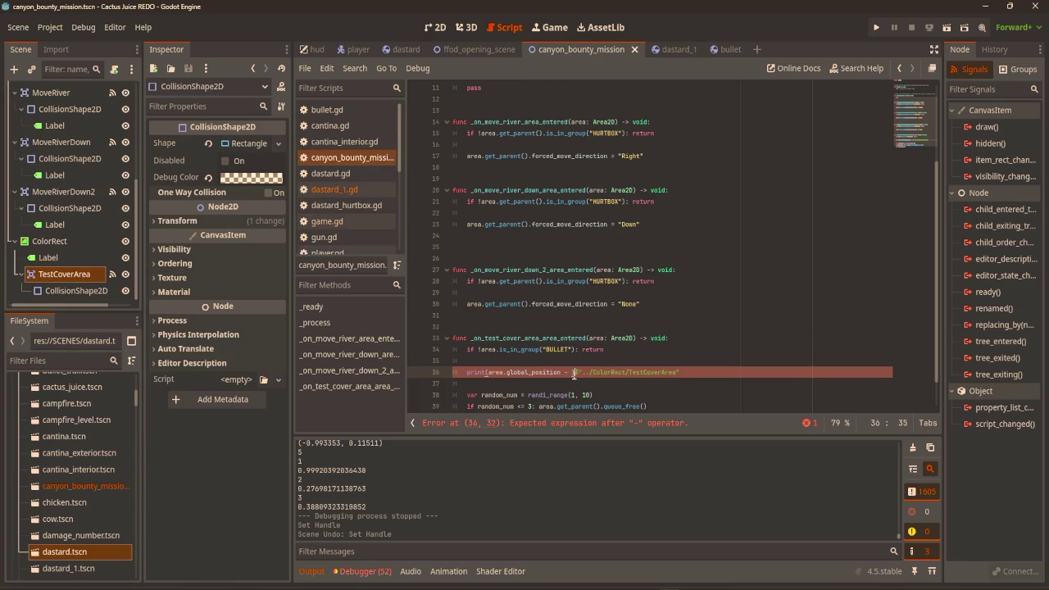
pyautogui.press('BackSpace')
pyautogui.write(')')
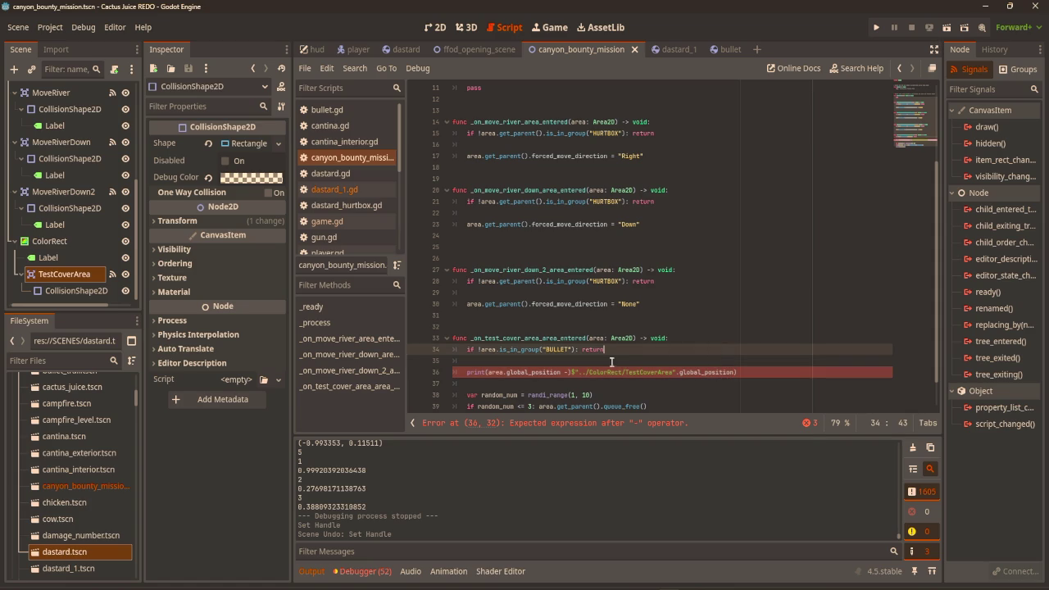
pyautogui.click(571, 374)
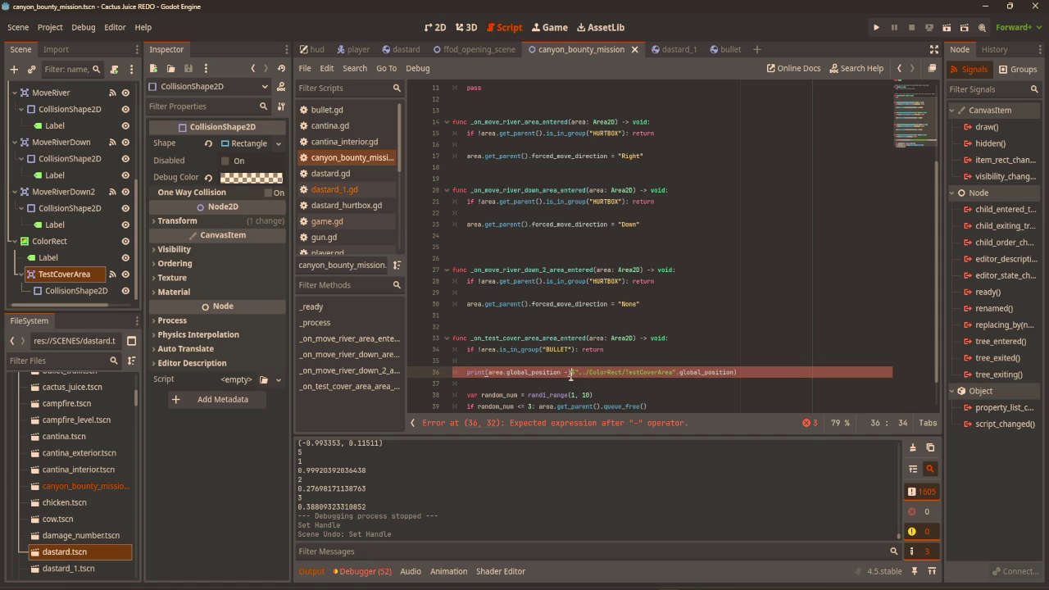
pyautogui.click(784, 328)
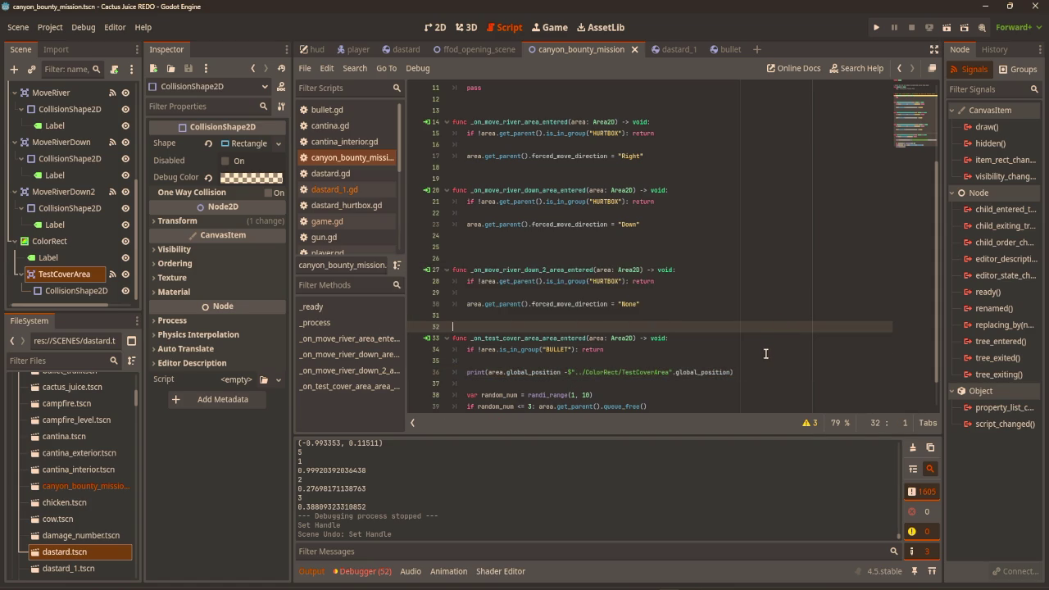
pyautogui.press('F6')
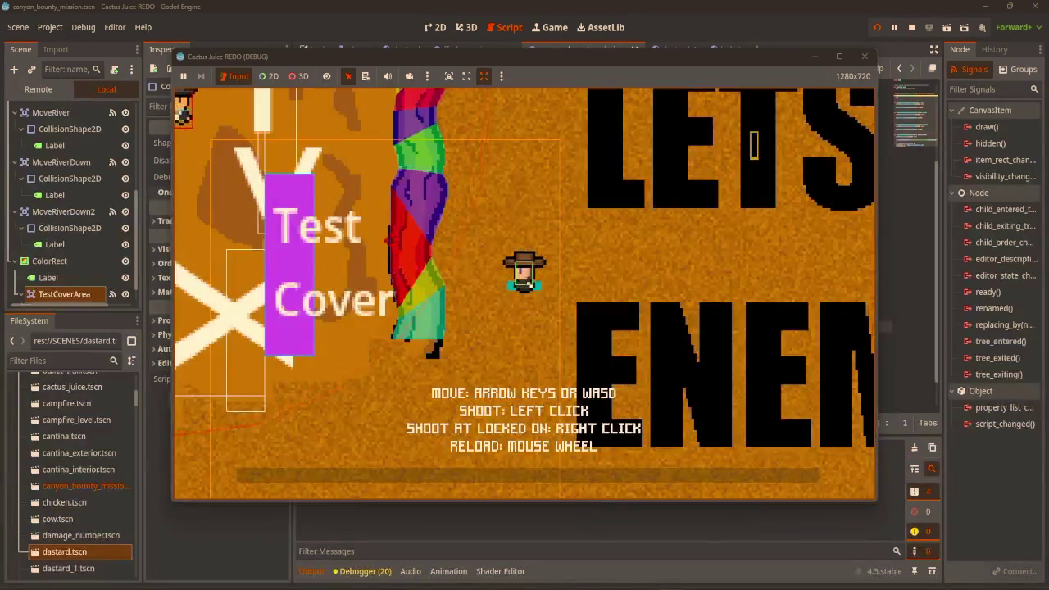
# Shoot two bullets at the Test Cover, then stop the game
pyautogui.click(342, 285)
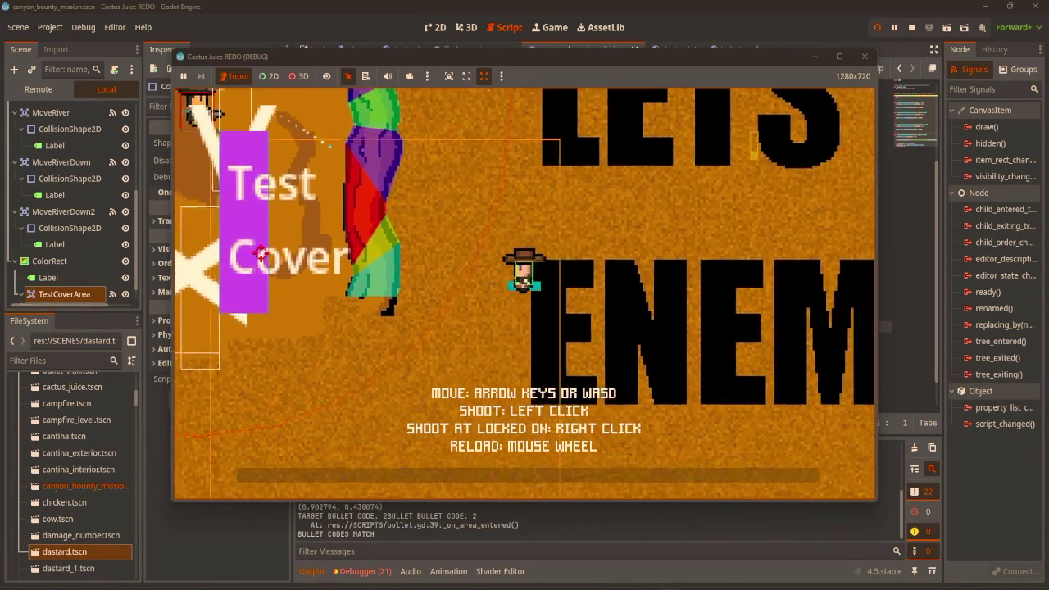
pyautogui.click(217, 241)
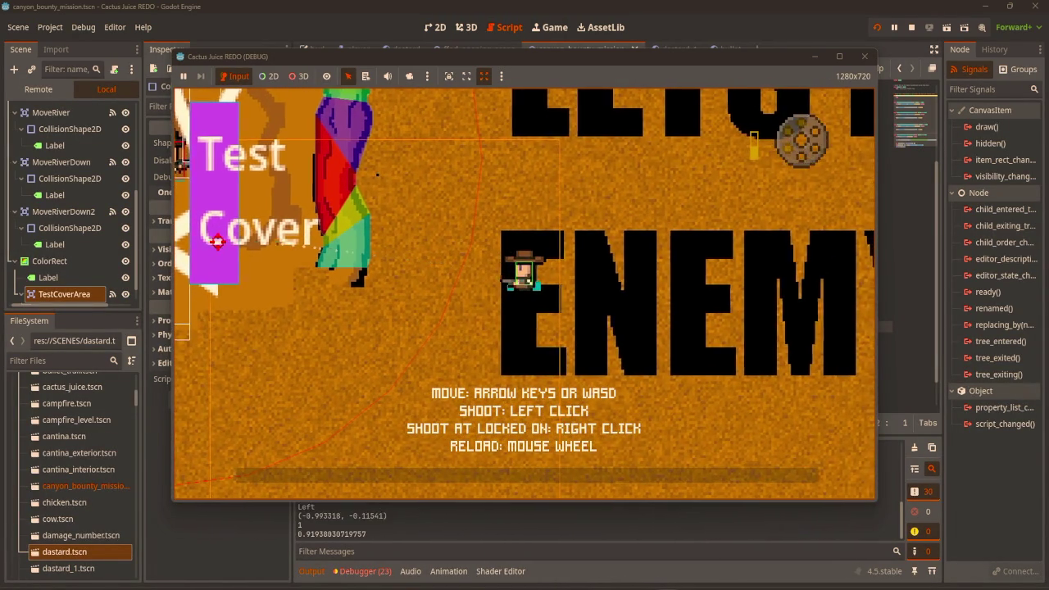
pyautogui.click(864, 56)
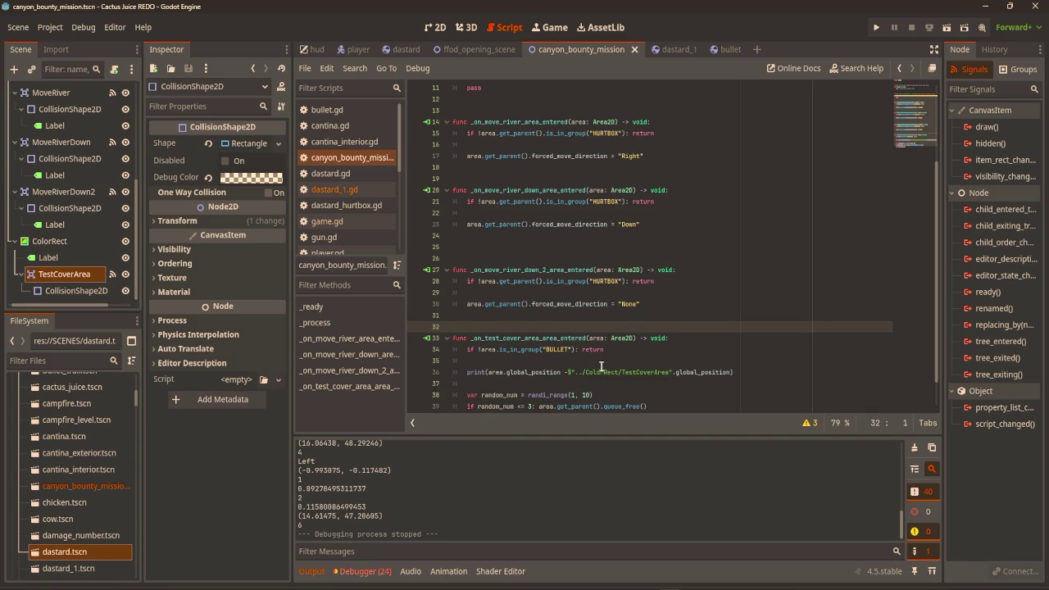
pyautogui.scroll(3, 557, 379)
pyautogui.scroll(-4, 510, 377)
pyautogui.scroll(5, 506, 504)
# Run the game again, walk down and up-right, then stop it
pyautogui.click(876, 27)
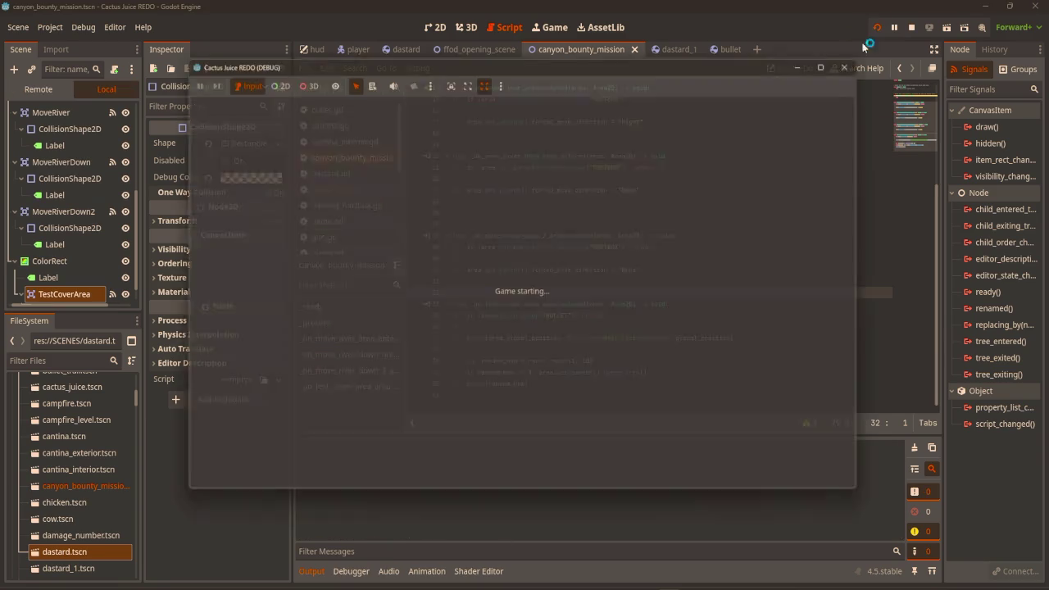
pyautogui.press('s')
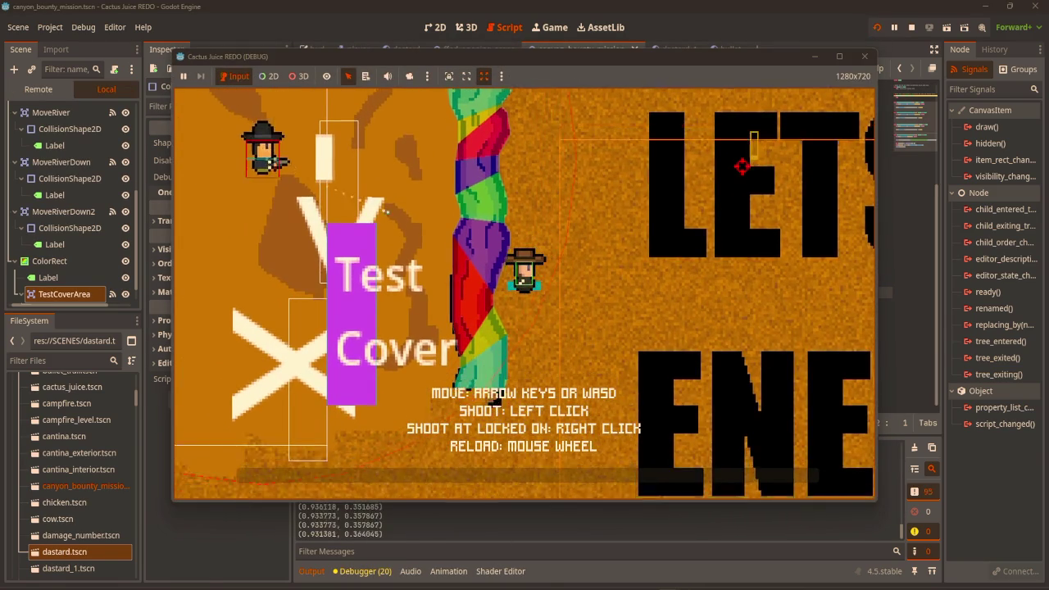
pyautogui.press('w')
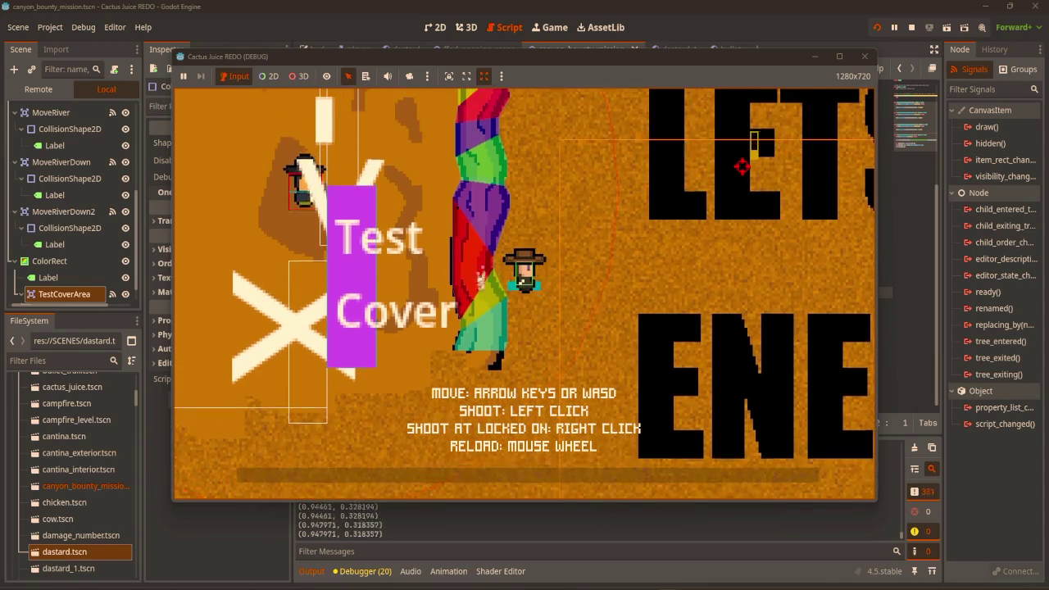
pyautogui.press('d')
pyautogui.click(865, 56)
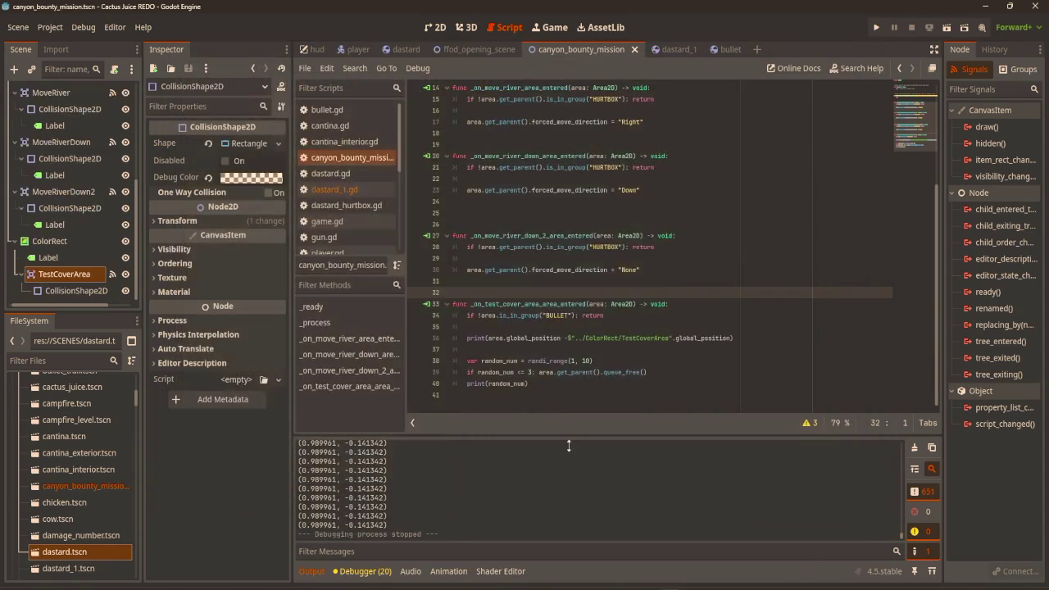
# Open the dastard_1 scene's script and search it for "print"
pyautogui.scroll(-1, 523, 487)
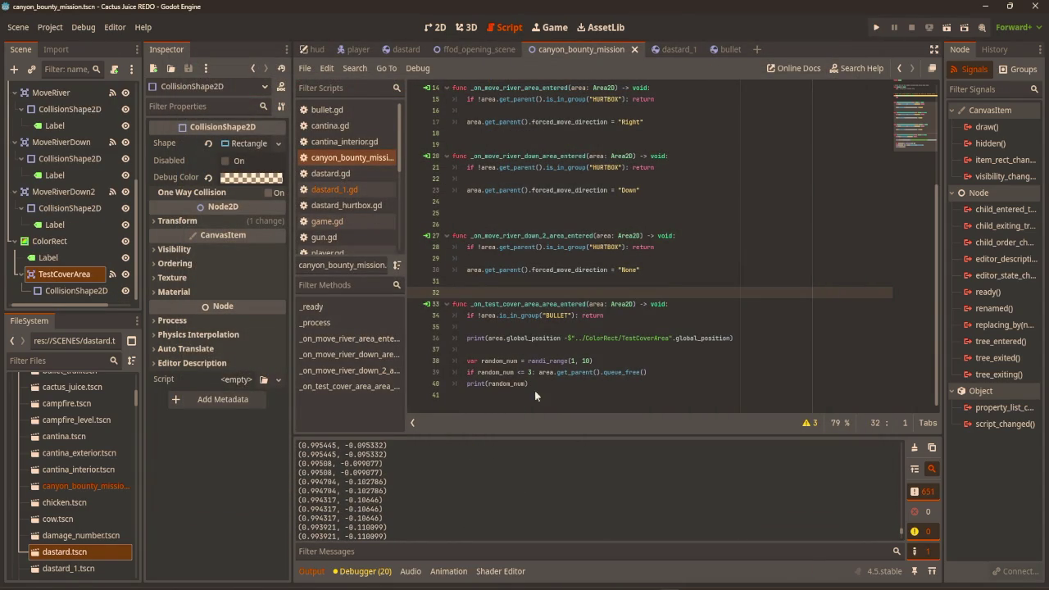
pyautogui.click(668, 50)
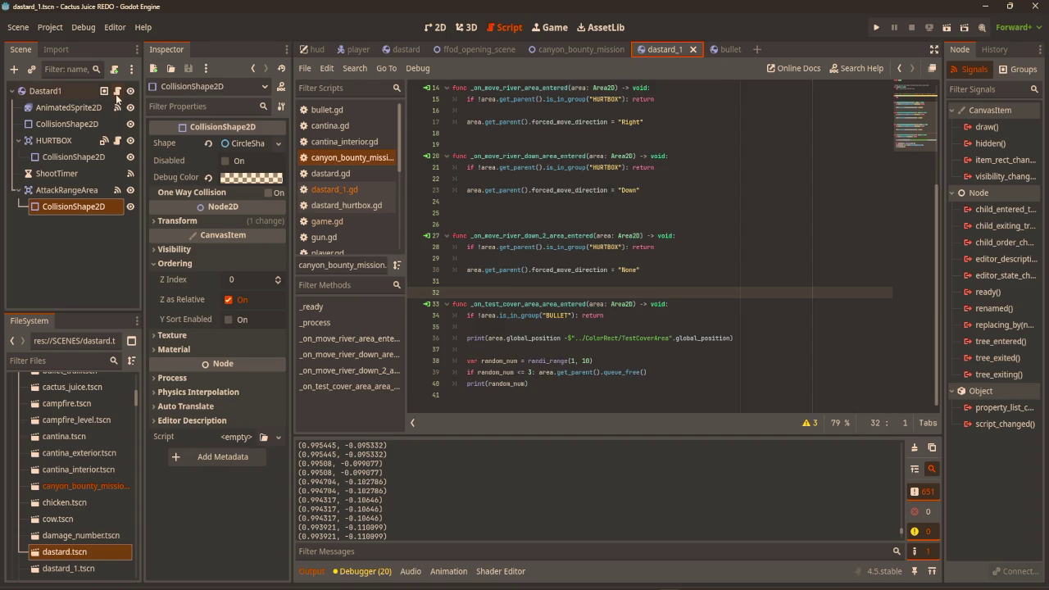
pyautogui.click(117, 91)
pyautogui.scroll(5, 627, 263)
pyautogui.hotkey('ctrl', 'f')
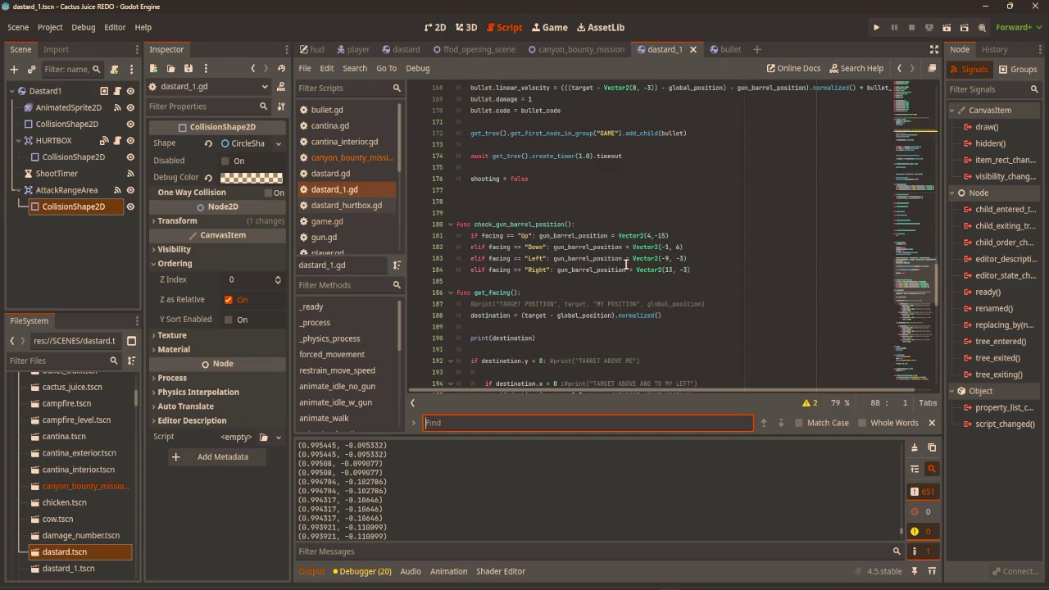
pyautogui.write('print')
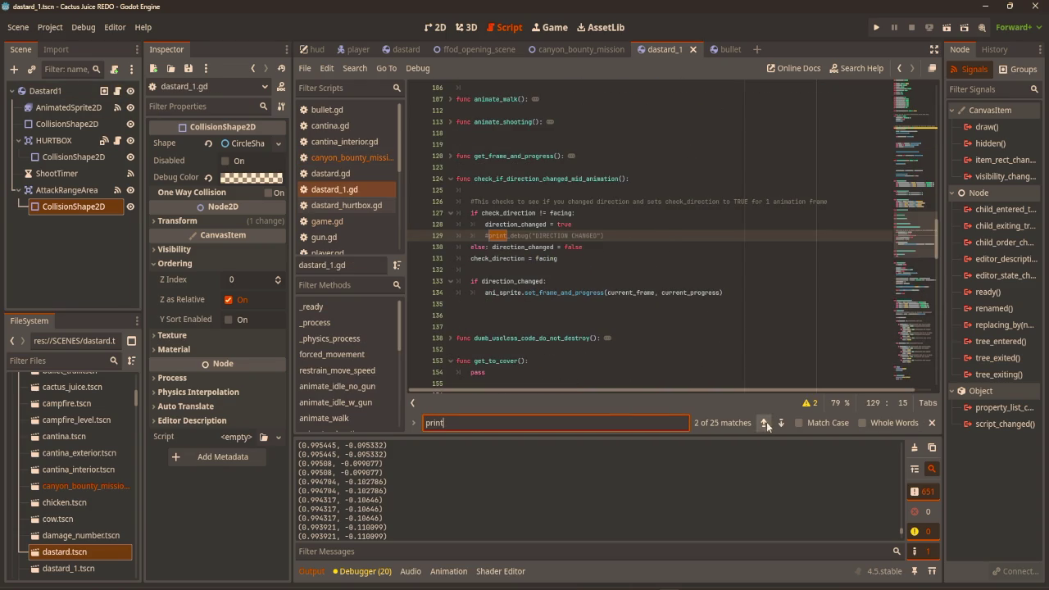
# Step back through the print matches to print(destination) in get_facing and place the caret there
pyautogui.click(765, 423)
pyautogui.click(764, 423)
pyautogui.click(765, 422)
pyautogui.click(765, 423)
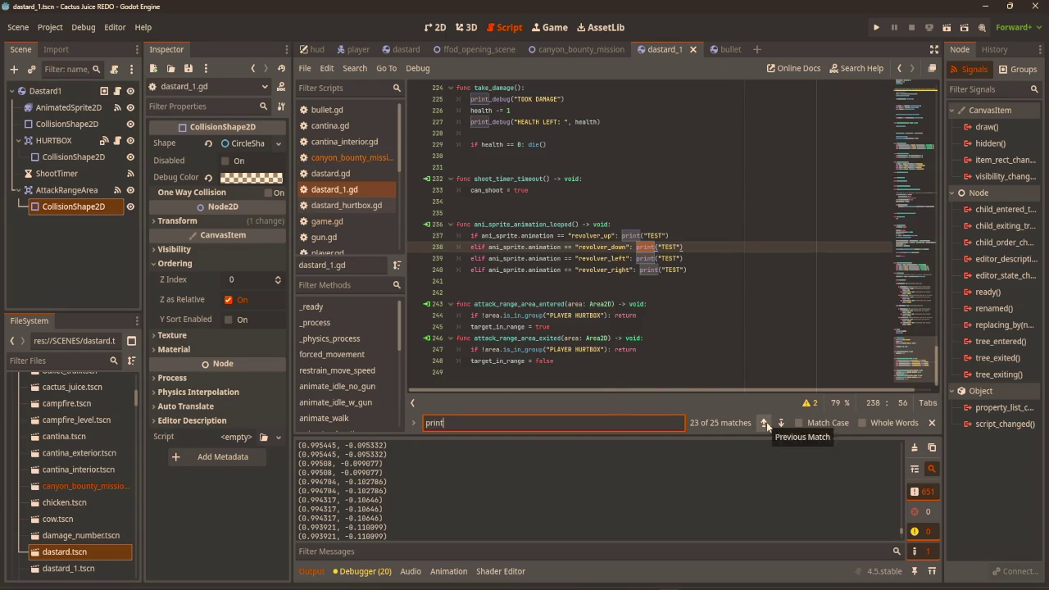
pyautogui.click(764, 423)
pyautogui.click(765, 423)
pyautogui.click(765, 423)
pyautogui.click(764, 423)
pyautogui.click(765, 423)
pyautogui.click(765, 423)
pyautogui.click(765, 423)
pyautogui.click(765, 423)
pyautogui.click(764, 423)
pyautogui.click(765, 423)
pyautogui.click(765, 423)
pyautogui.click(764, 423)
pyautogui.click(765, 423)
pyautogui.click(765, 423)
pyautogui.click(765, 423)
pyautogui.click(765, 423)
pyautogui.click(765, 423)
pyautogui.scroll(-5, 614, 238)
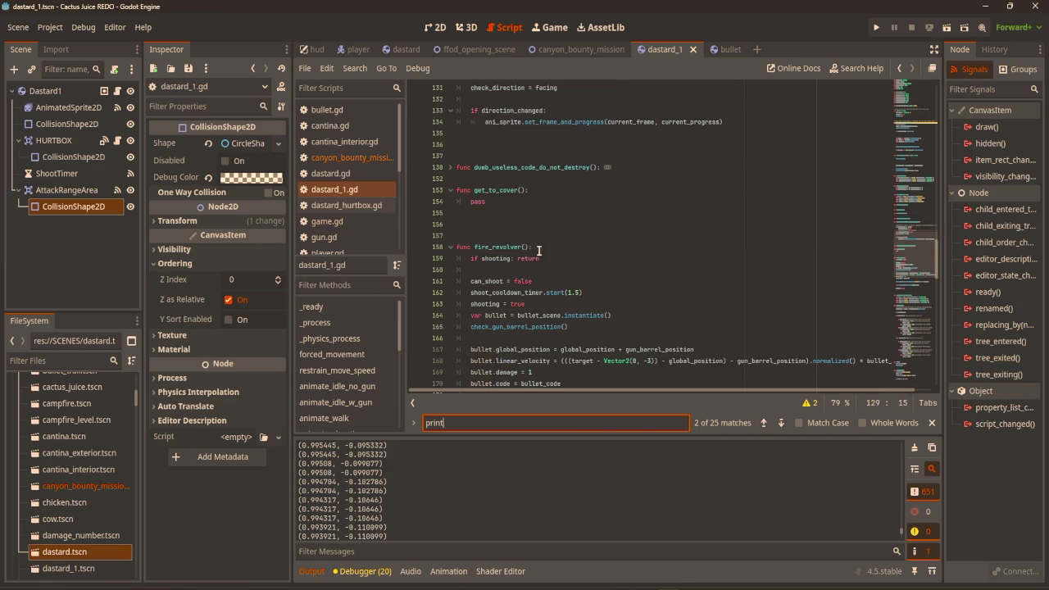
pyautogui.click(782, 423)
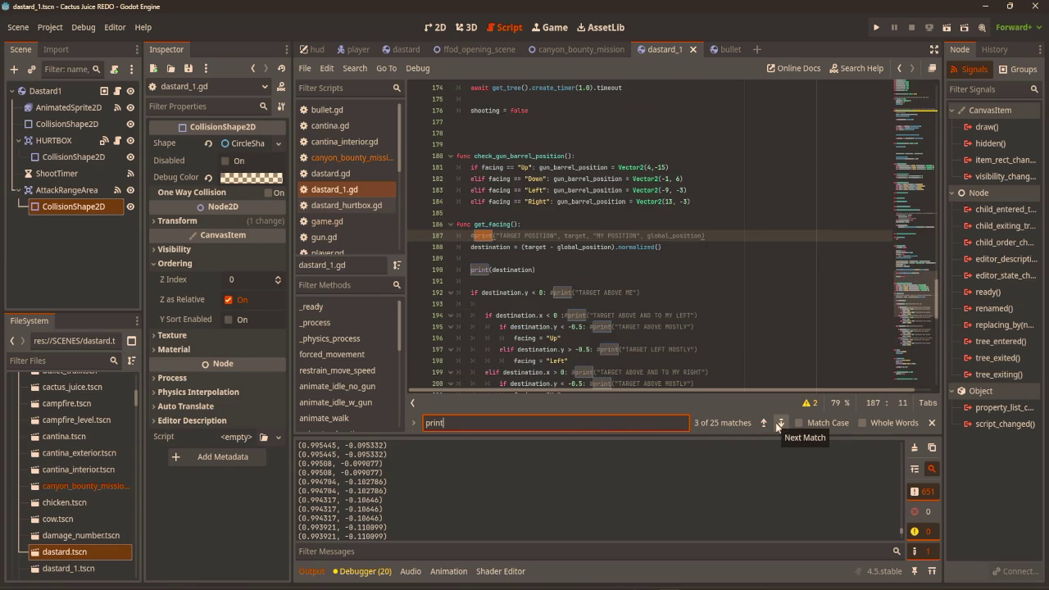
pyautogui.click(461, 269)
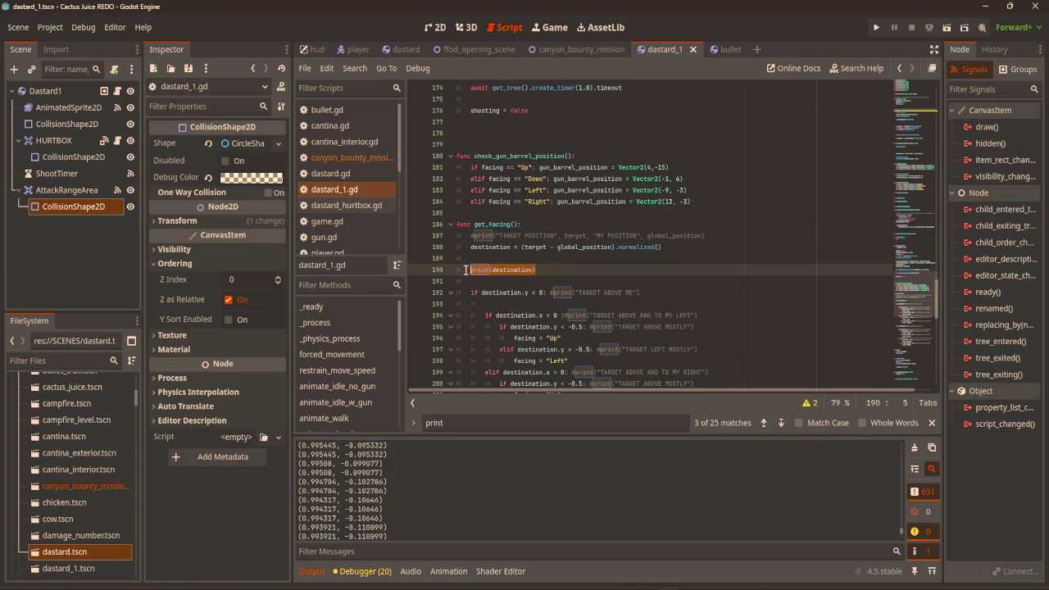
# Delete the print(destination) debug line and run the game, walking the player toward the firing enemy
pyautogui.press('BackSpace')
pyautogui.press('F5')
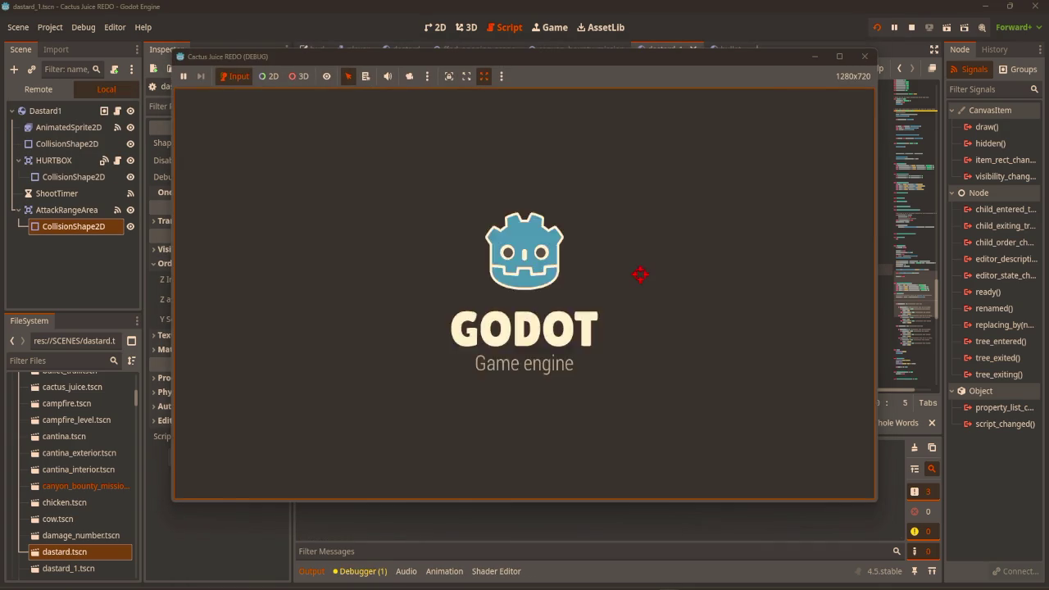
pyautogui.press('s')
pyautogui.press('a')
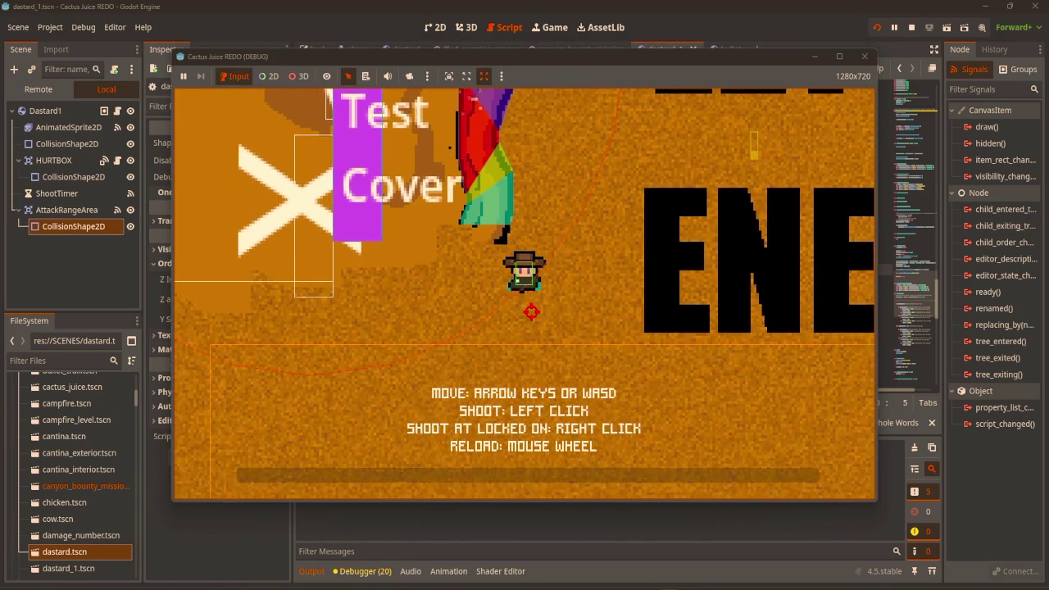
pyautogui.press('d')
pyautogui.press('w')
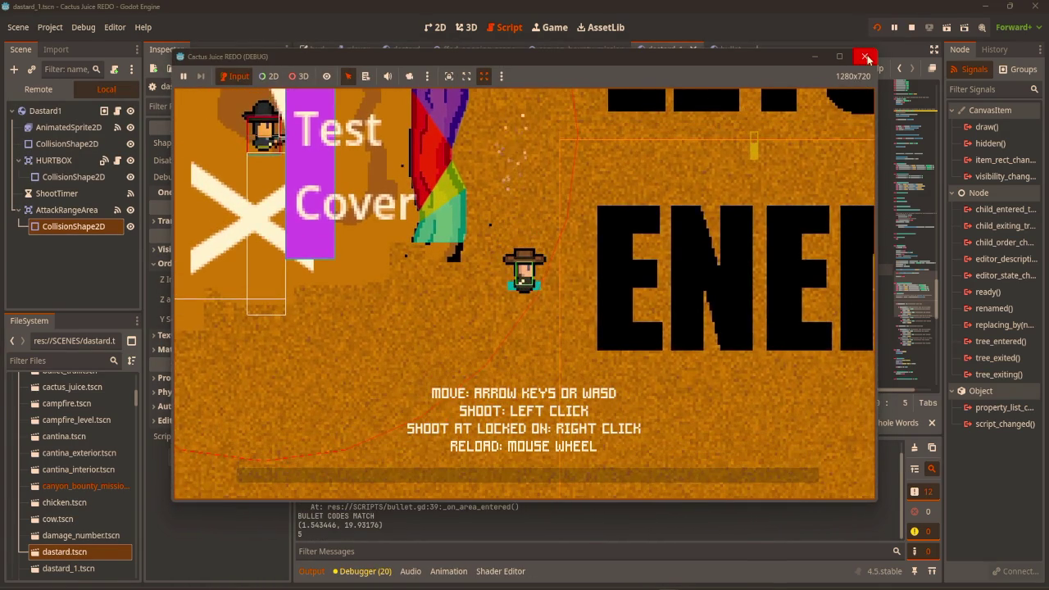
# Stop the game and return to the canyon_bounty_mission script
pyautogui.click(865, 56)
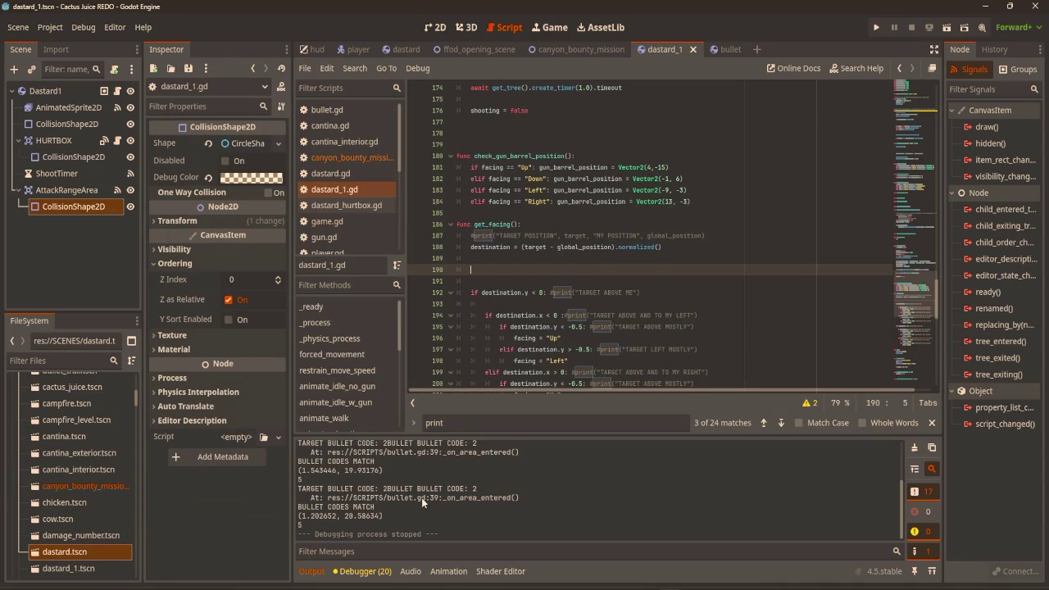
pyautogui.scroll(-6, 582, 193)
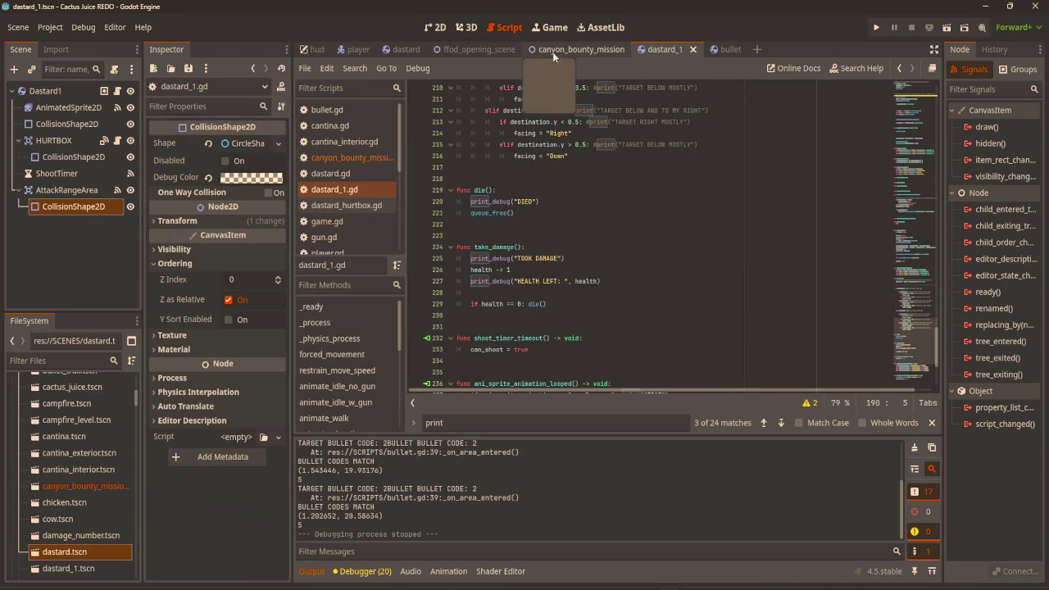
pyautogui.click(371, 159)
# Delete the print(random_num) line from canyon_bounty_mission.gd
pyautogui.scroll(-1, 617, 308)
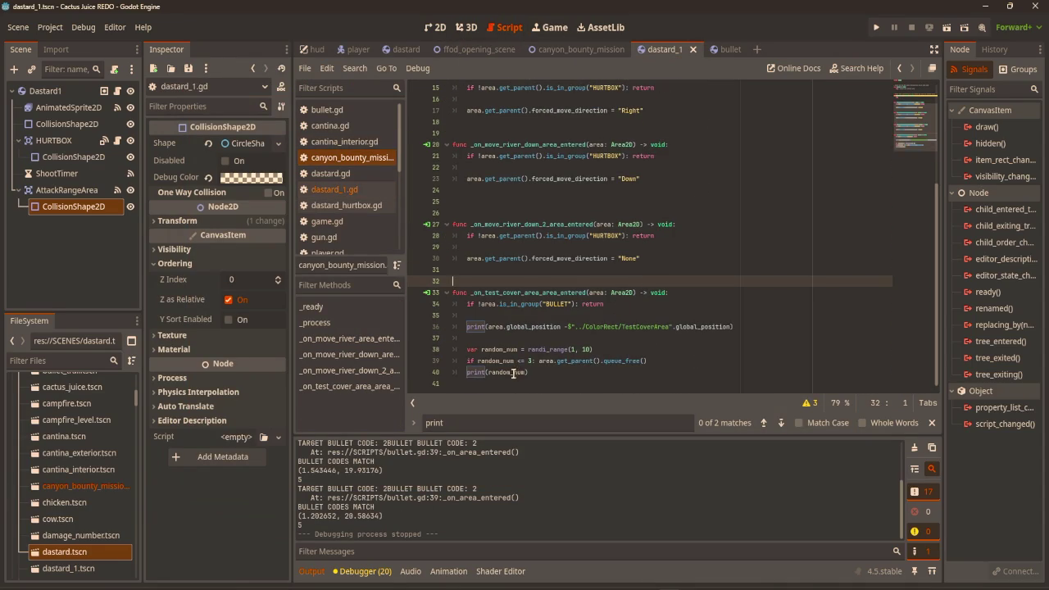
pyautogui.moveTo(529, 372); pyautogui.dragTo(452, 373)
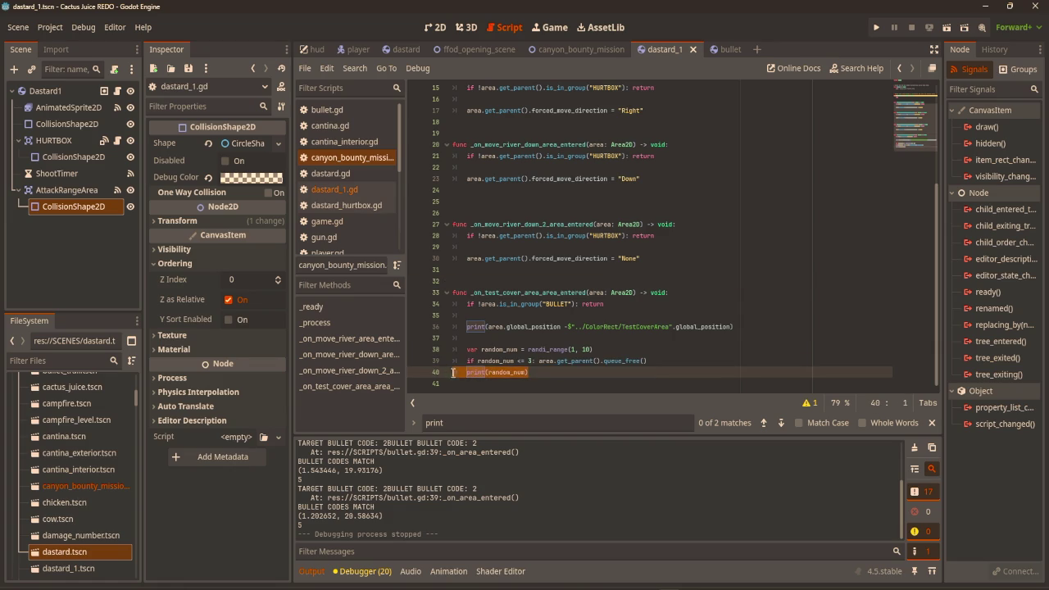
pyautogui.press('BackSpace')
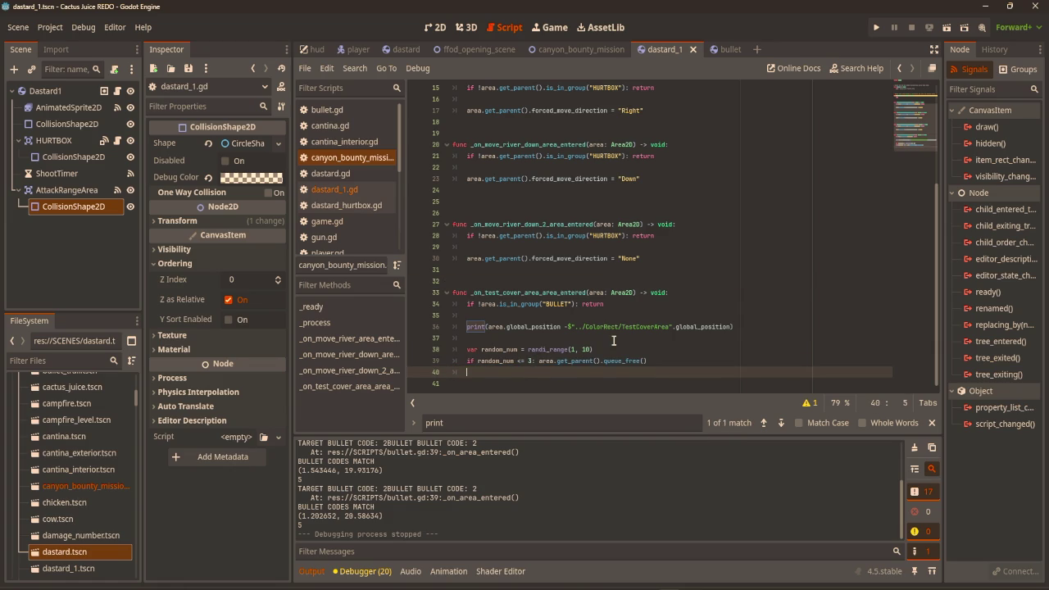
pyautogui.scroll(5, 621, 339)
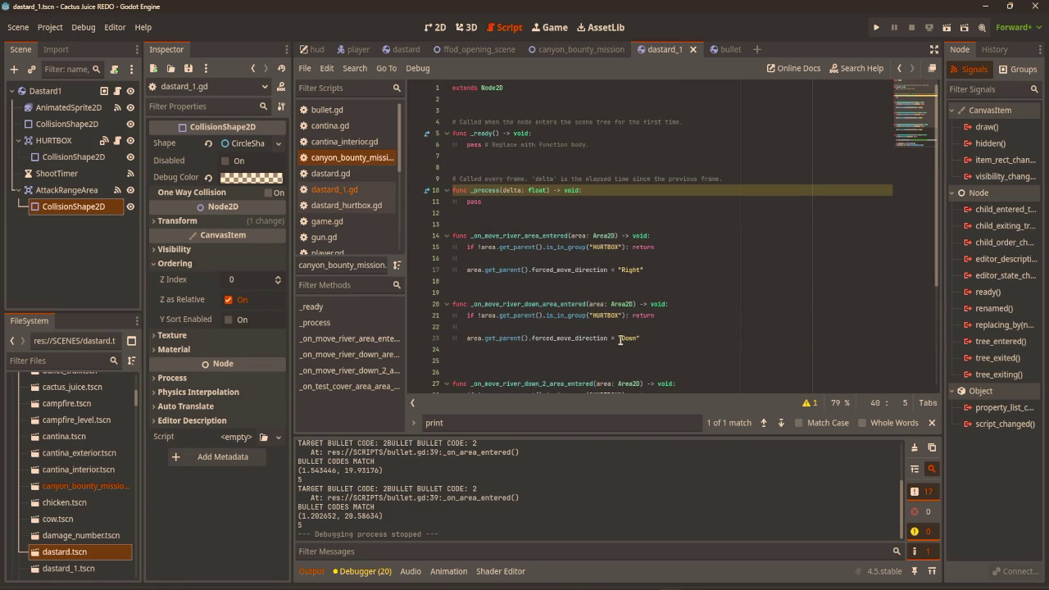
# Run the game, walk the player around the enemy behind the Test Cover, then stop it
pyautogui.press('F5')
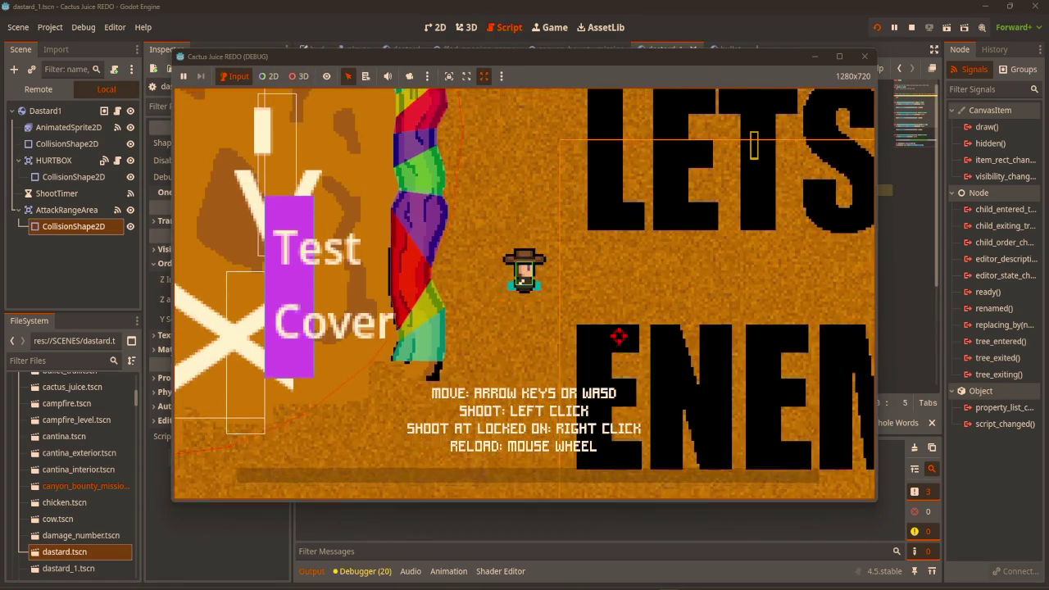
pyautogui.press('s')
pyautogui.press('a')
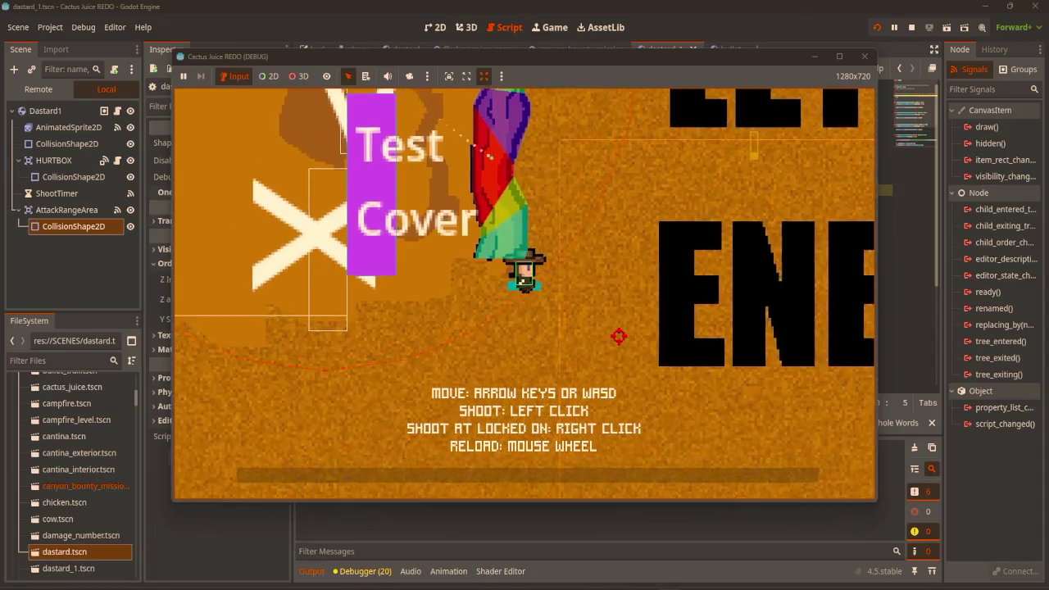
pyautogui.press('d')
pyautogui.press('w')
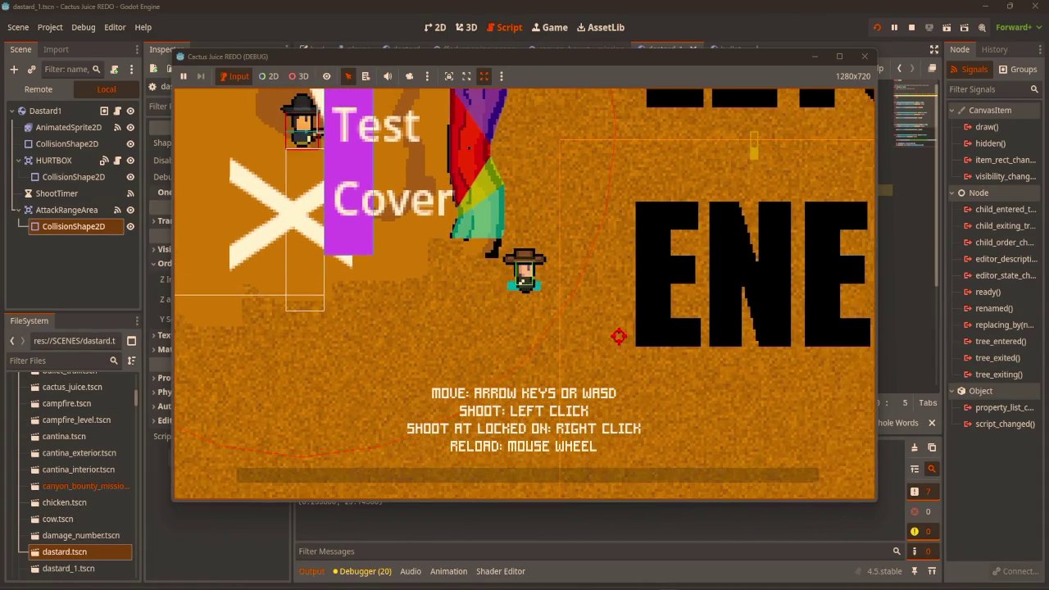
pyautogui.press('w')
pyautogui.press('d')
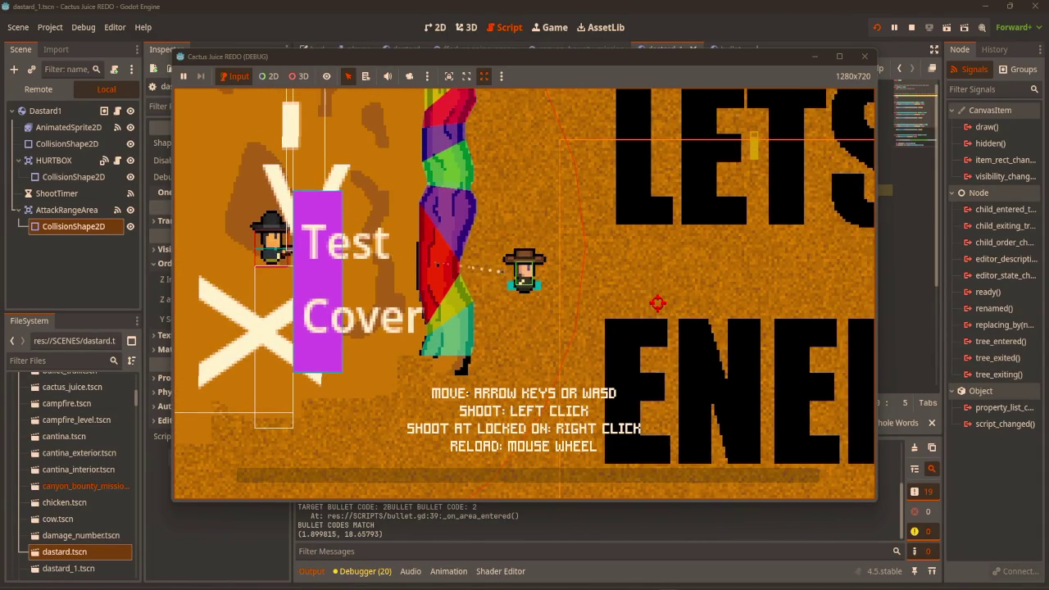
pyautogui.press('s')
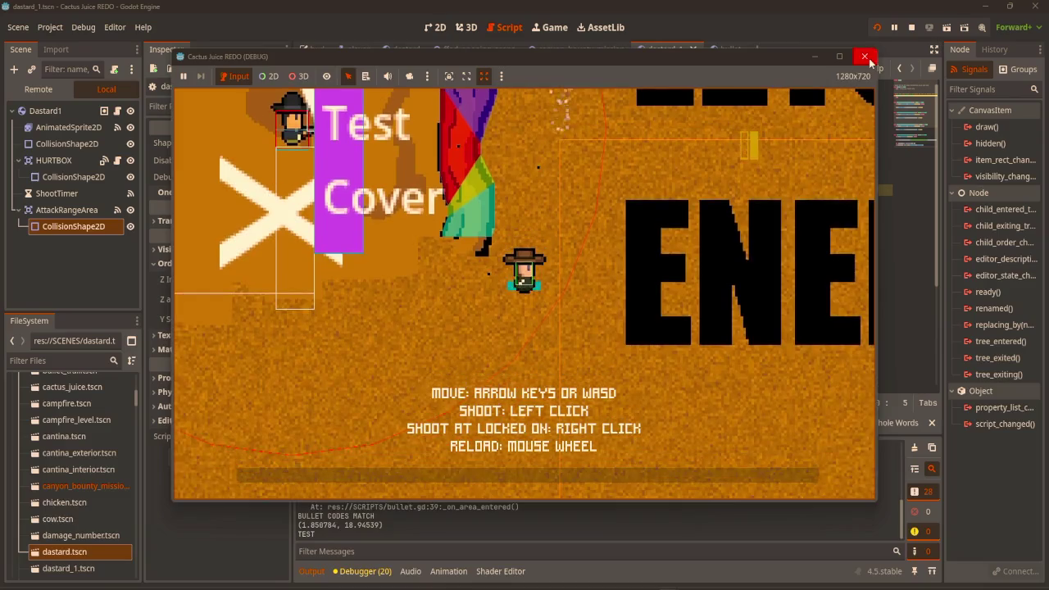
pyautogui.click(865, 56)
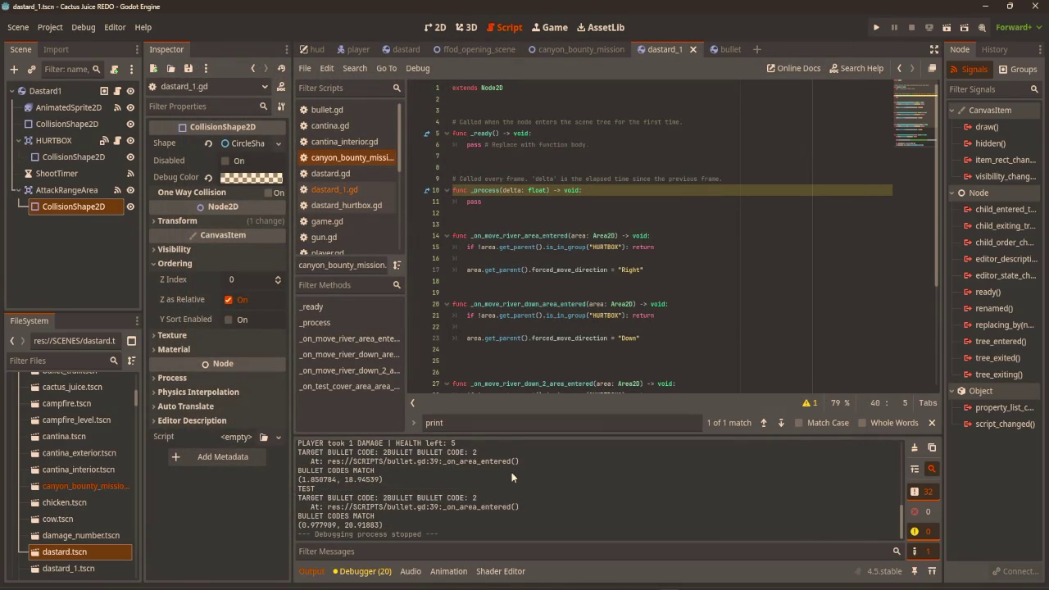
# Make line 36 print the bullet's global_position.x minus TestCoverArea's global_position.x
pyautogui.scroll(-5, 626, 334)
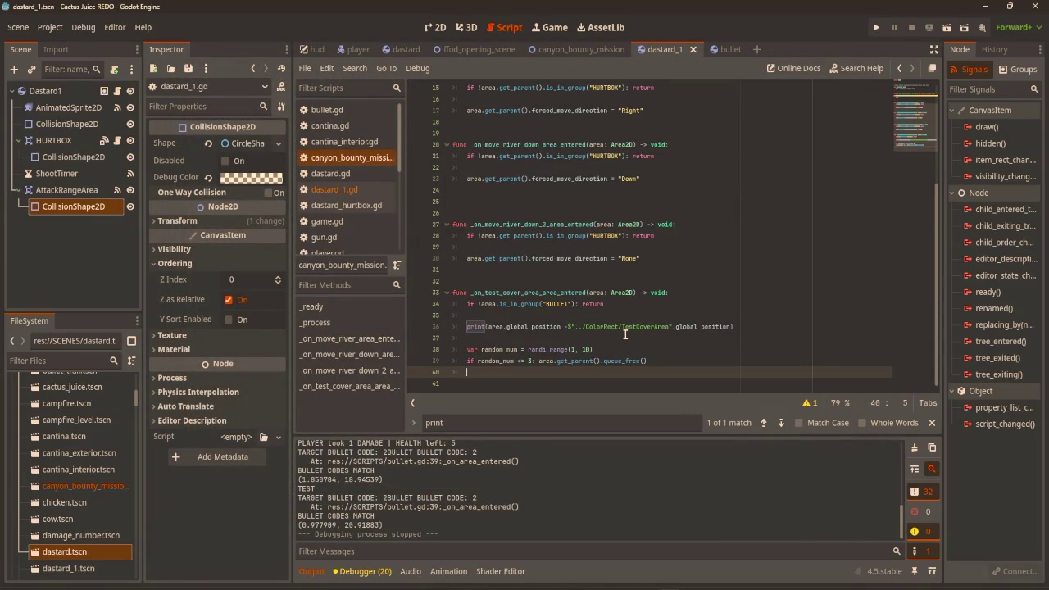
pyautogui.click(560, 327)
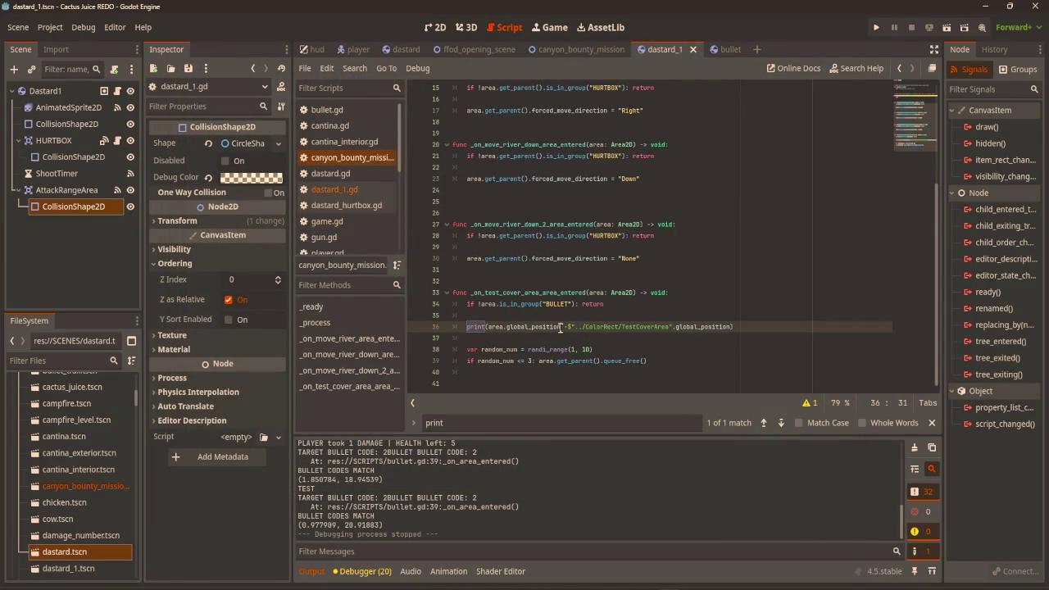
pyautogui.write('.x ')
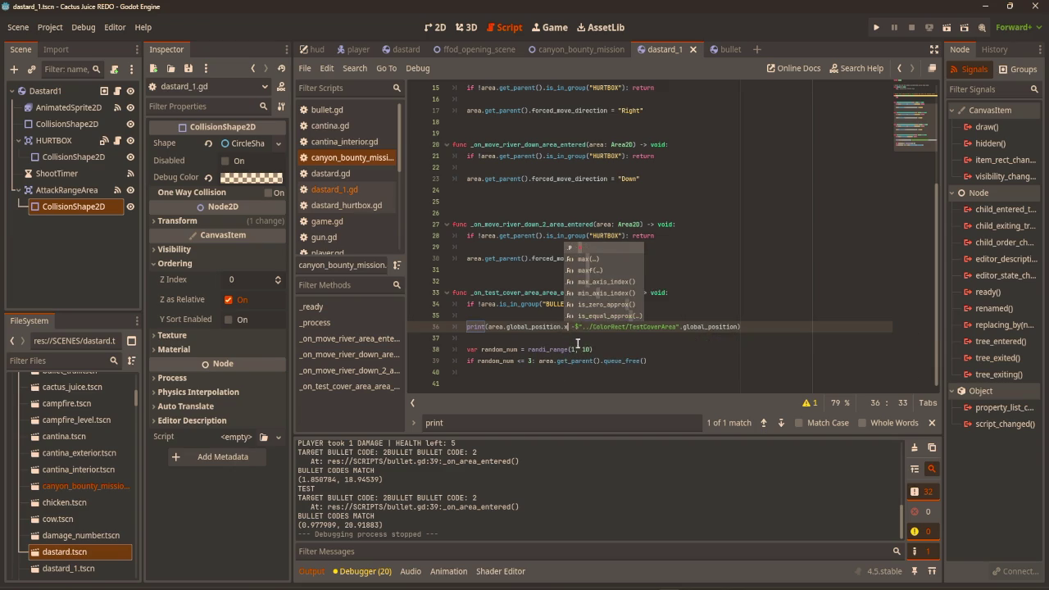
pyautogui.write(' -')
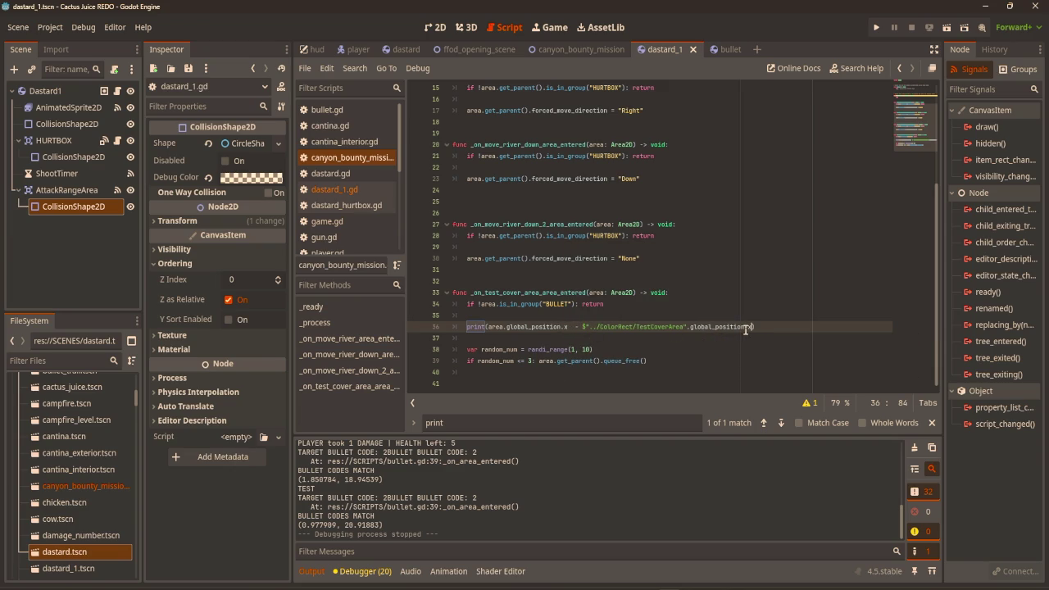
# Playtest by walking the player around near the cover, then stop the game
pyautogui.press('F5')
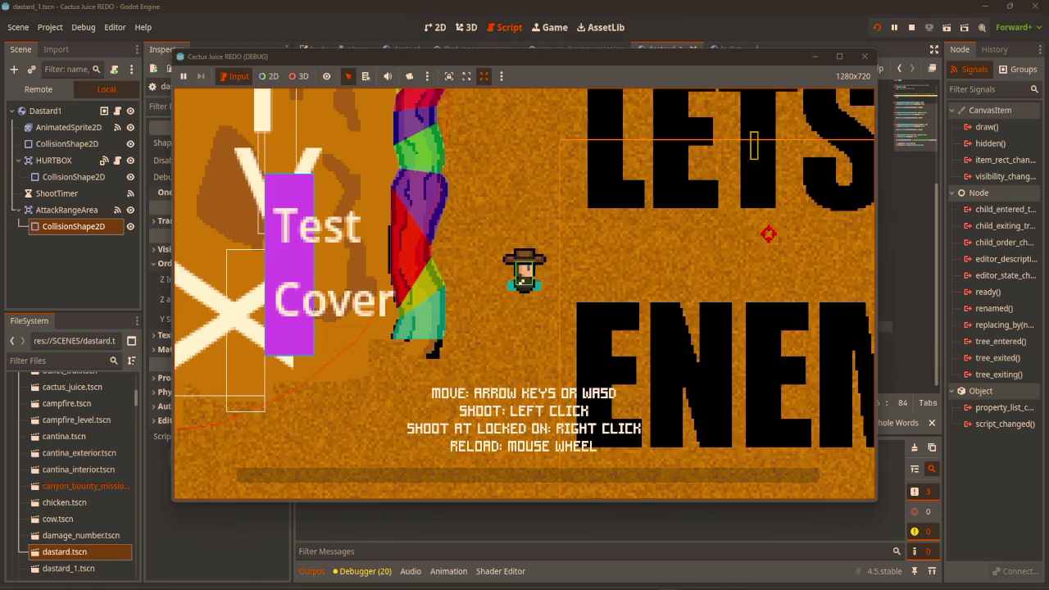
pyautogui.press('s')
pyautogui.press('a')
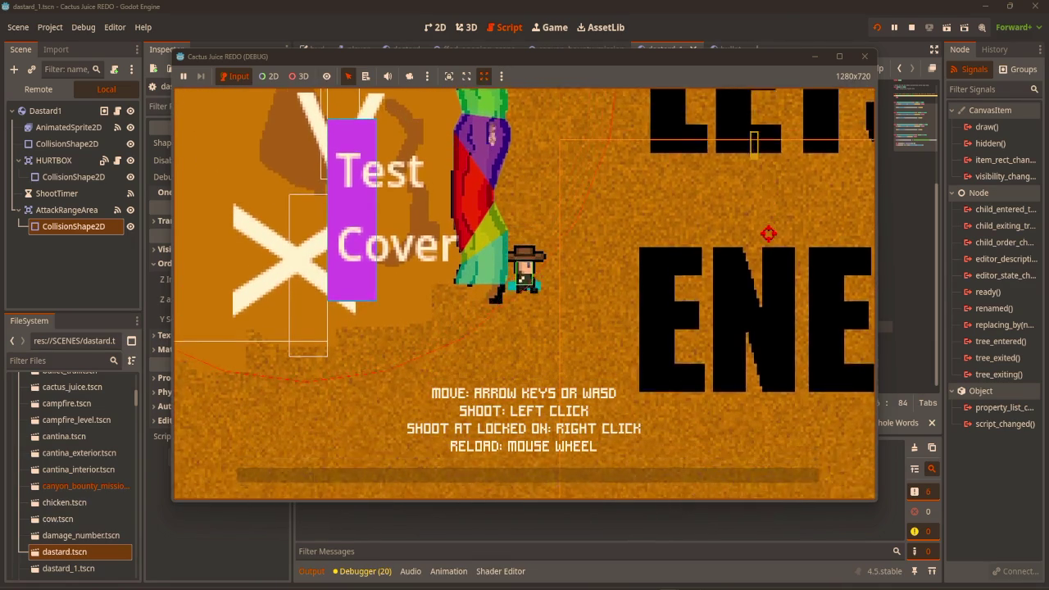
pyautogui.press('w')
pyautogui.press('d')
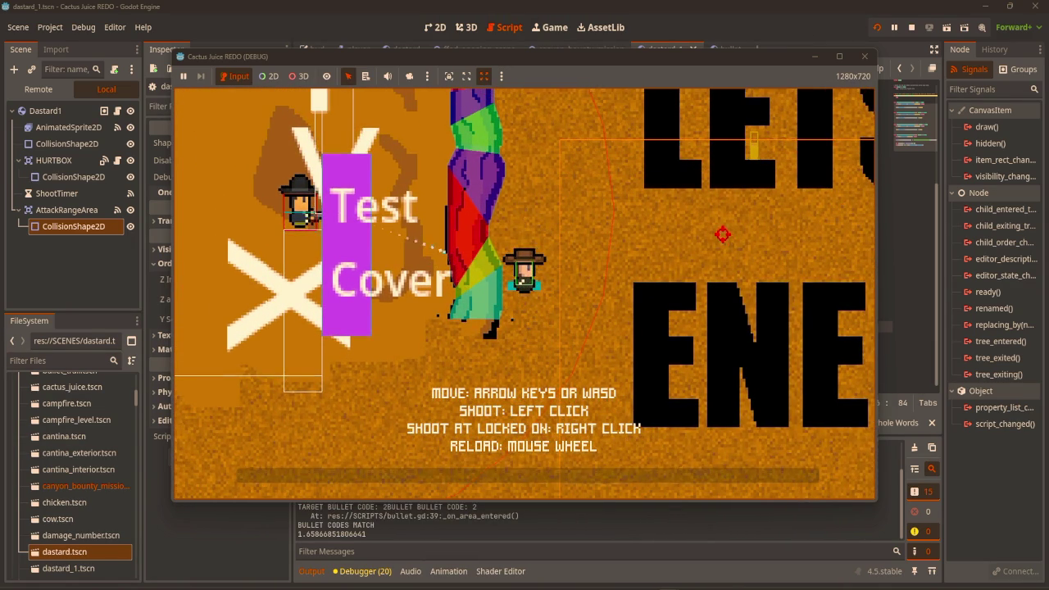
pyautogui.press('w')
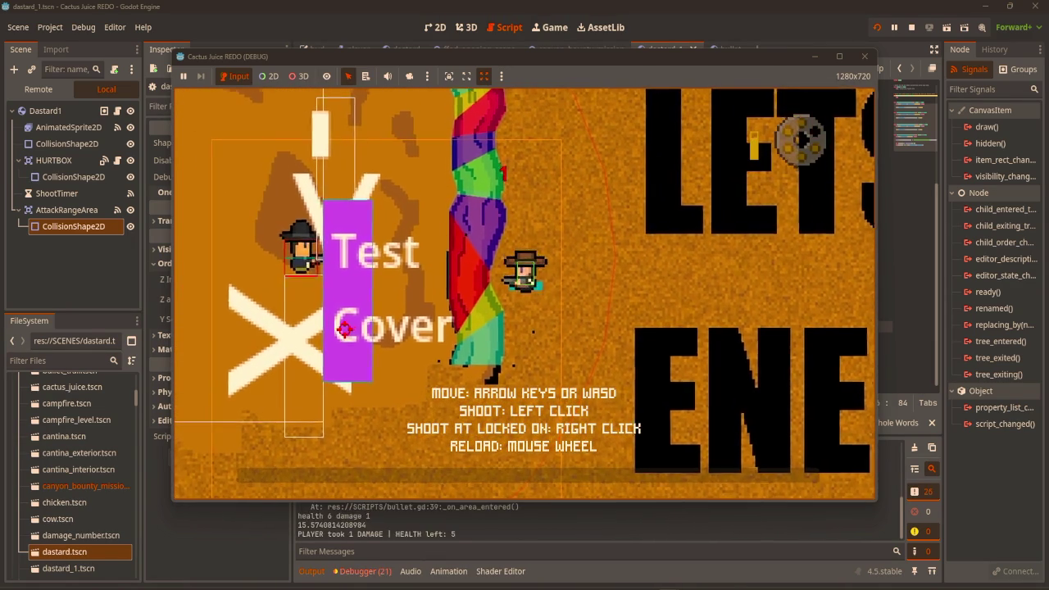
pyautogui.press('s')
pyautogui.press('d')
pyautogui.press('s')
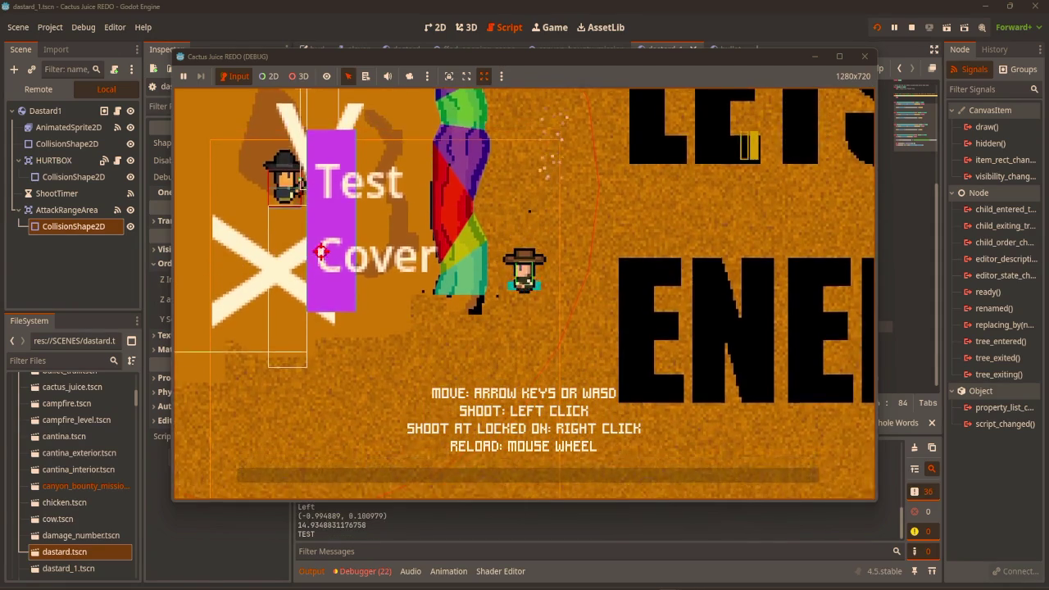
pyautogui.press('w')
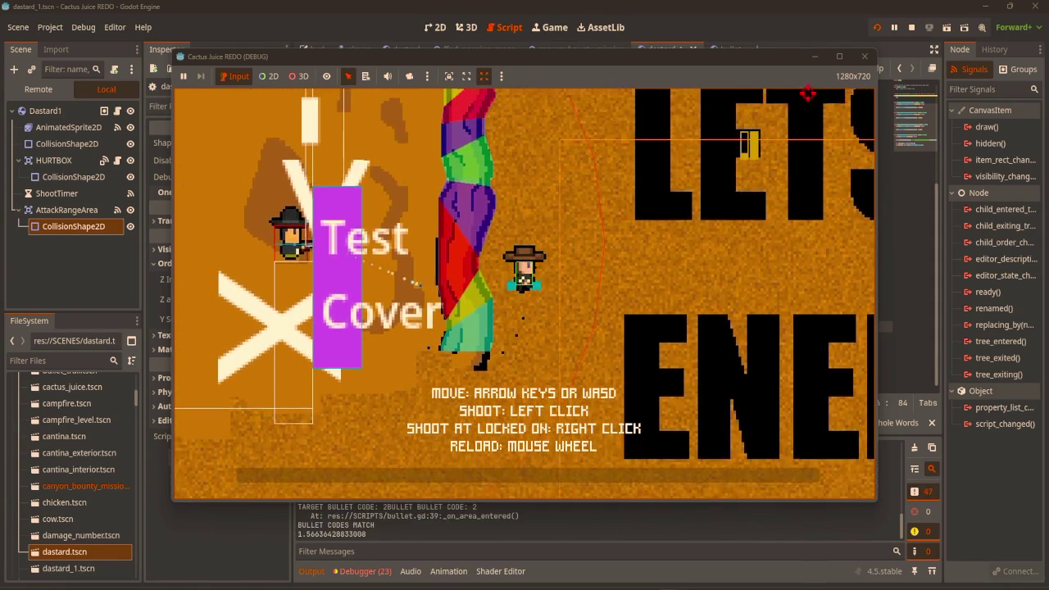
pyautogui.click(865, 55)
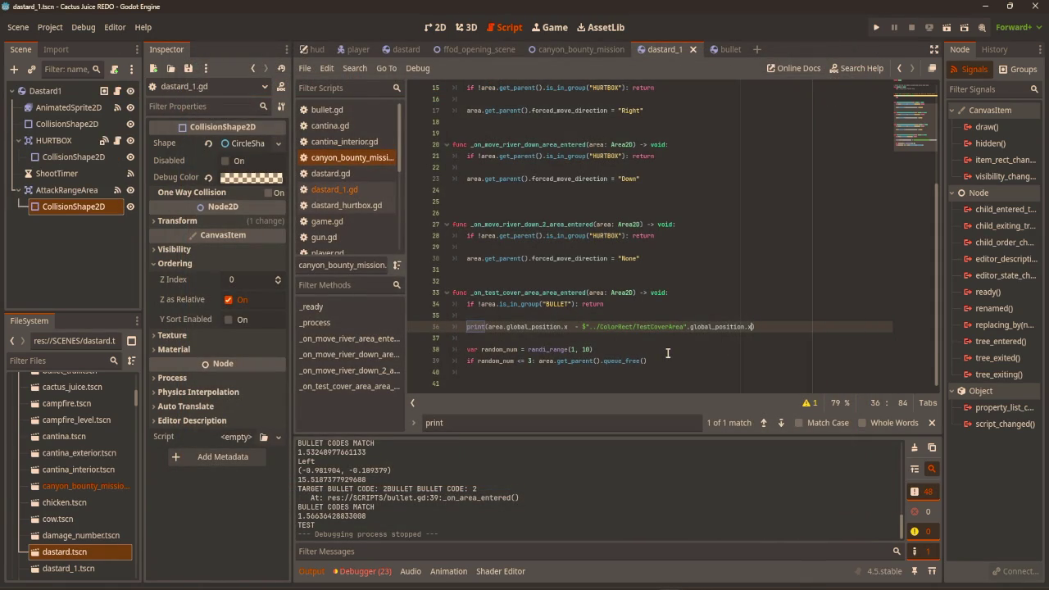
# Below the print, add `if (area.global_position.x - TestCoverArea.global_position.x) < 10: return`
pyautogui.click(663, 339)
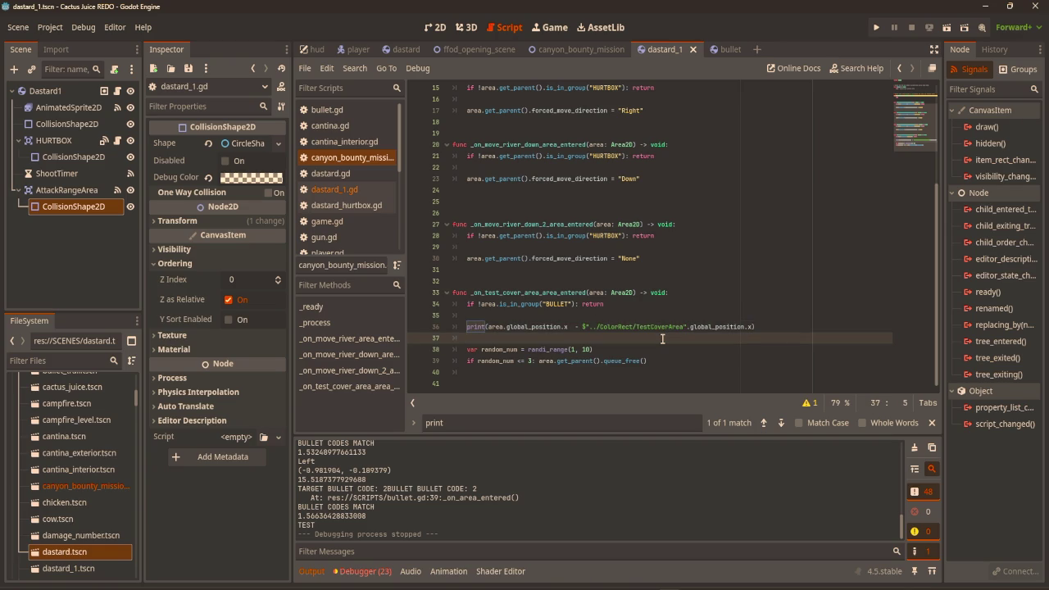
pyautogui.press('Return')
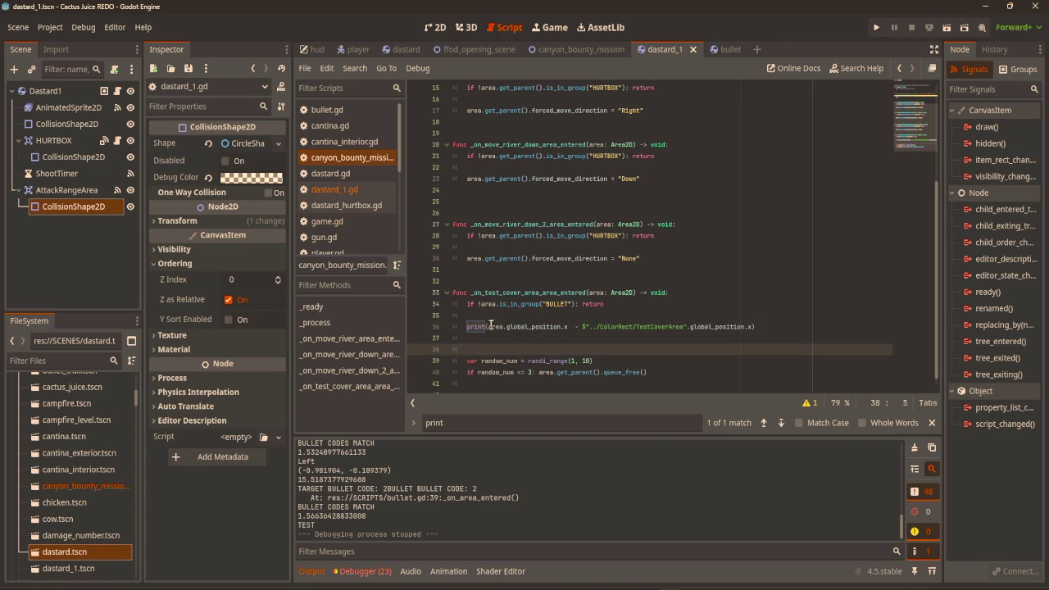
pyautogui.moveTo(487, 326)
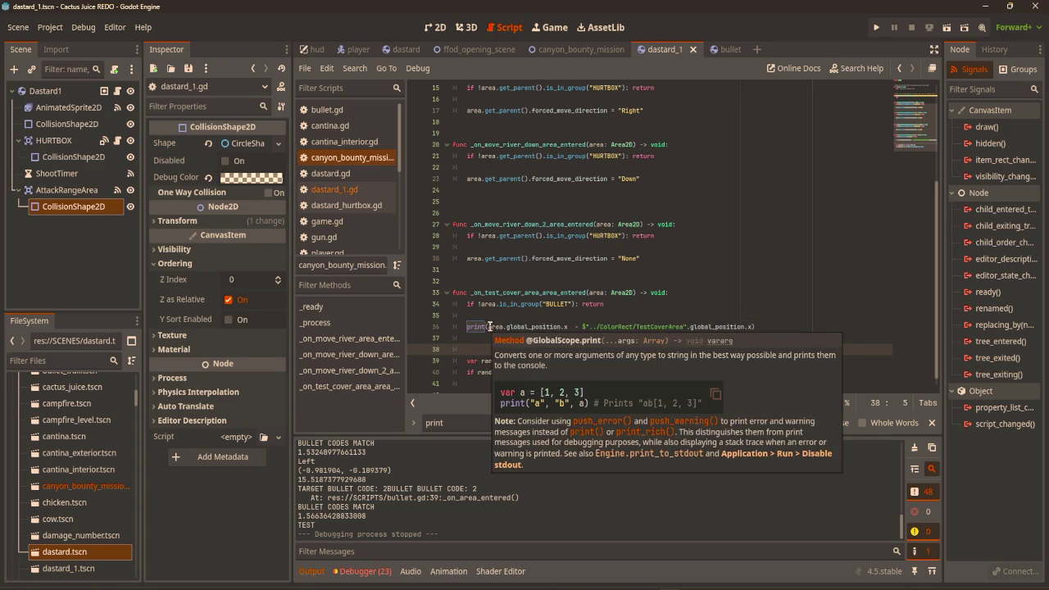
pyautogui.moveTo(490, 326); pyautogui.dragTo(778, 326)
pyautogui.hotkey('ctrl', 'c')
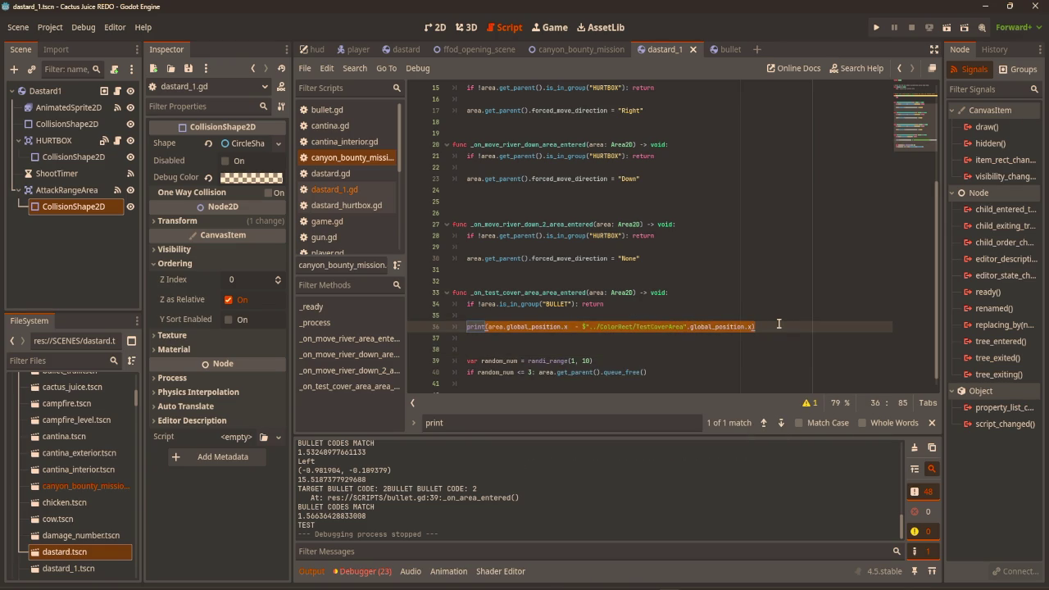
pyautogui.click(515, 342)
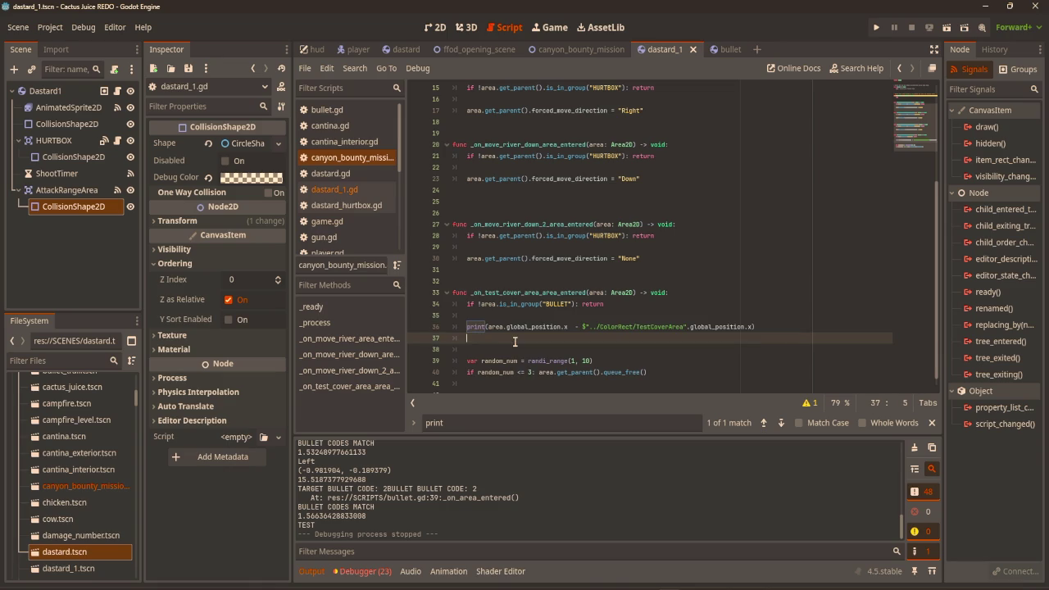
pyautogui.press('Return')
pyautogui.write('if')
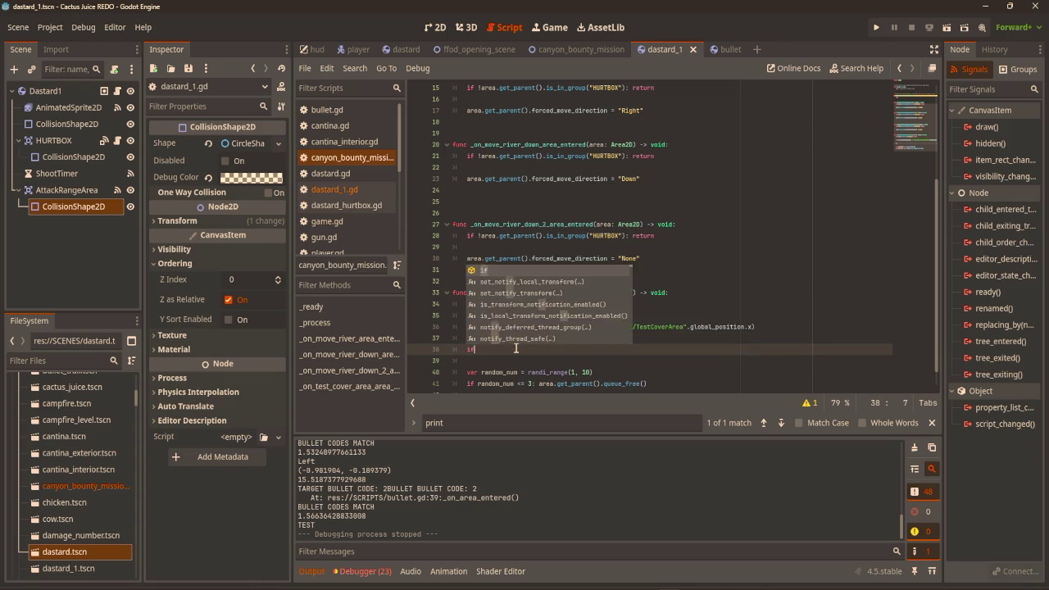
pyautogui.write(' area')
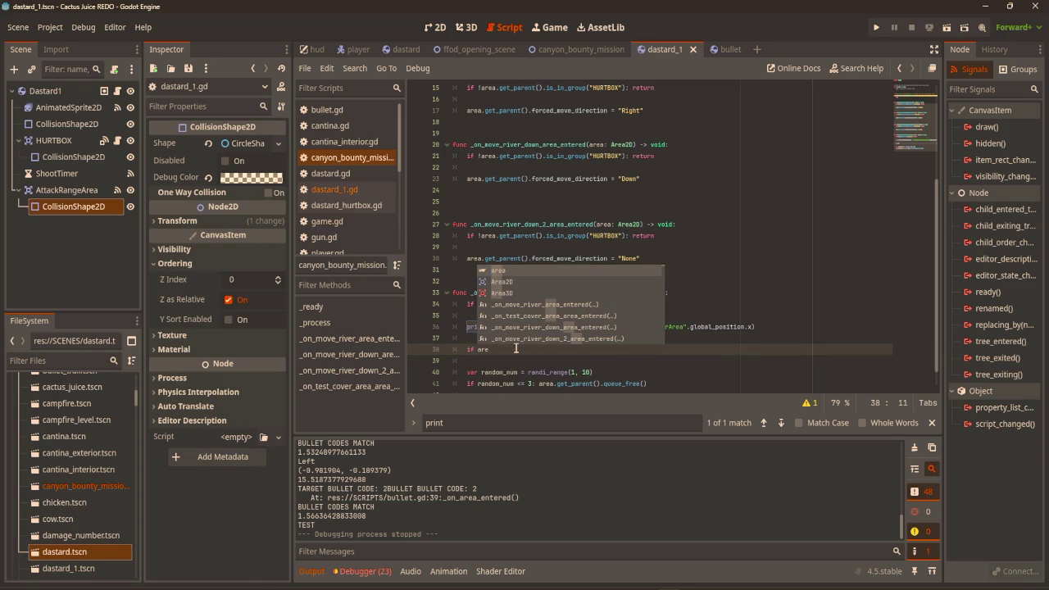
pyautogui.press('BackSpace')
pyautogui.press('BackSpace')
pyautogui.press('BackSpace')
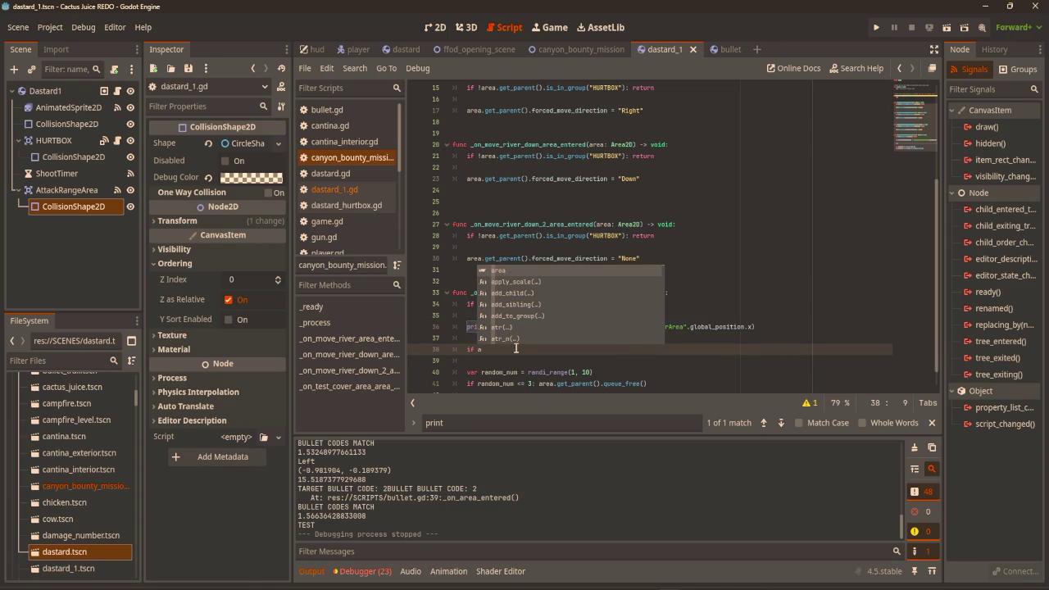
pyautogui.hotkey('ctrl', 'v')
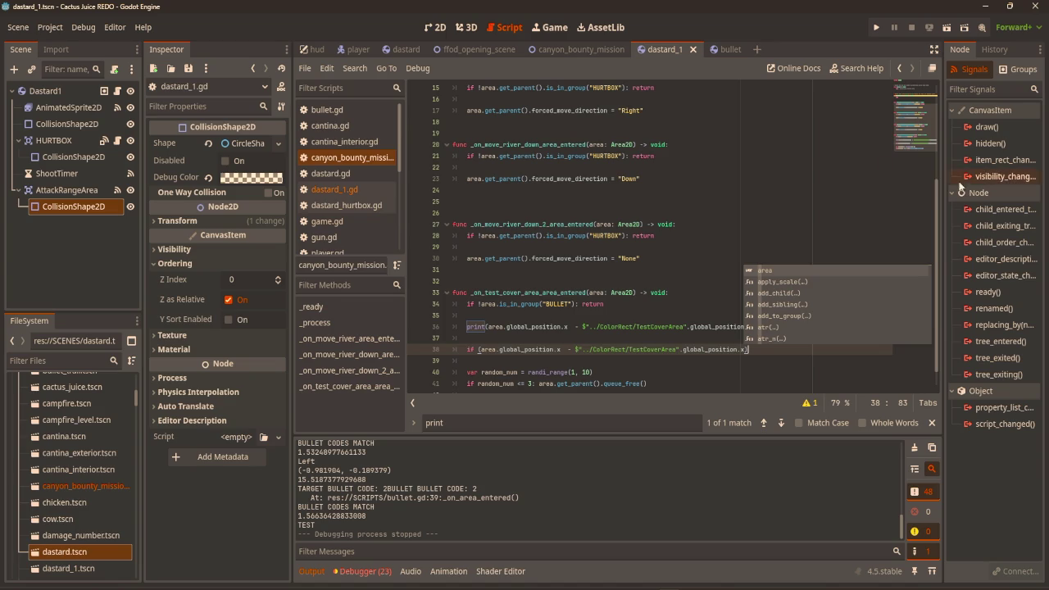
pyautogui.write('r')
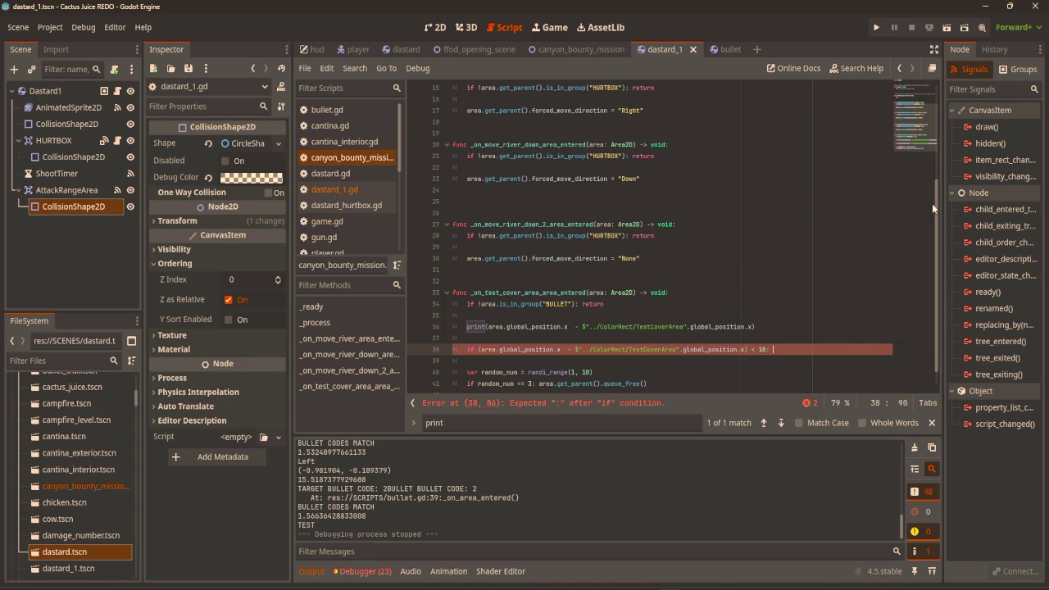
pyautogui.write('eturn')
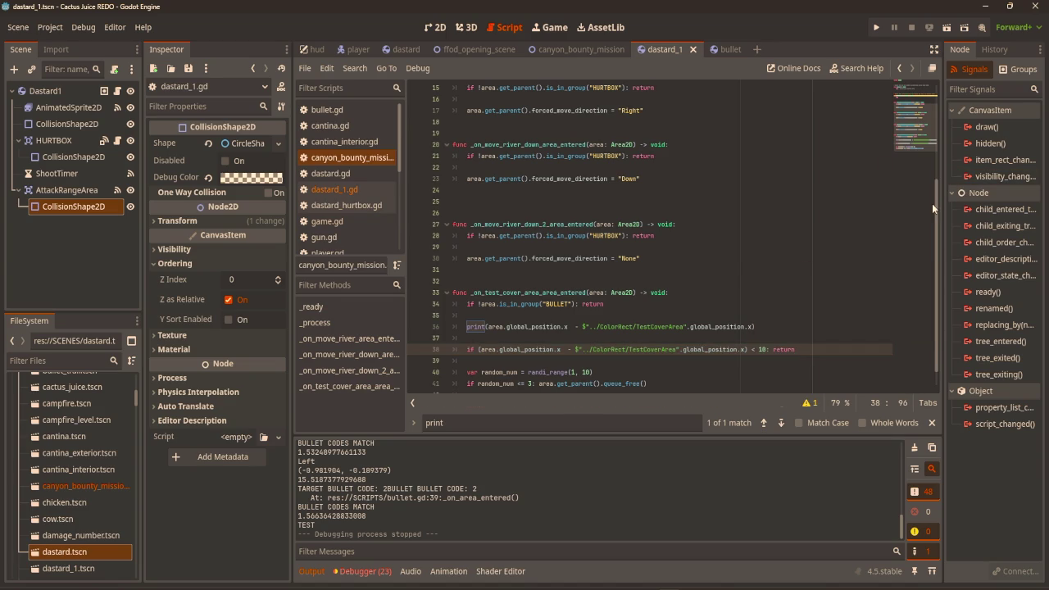
# Make room for an explanatory comment above the new check and run the game
pyautogui.click(791, 329)
pyautogui.press('Return')
pyautogui.press('Return')
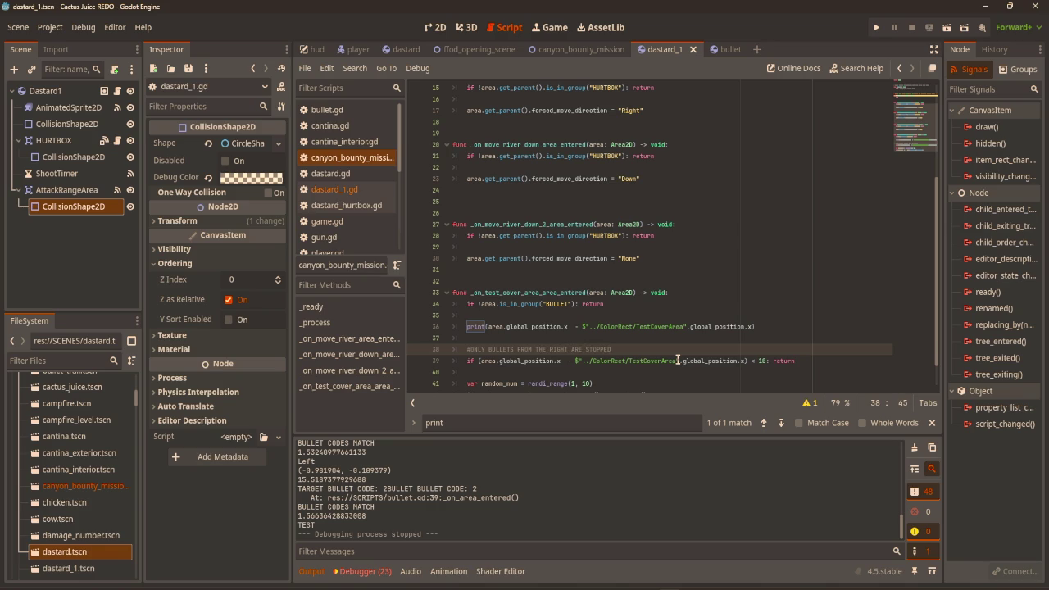
pyautogui.press('F5')
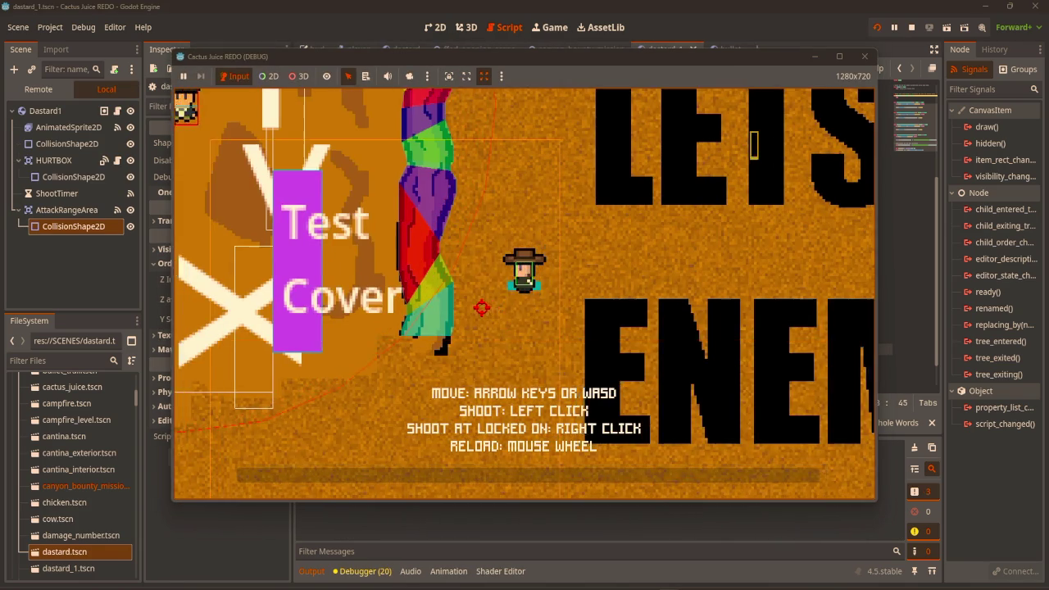
# Walk the player up and left, then stop the test run
pyautogui.press('a')
pyautogui.press('w')
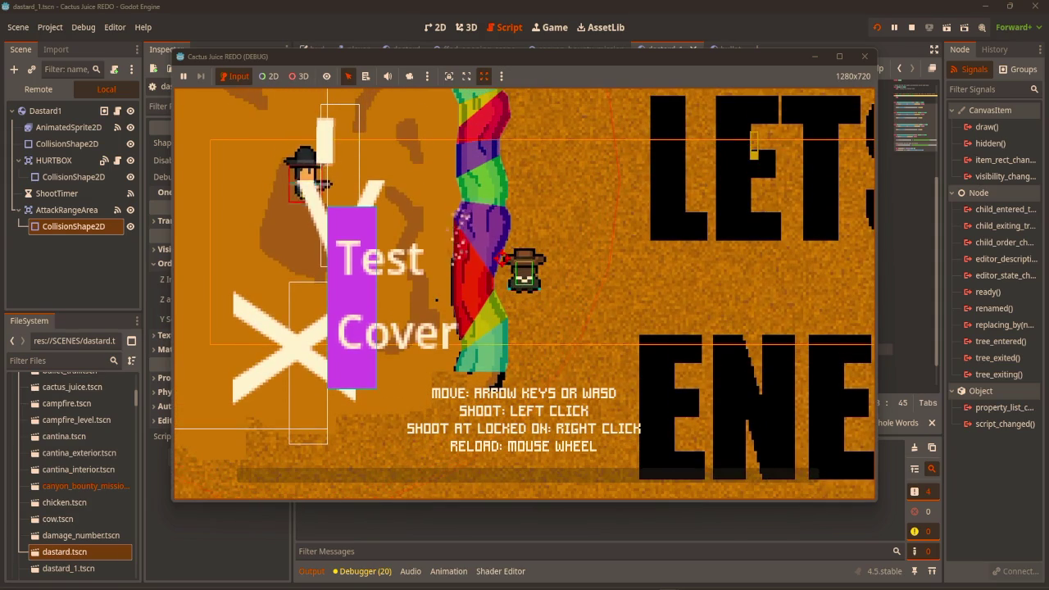
pyautogui.press('w')
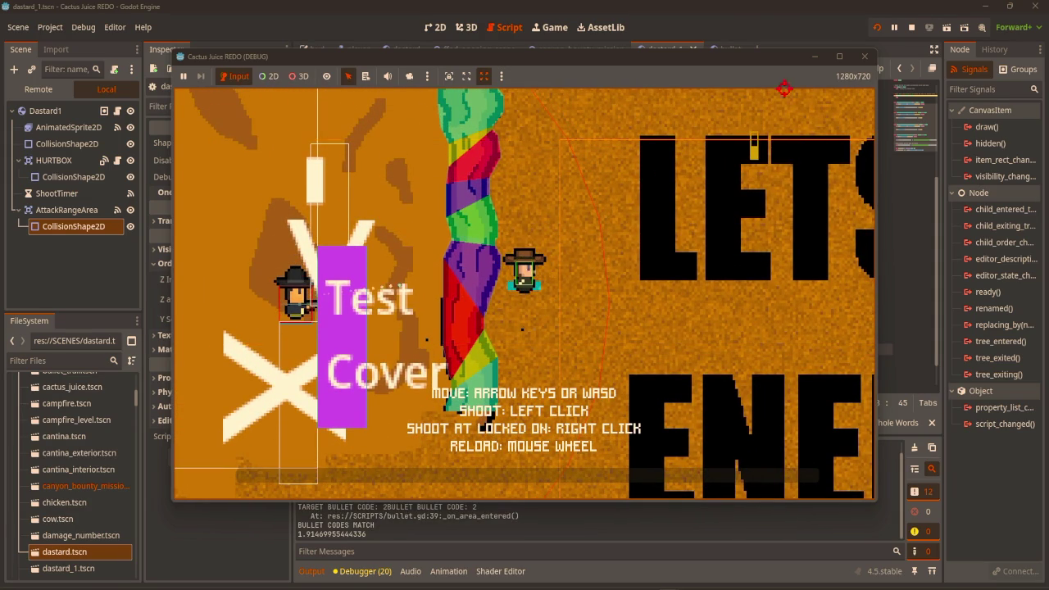
pyautogui.click(867, 57)
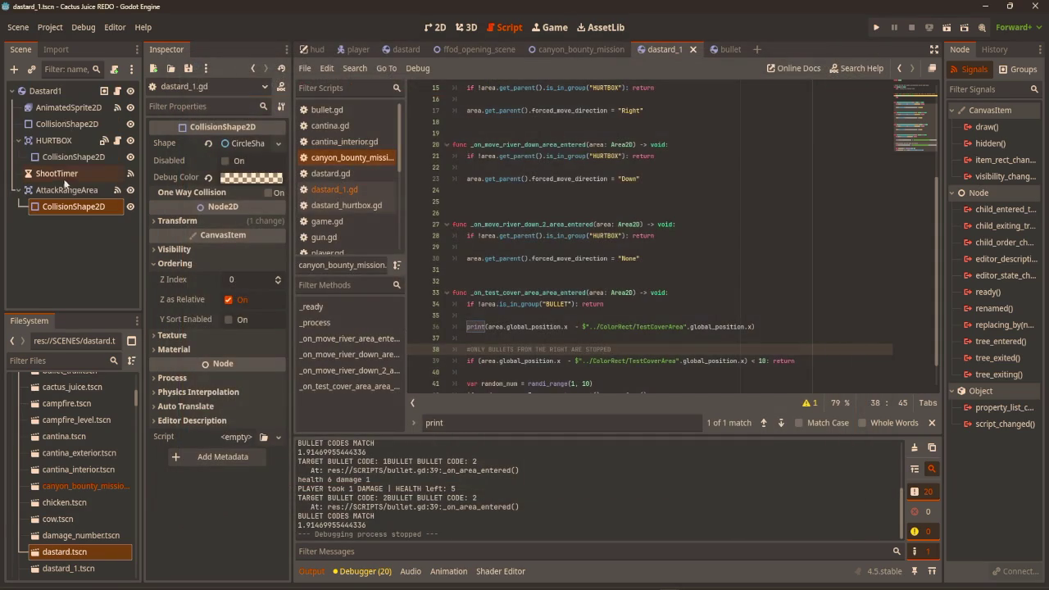
# In the canyon_bounty_mission scene, lower the CanyonTest1 sprite's Z Index from -1 to -2
pyautogui.click(435, 29)
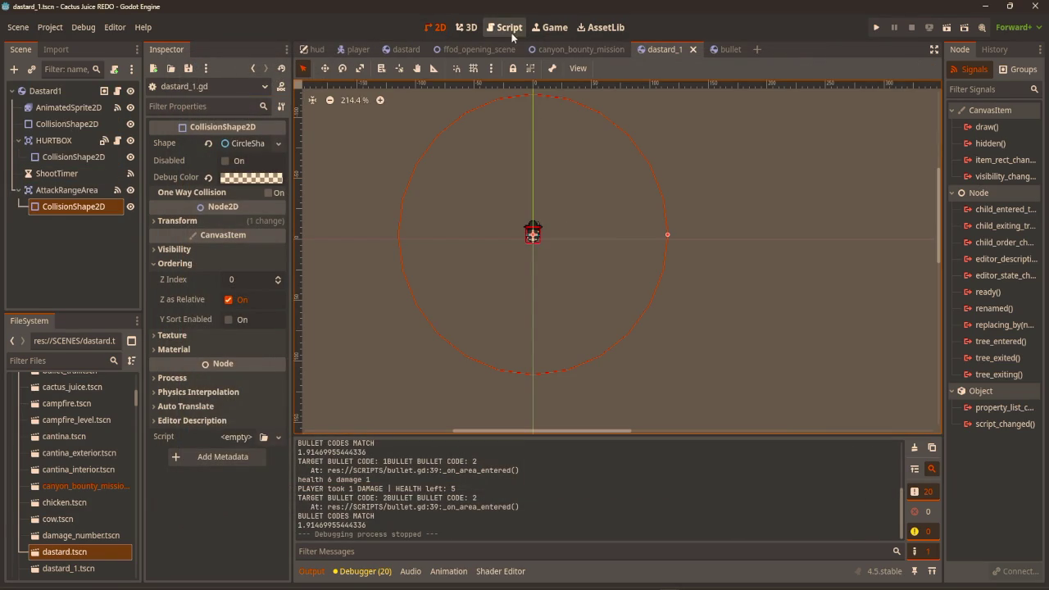
pyautogui.click(574, 54)
pyautogui.scroll(3, 54, 176)
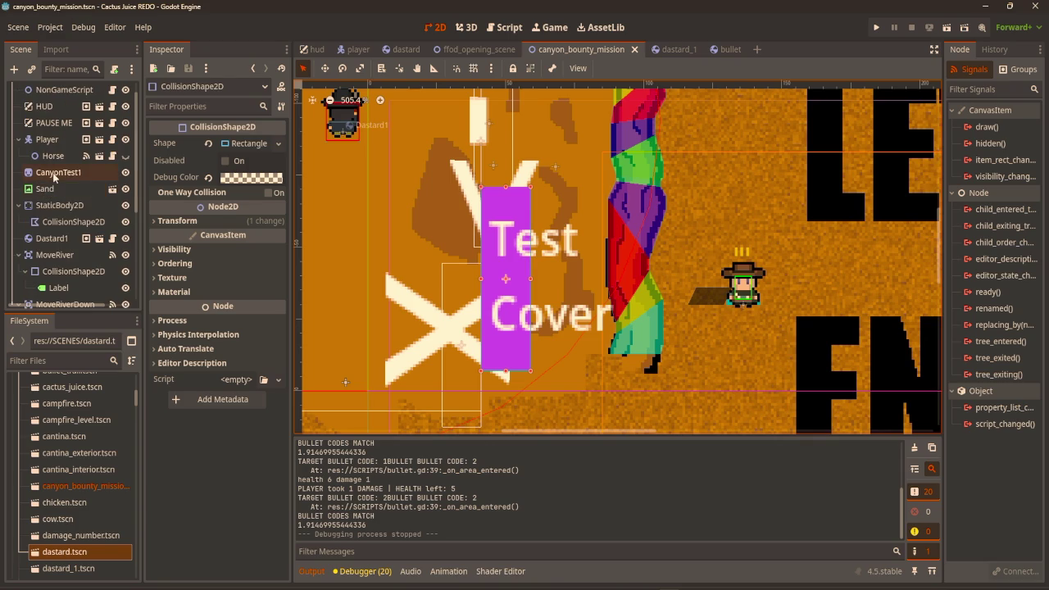
pyautogui.click(54, 175)
pyautogui.scroll(-3, 444, 238)
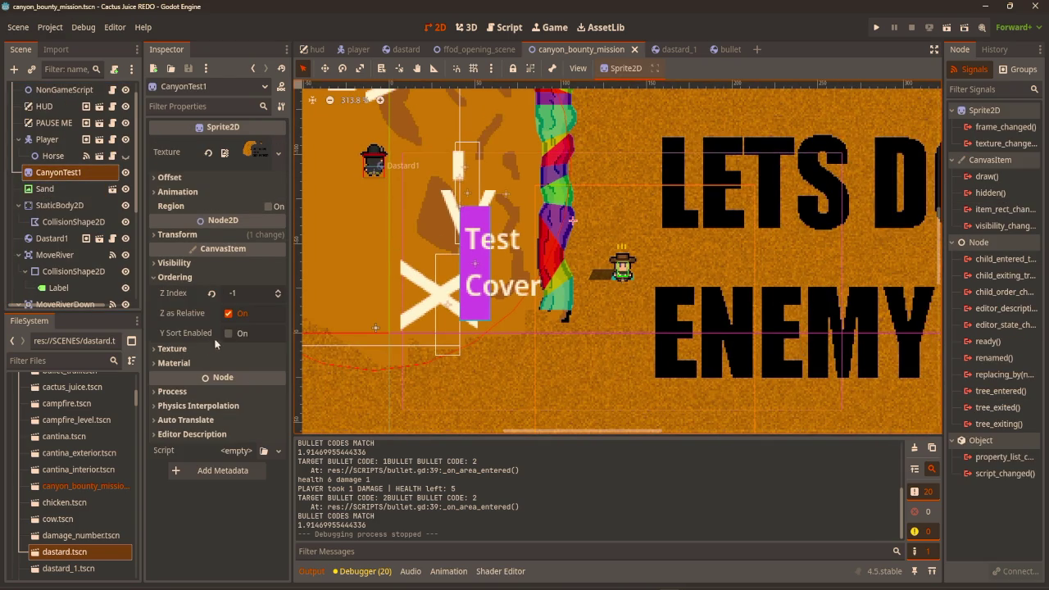
pyautogui.click(279, 300)
pyautogui.scroll(-3, 95, 232)
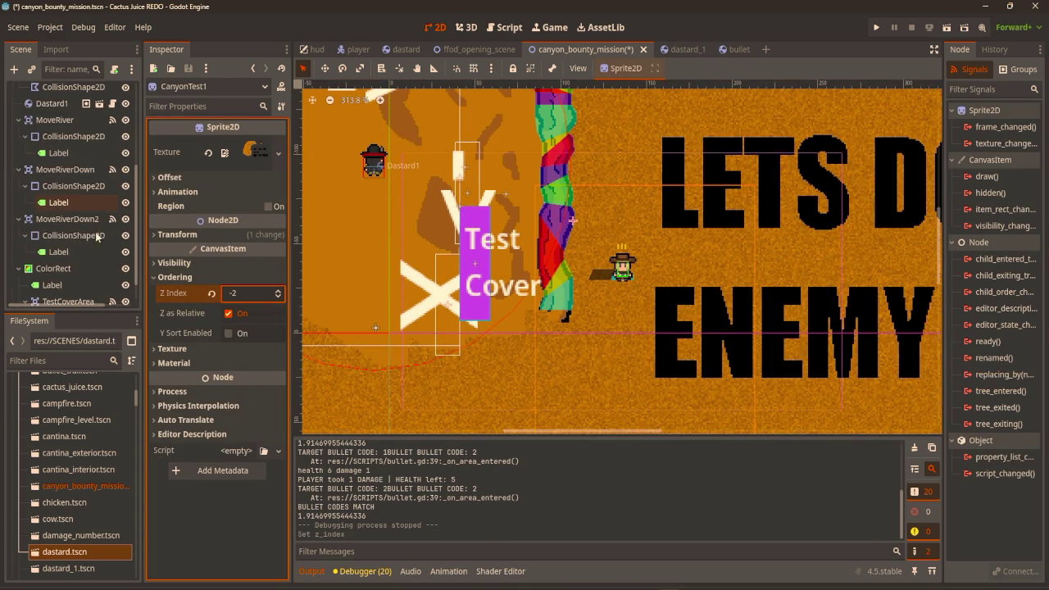
# Set the ColorRect cover's Z Index to -1
pyautogui.scroll(-2, 71, 249)
pyautogui.click(73, 245)
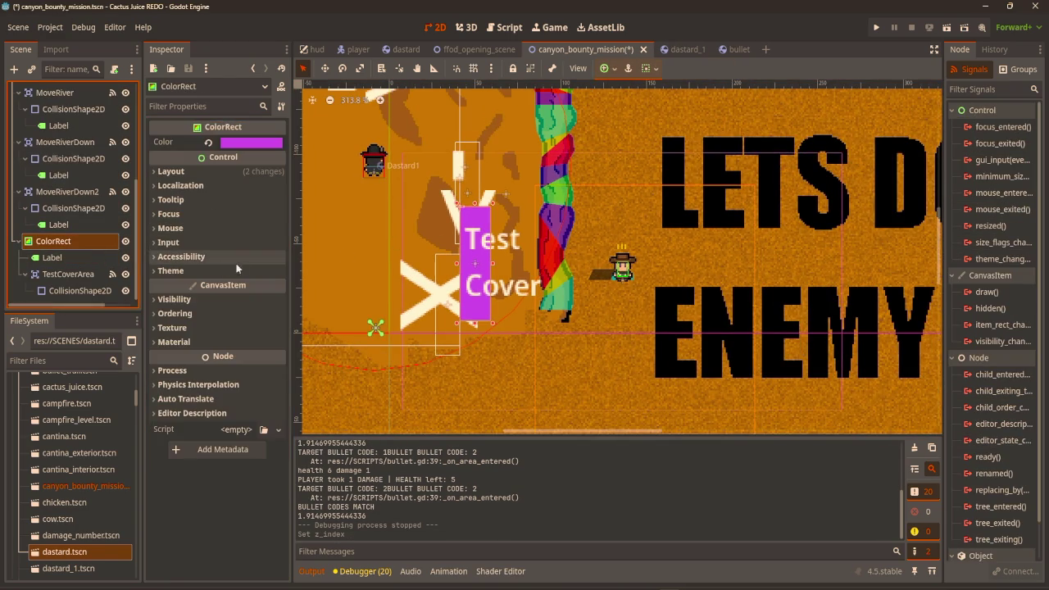
pyautogui.hotkey('shift', 'f')
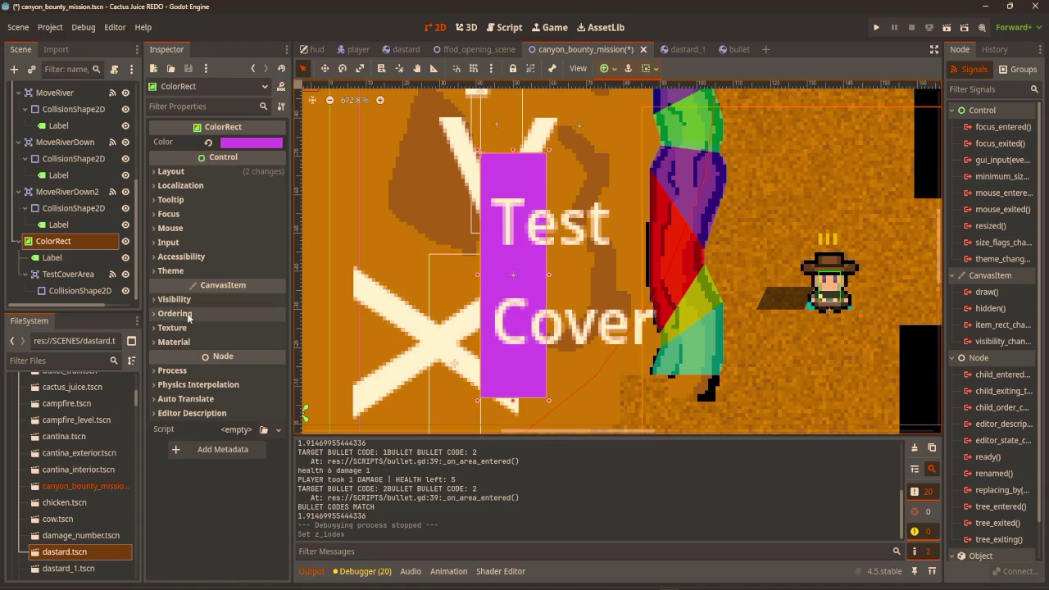
pyautogui.click(175, 314)
pyautogui.click(279, 334)
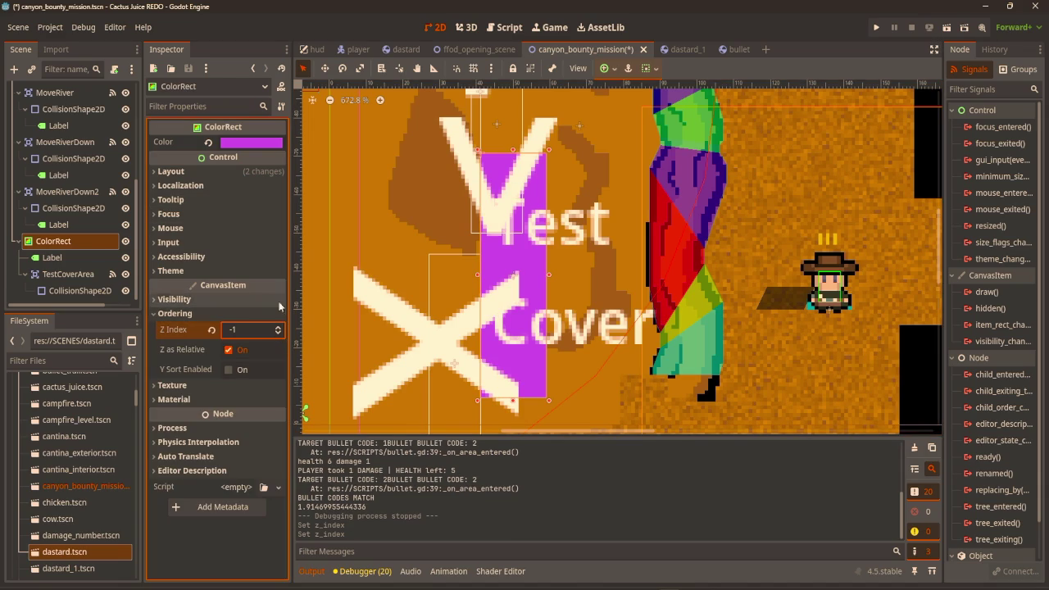
# Multi-select the four river and cover labels and set their Z Index to -1
pyautogui.click(80, 226)
pyautogui.keyDown('ctrl'); pyautogui.click(77, 191); pyautogui.keyUp('ctrl')
pyautogui.click(79, 176)
pyautogui.keyDown('ctrl'); pyautogui.click(79, 126); pyautogui.keyUp('ctrl')
pyautogui.keyDown('ctrl'); pyautogui.click(70, 224); pyautogui.keyUp('ctrl')
pyautogui.keyDown('ctrl'); pyautogui.click(69, 257); pyautogui.keyUp('ctrl')
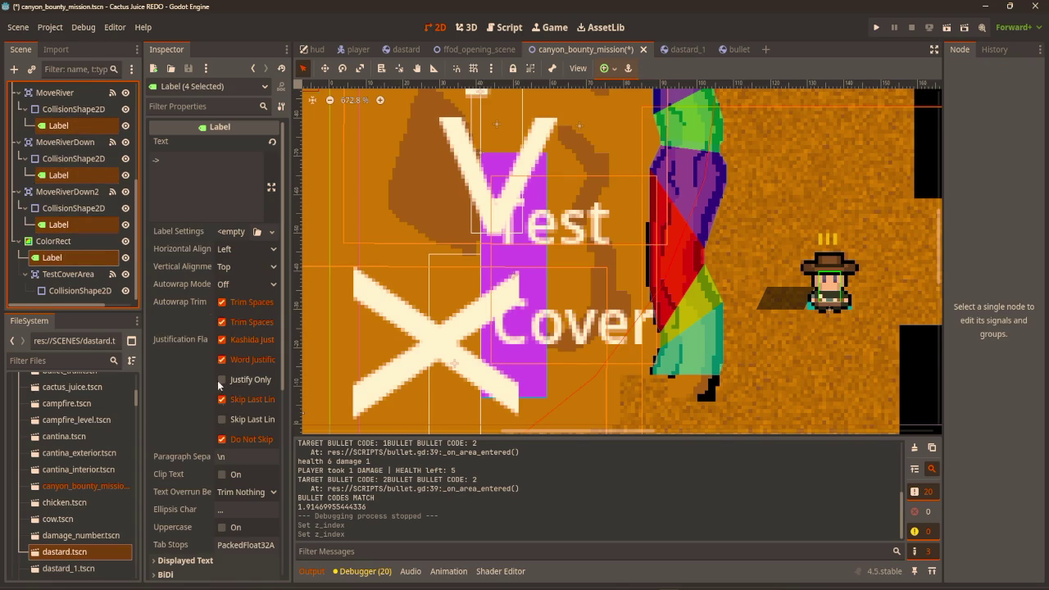
pyautogui.scroll(-5, 221, 387)
pyautogui.click(223, 439)
pyautogui.click(272, 457)
# Restore the Test Cover label's Z Index to 0, then save and run the scene
pyautogui.scroll(-3, 631, 303)
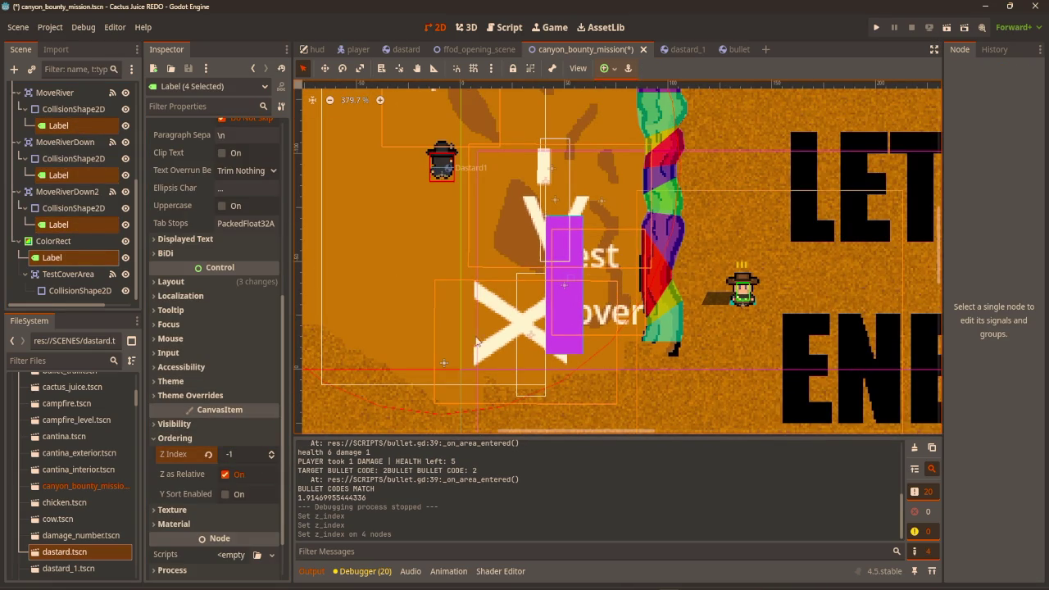
pyautogui.moveTo(696, 267); pyautogui.dragTo(611, 274)
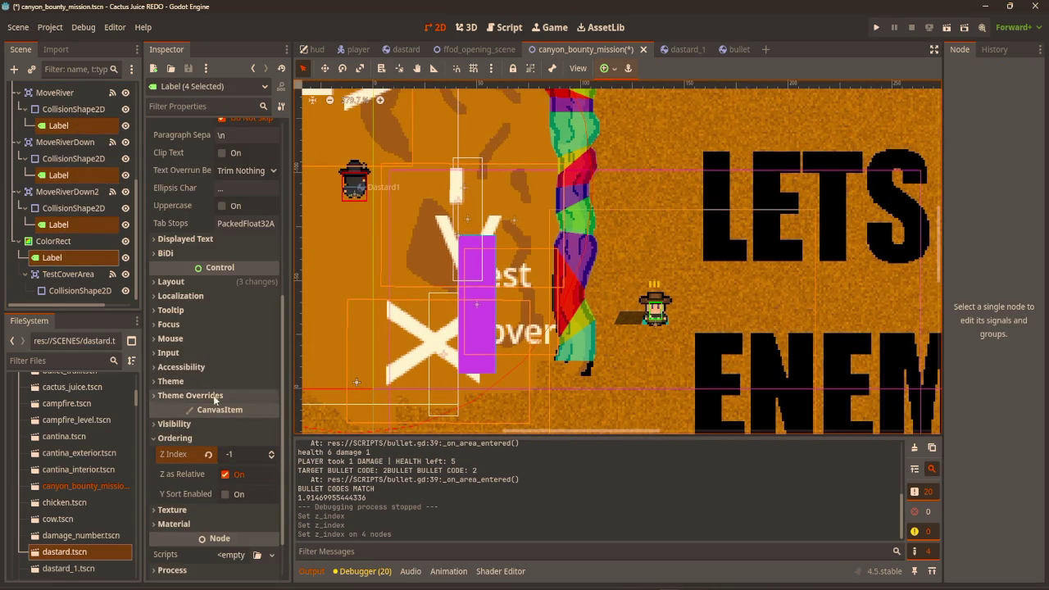
pyautogui.click(80, 291)
pyautogui.click(81, 261)
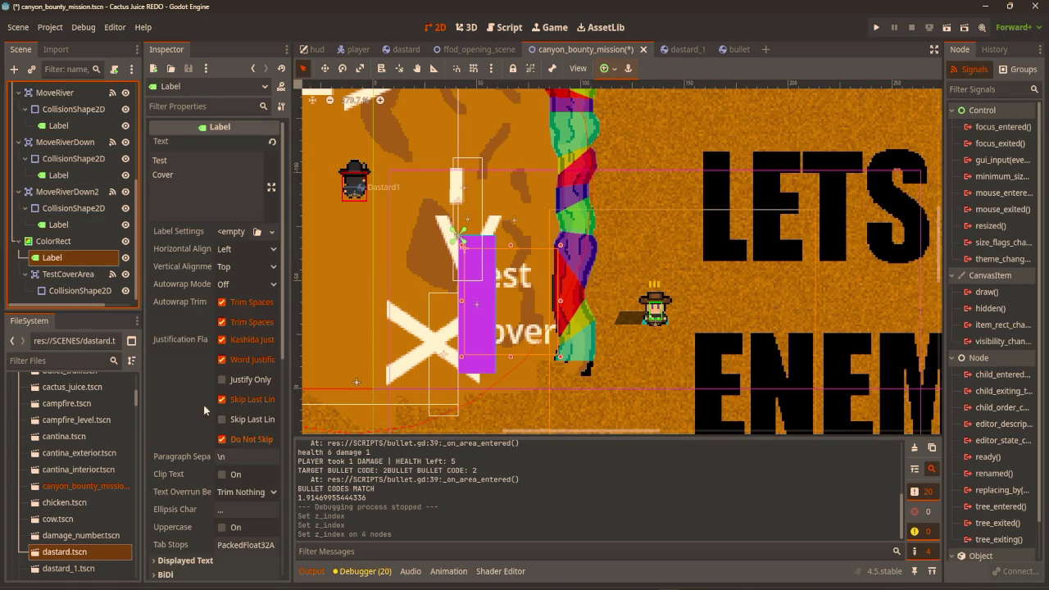
pyautogui.scroll(-5, 234, 339)
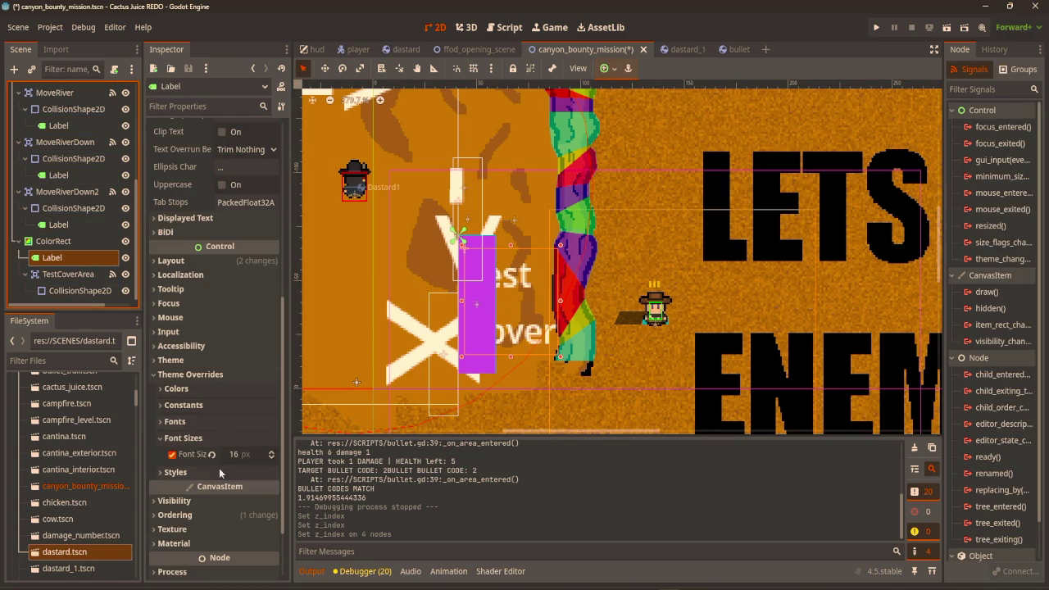
pyautogui.click(218, 515)
pyautogui.click(270, 527)
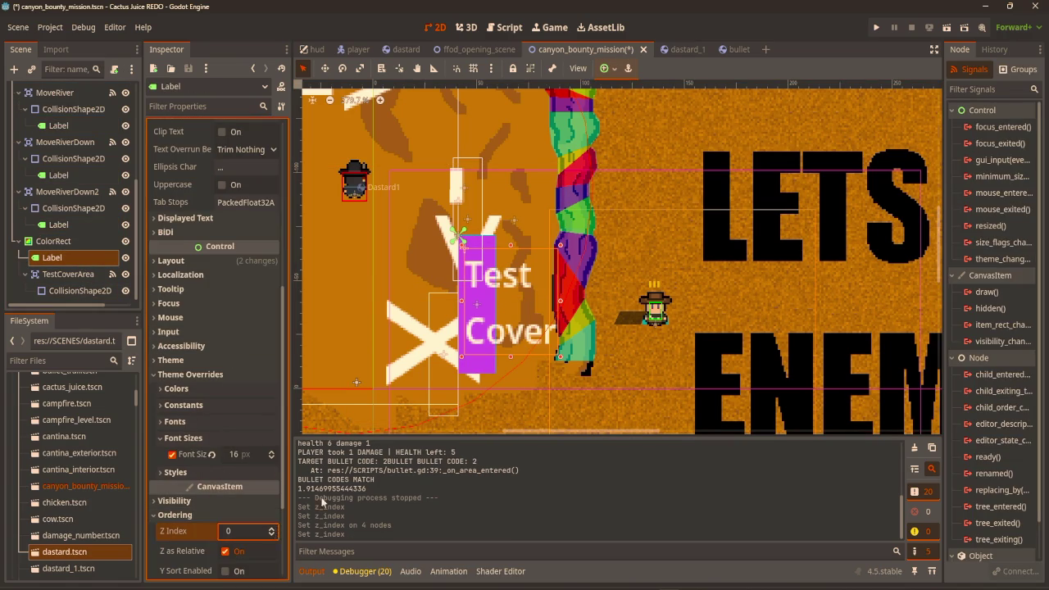
pyautogui.press('F6')
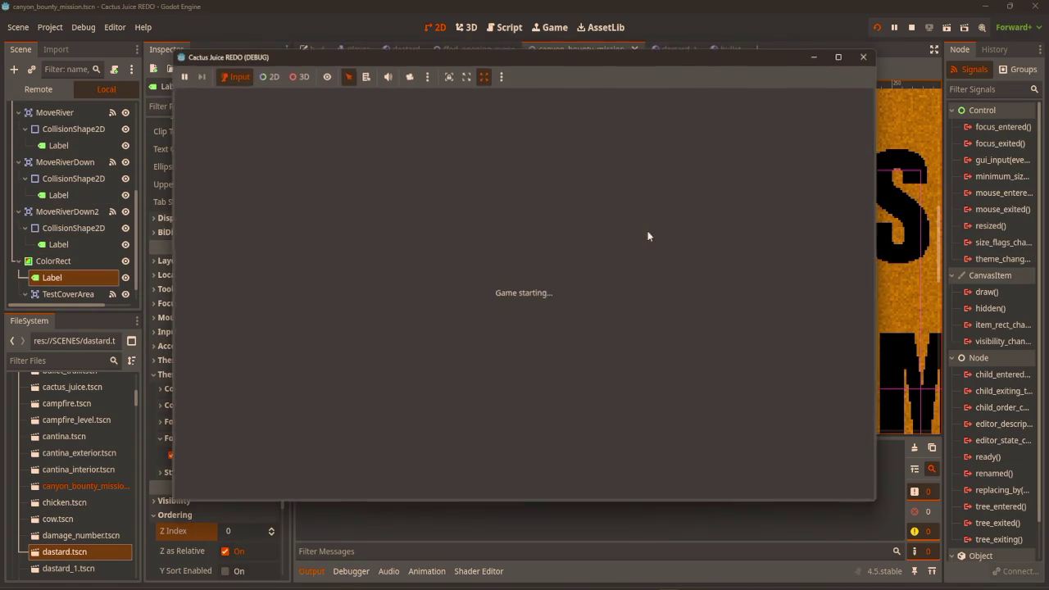
# Walk the player around the test cover using WASD and the arrow keys
pyautogui.press('a')
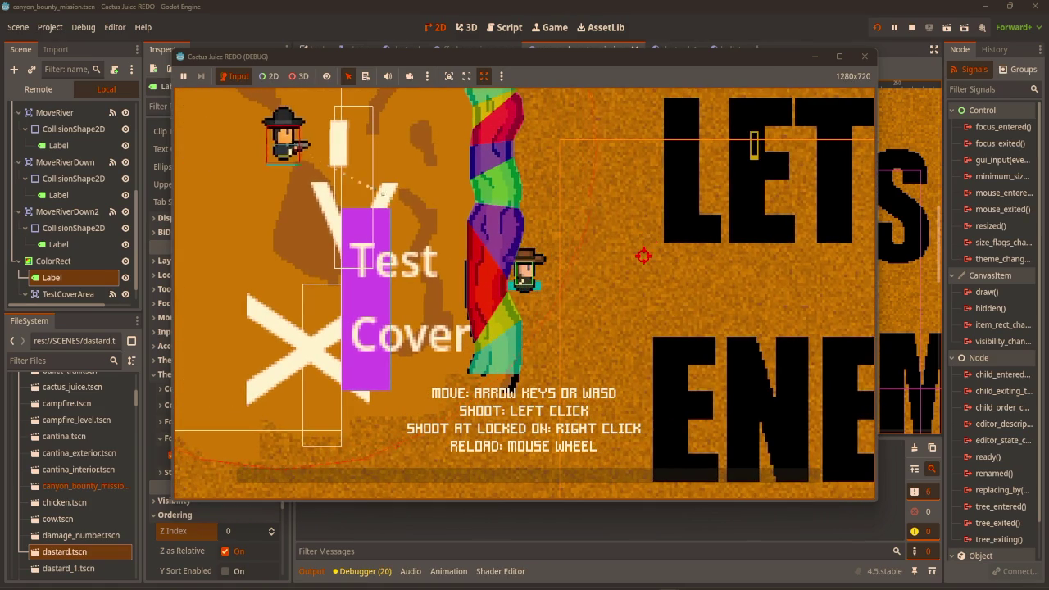
pyautogui.press('s')
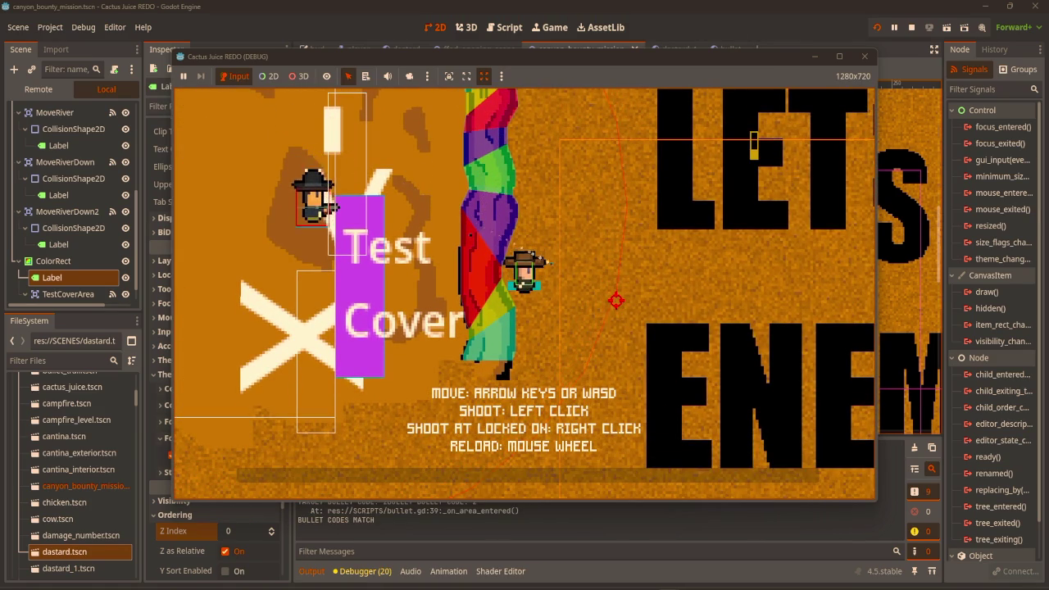
pyautogui.press('w')
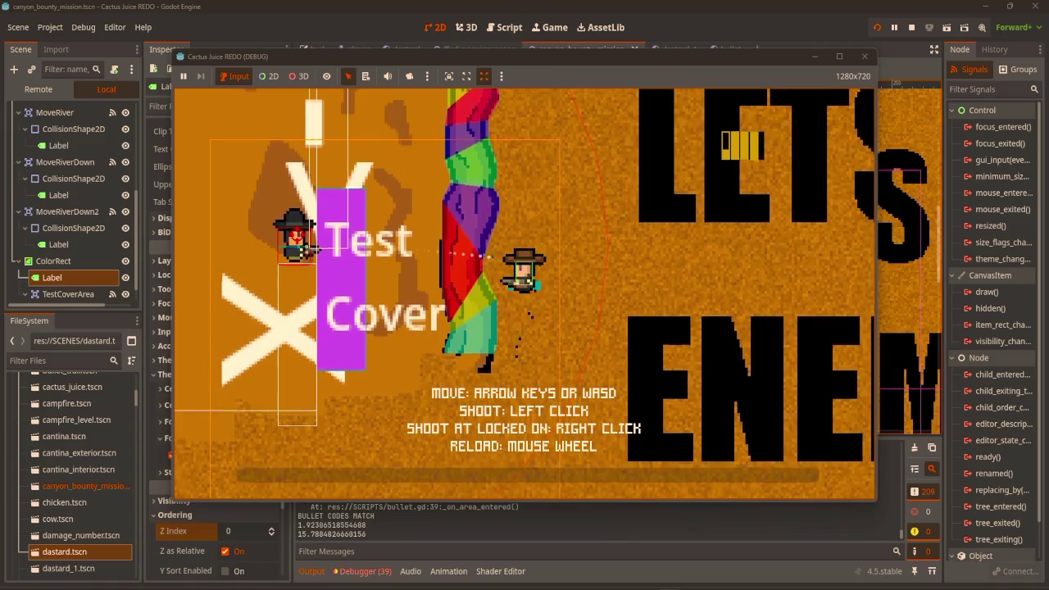
pyautogui.press('Left')
pyautogui.press('Up')
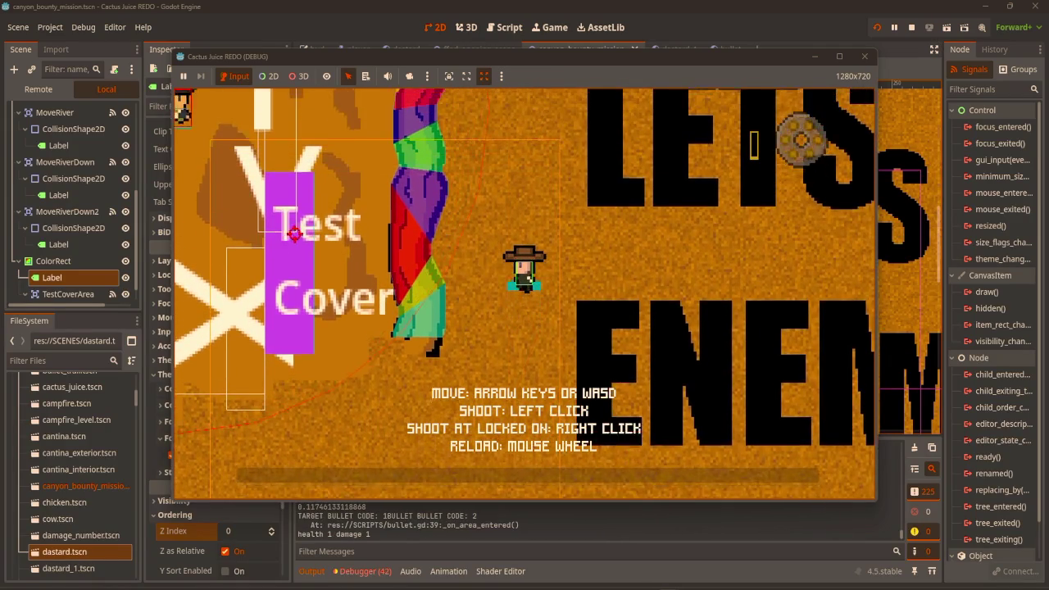
pyautogui.press('Up')
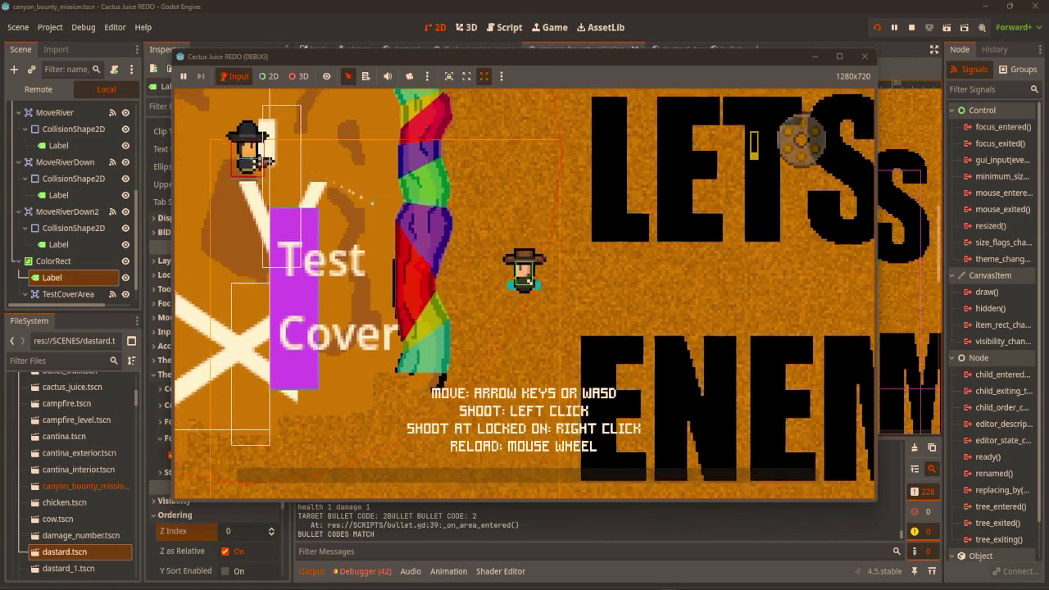
pyautogui.press('Left')
pyautogui.press('Down')
pyautogui.scroll(-1, 265, 201)
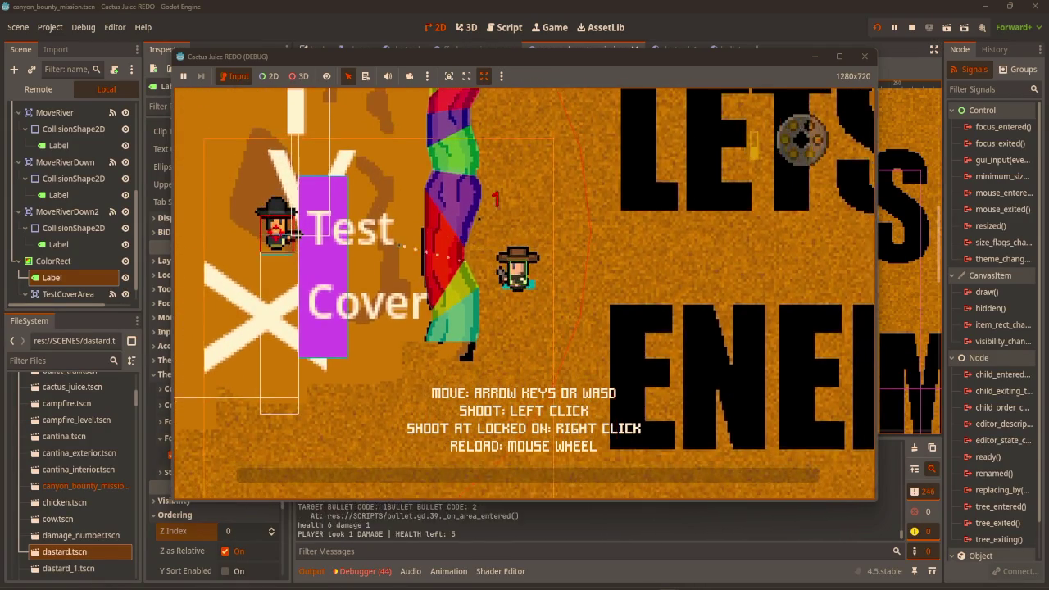
pyautogui.press('Up')
# Fire two shots at the left Dastard while moving up and down
pyautogui.click(268, 321)
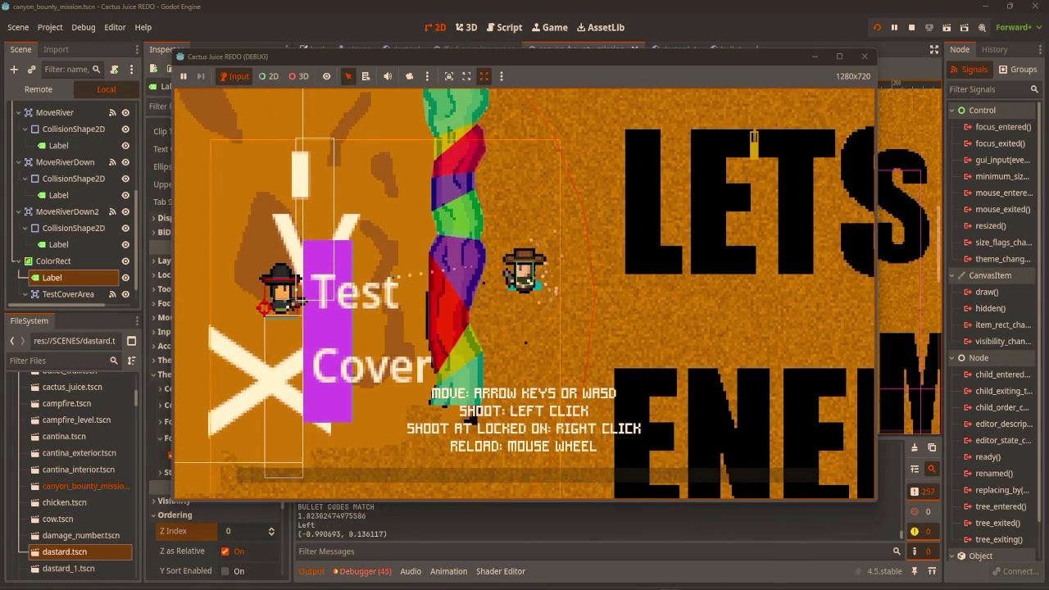
pyautogui.press('Up')
pyautogui.scroll(-1, 268, 286)
pyautogui.press('Down')
pyautogui.press('Left')
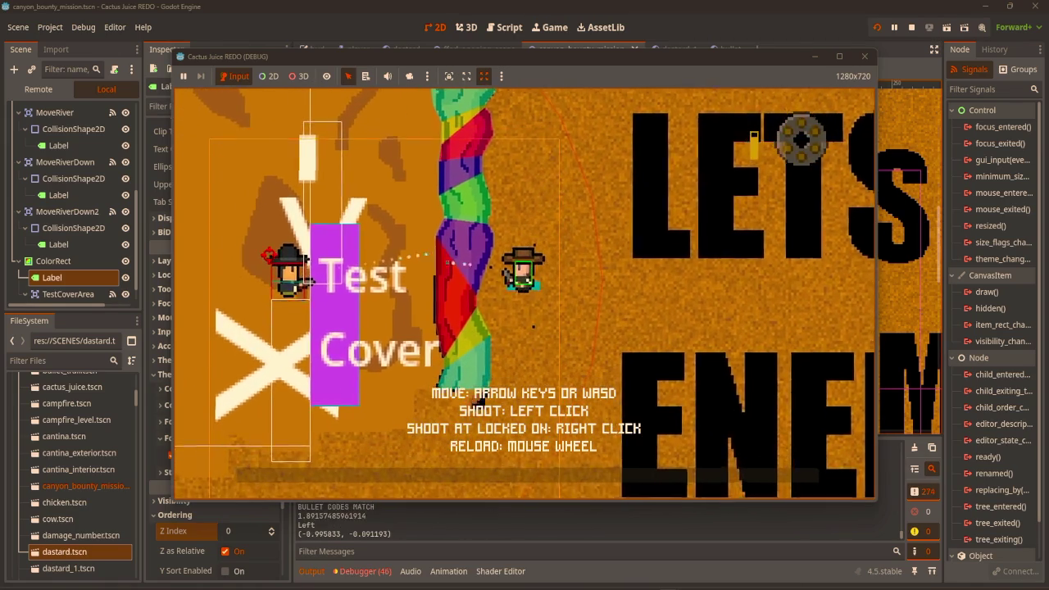
pyautogui.press('Up')
pyautogui.scroll(-1, 268, 271)
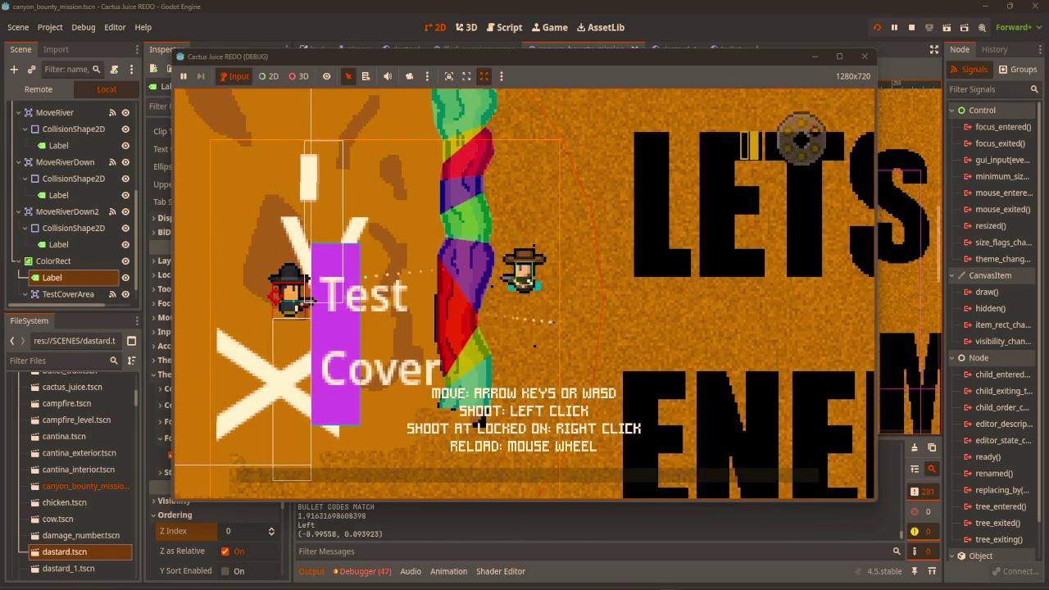
pyautogui.click(274, 295)
pyautogui.press('Down')
# Lock on and shoot the left Dastard with a right-click, then stop the game
pyautogui.scroll(-1, 796, 140)
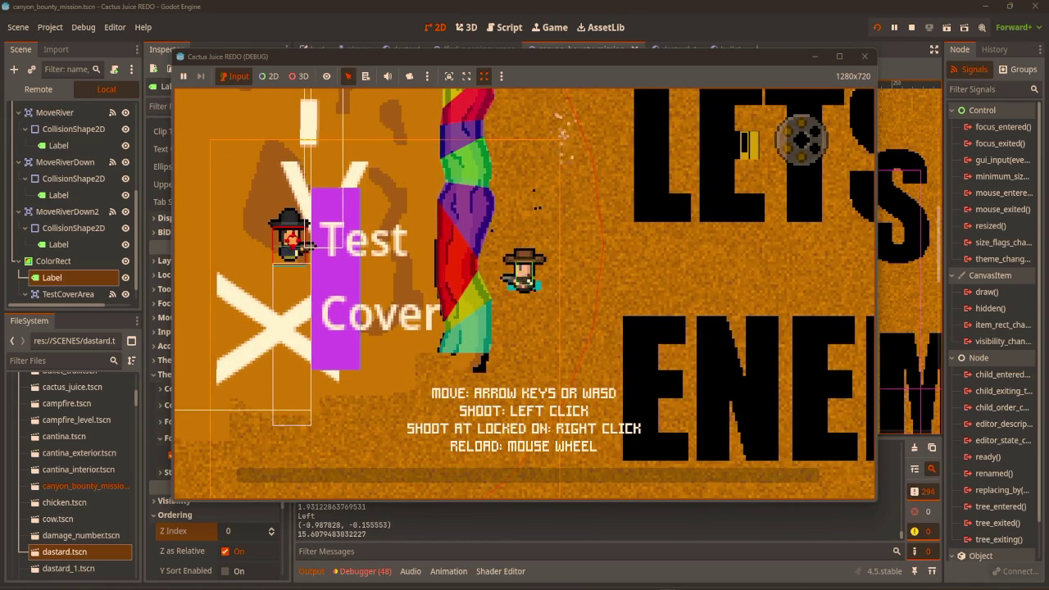
pyautogui.press('Down')
pyautogui.press('Left')
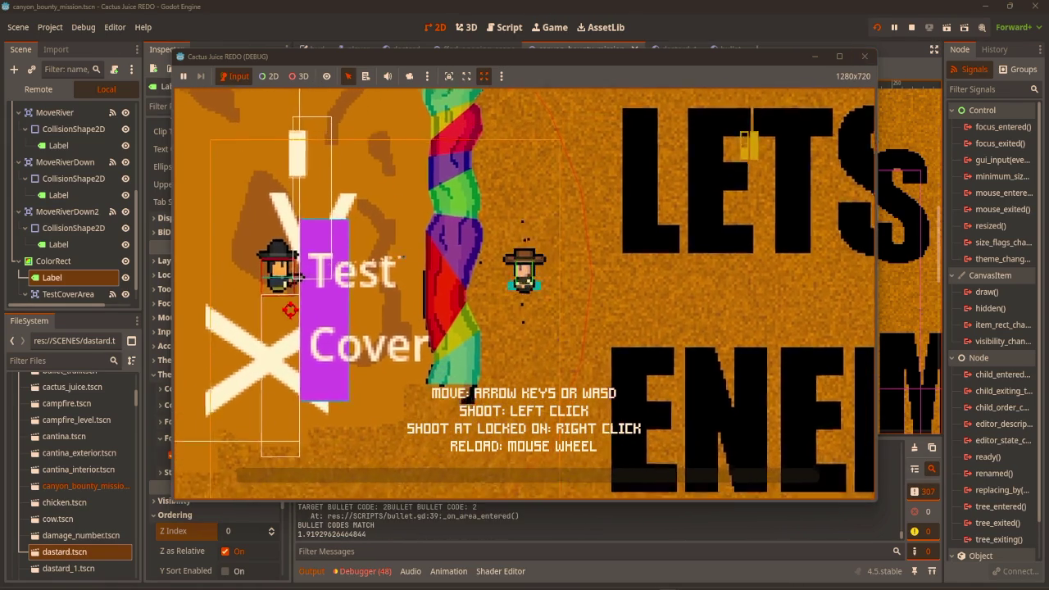
pyautogui.rightClick(799, 139)
pyautogui.scroll(-1, 799, 139)
pyautogui.press('Down')
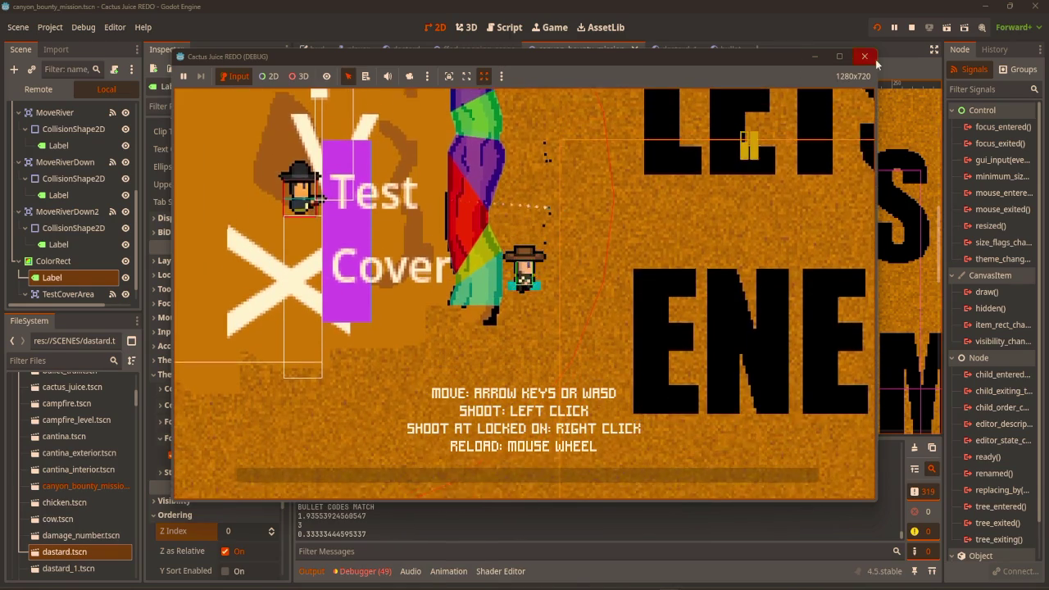
pyautogui.click(864, 57)
pyautogui.click(505, 30)
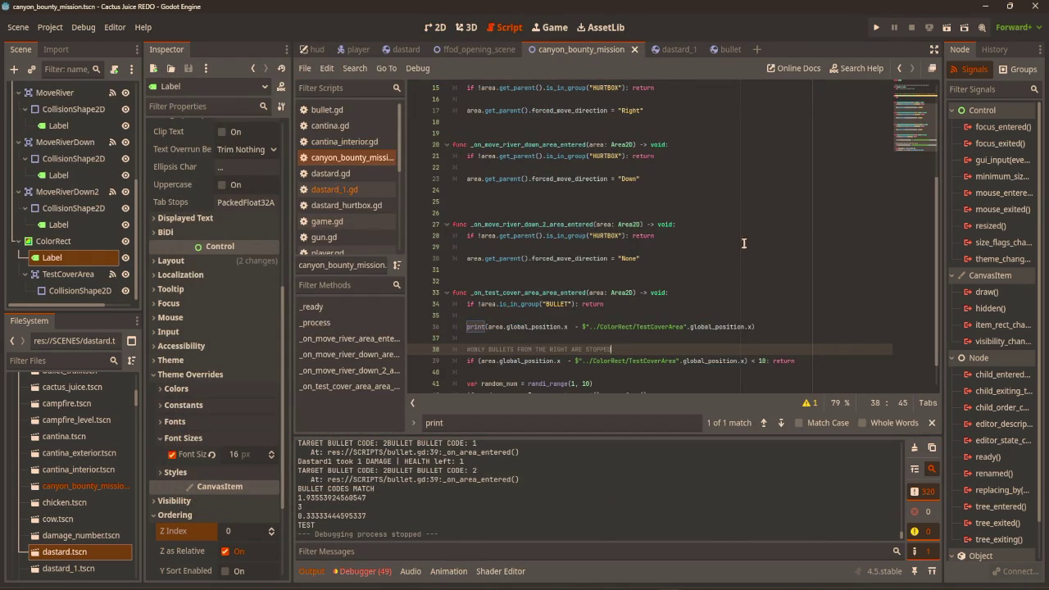
# Open dastard_1.gd and read through get_facing, _ready and _process, ending at line 57
pyautogui.scroll(3, 688, 227)
pyautogui.scroll(2, 697, 261)
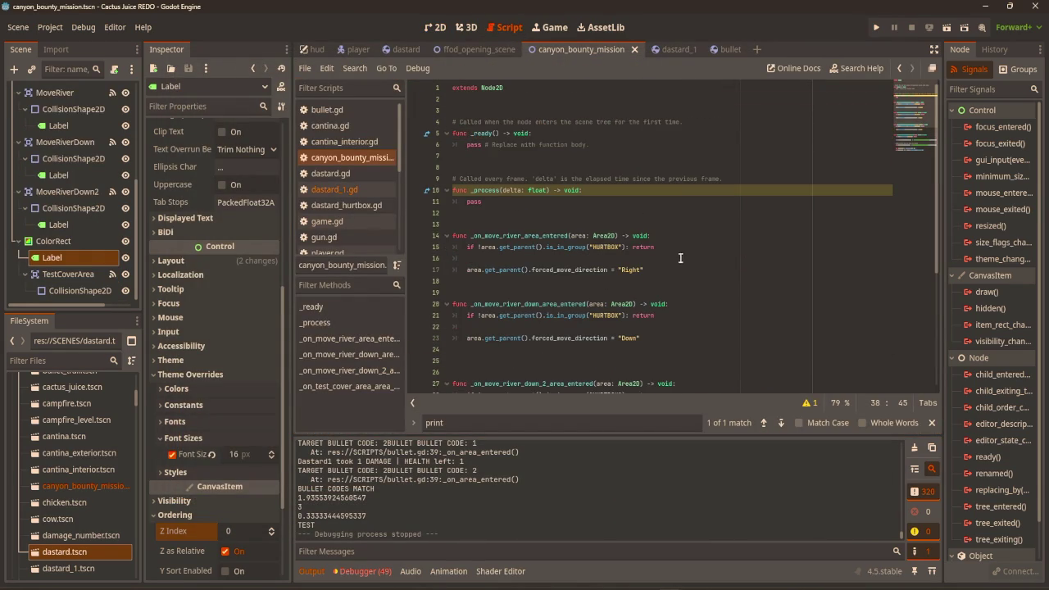
pyautogui.click(332, 191)
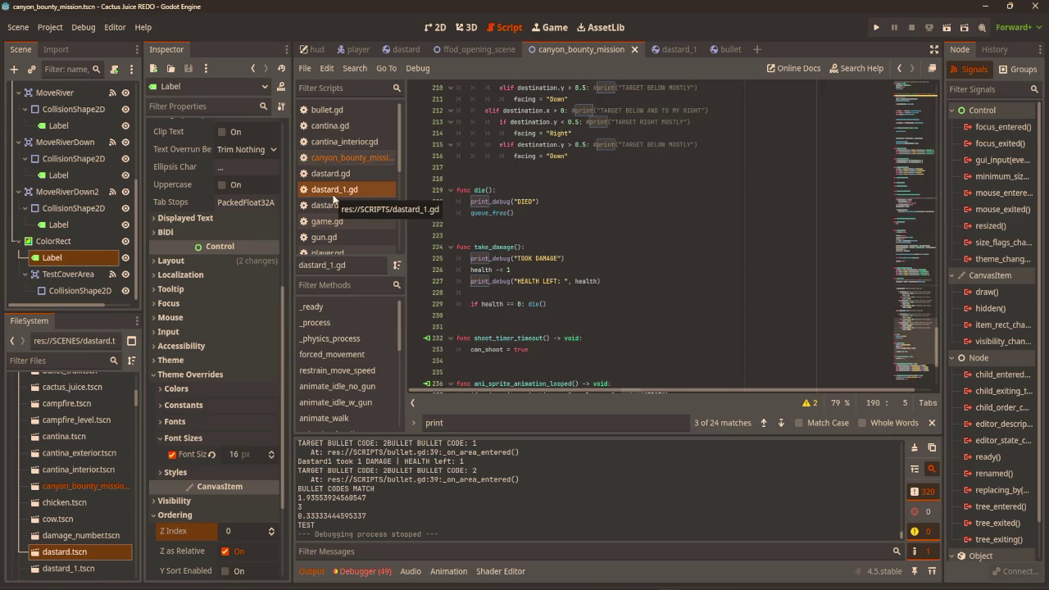
pyautogui.scroll(-4, 703, 266)
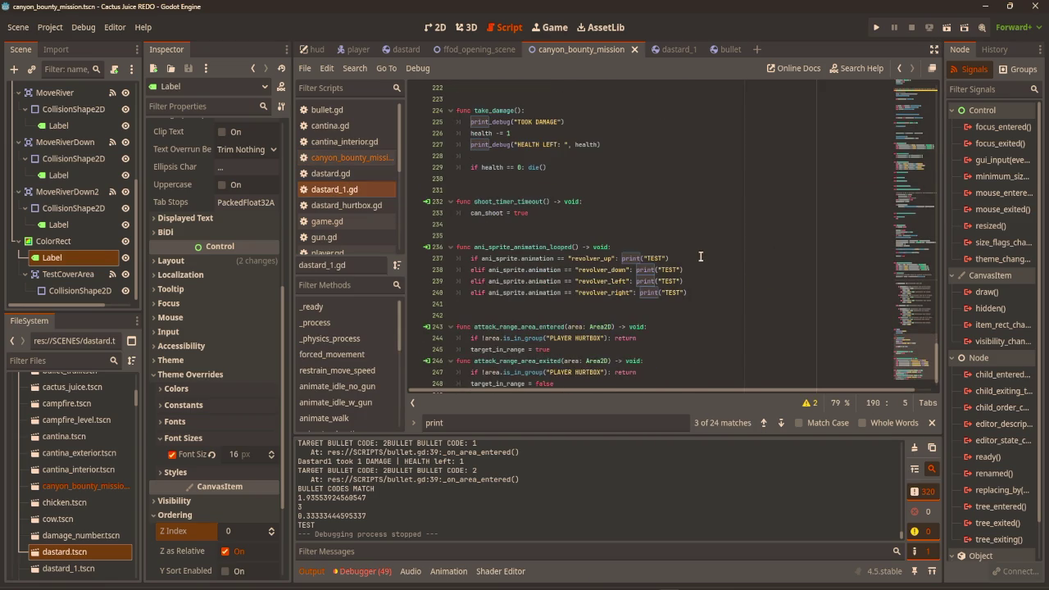
pyautogui.scroll(12, 703, 262)
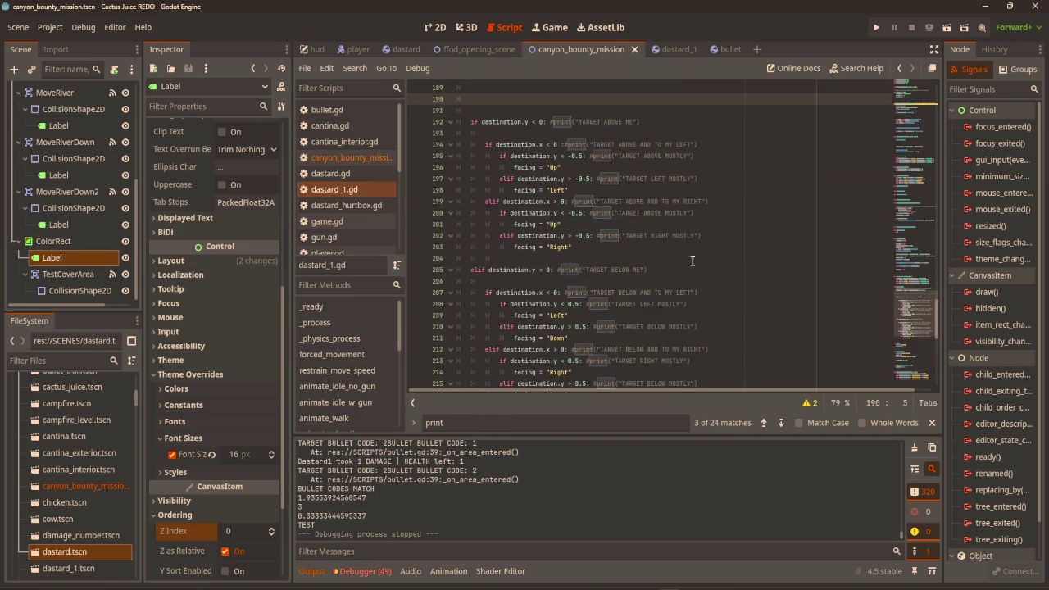
pyautogui.scroll(6, 712, 289)
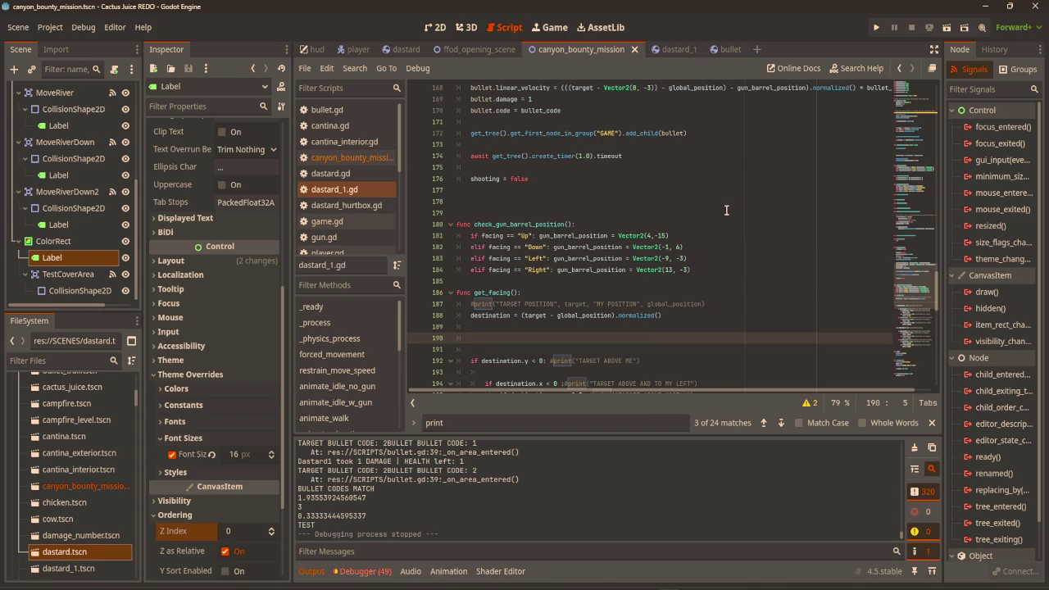
pyautogui.scroll(3, 727, 210)
pyautogui.scroll(3, 748, 223)
pyautogui.scroll(20, 750, 228)
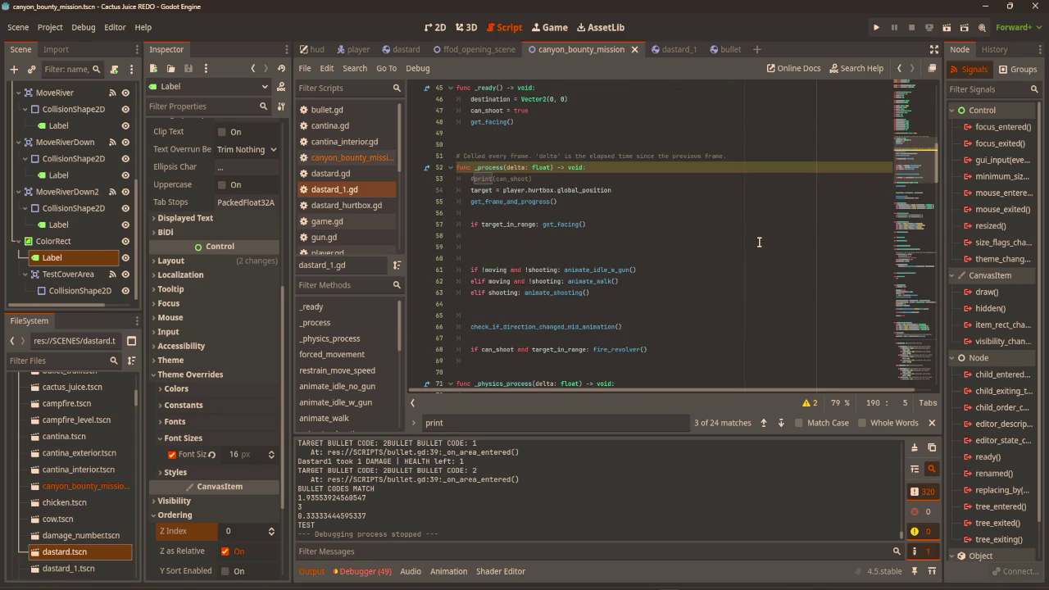
pyautogui.scroll(-8, 754, 241)
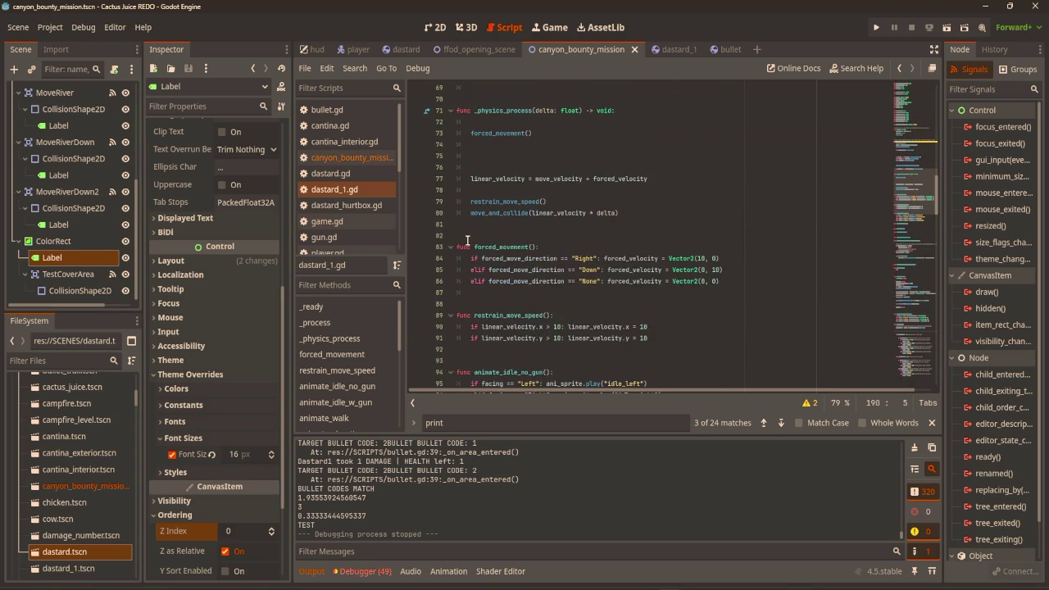
pyautogui.scroll(8, 551, 164)
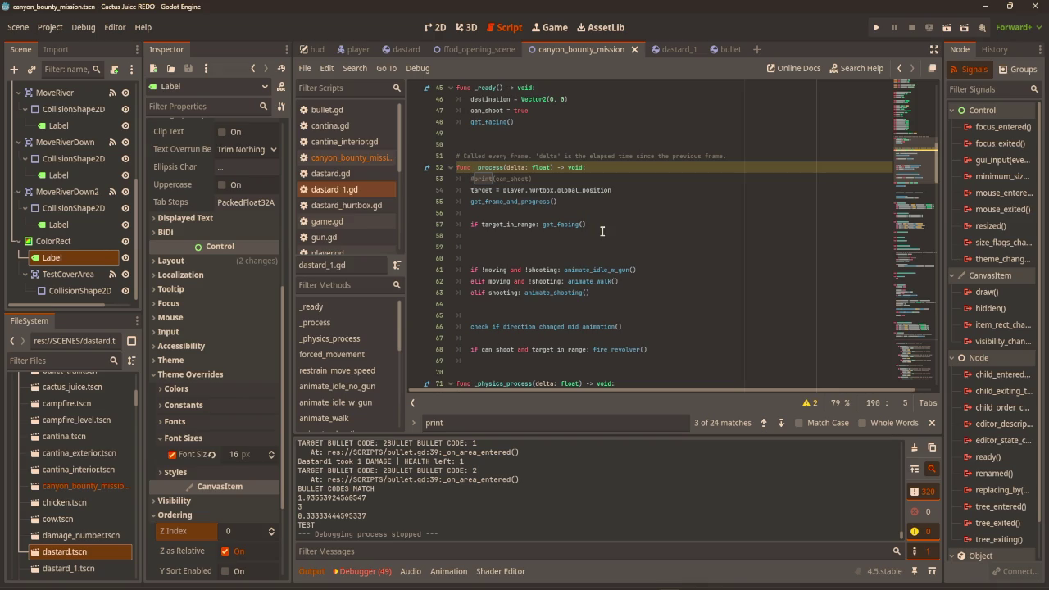
pyautogui.click(610, 224)
# Add an 'elif !target_in_range:' branch as line 58 in _process
pyautogui.press('Return')
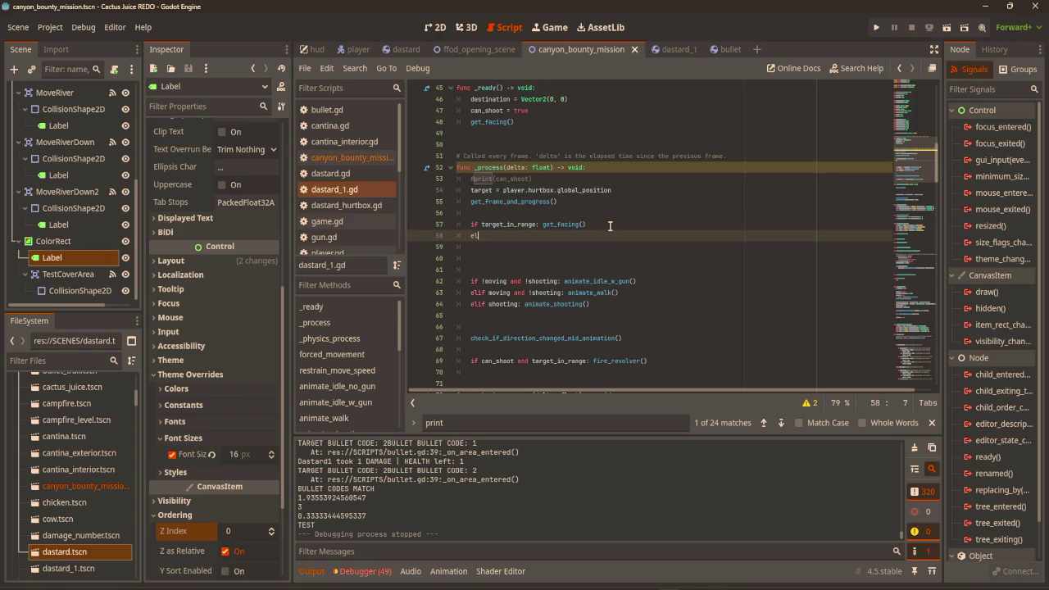
pyautogui.write('if targe')
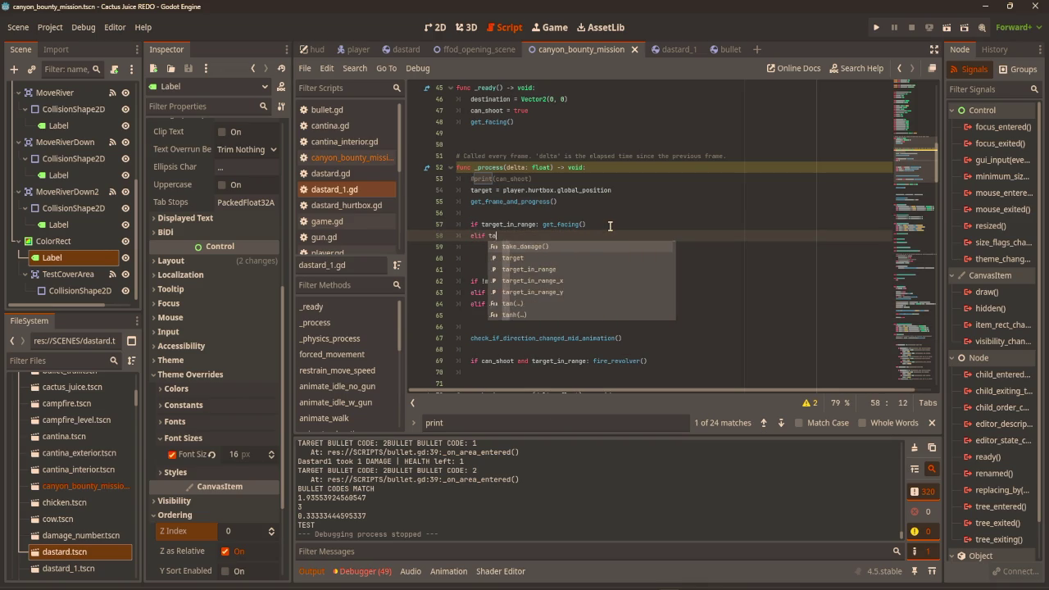
pyautogui.write('t_')
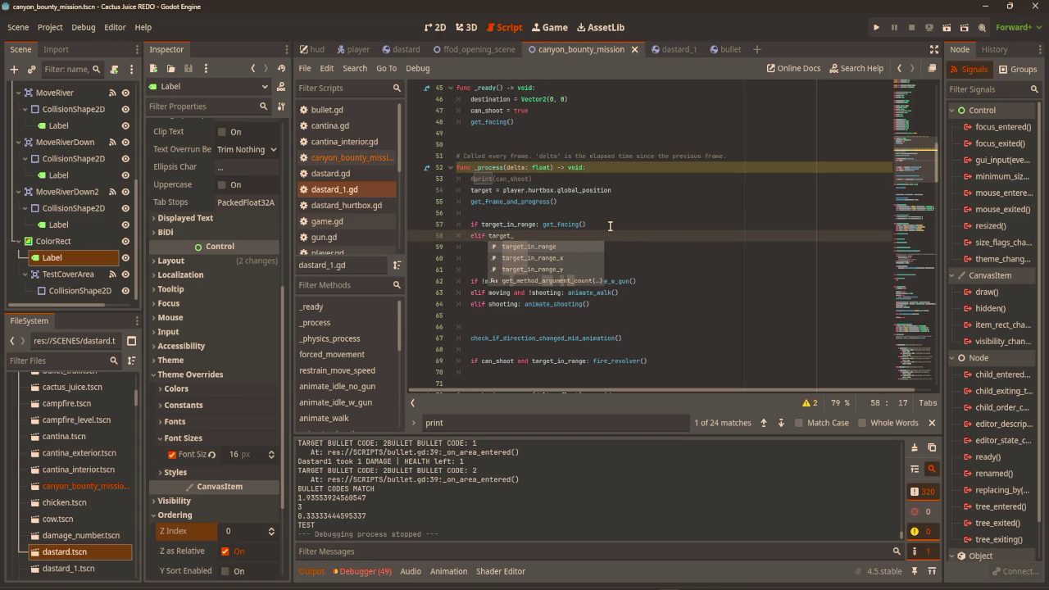
pyautogui.write('in_range')
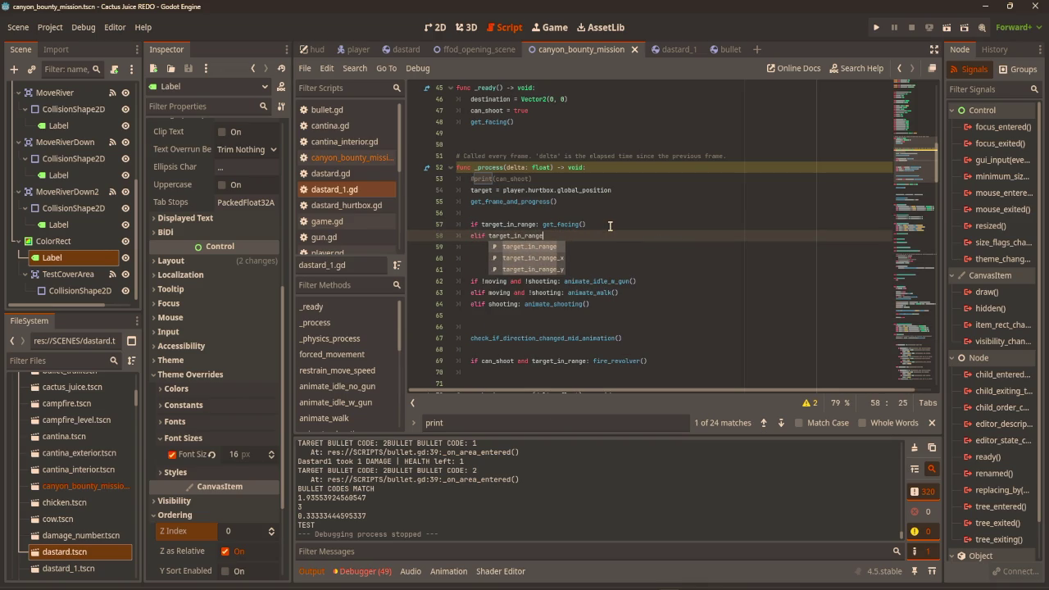
pyautogui.write(':')
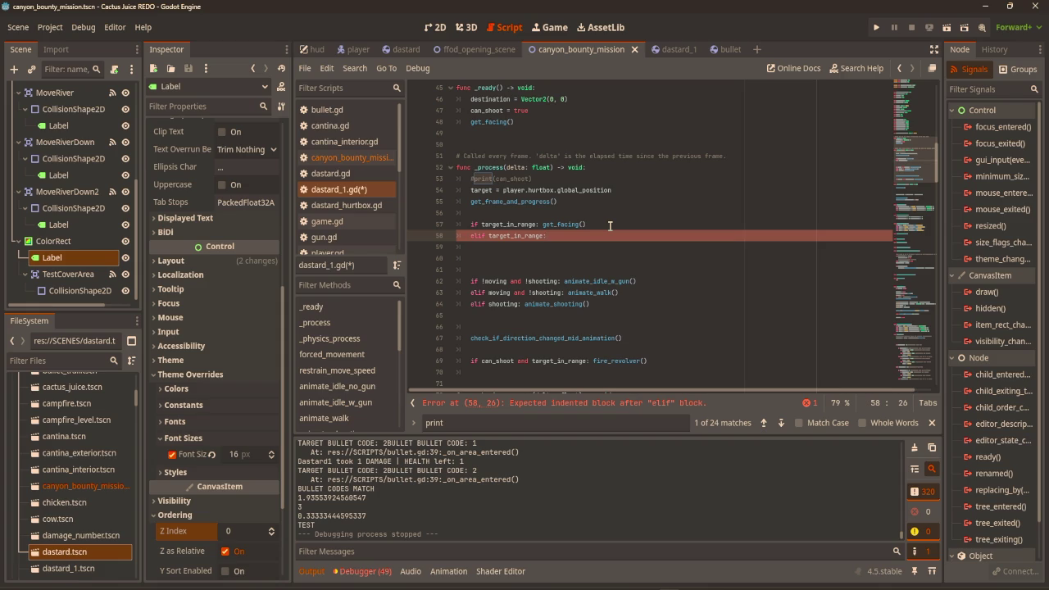
pyautogui.click(487, 236)
pyautogui.write('!')
pyautogui.click(612, 236)
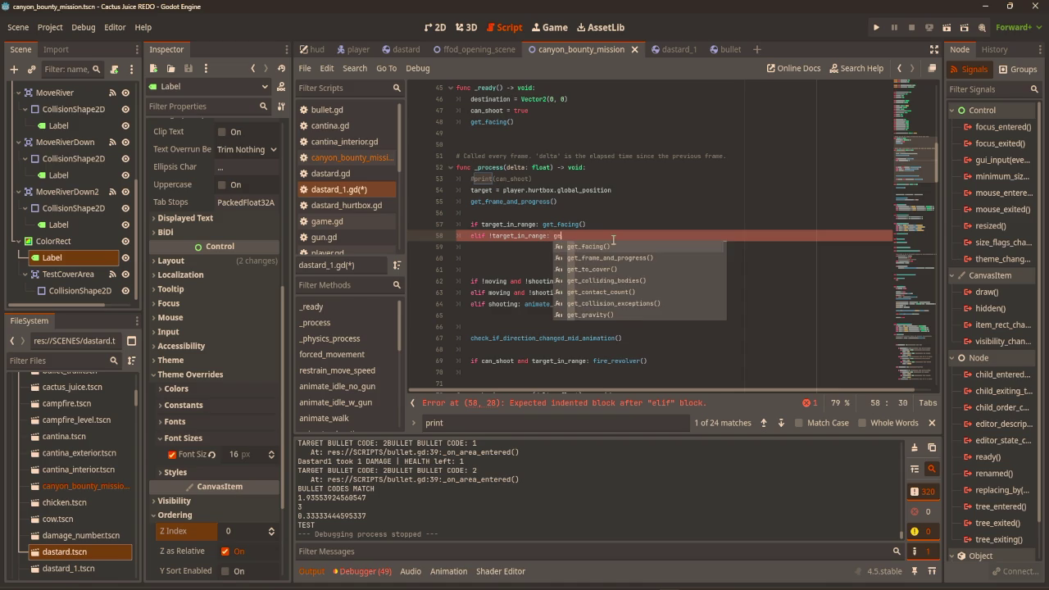
pyautogui.press('BackSpace')
pyautogui.press('BackSpace')
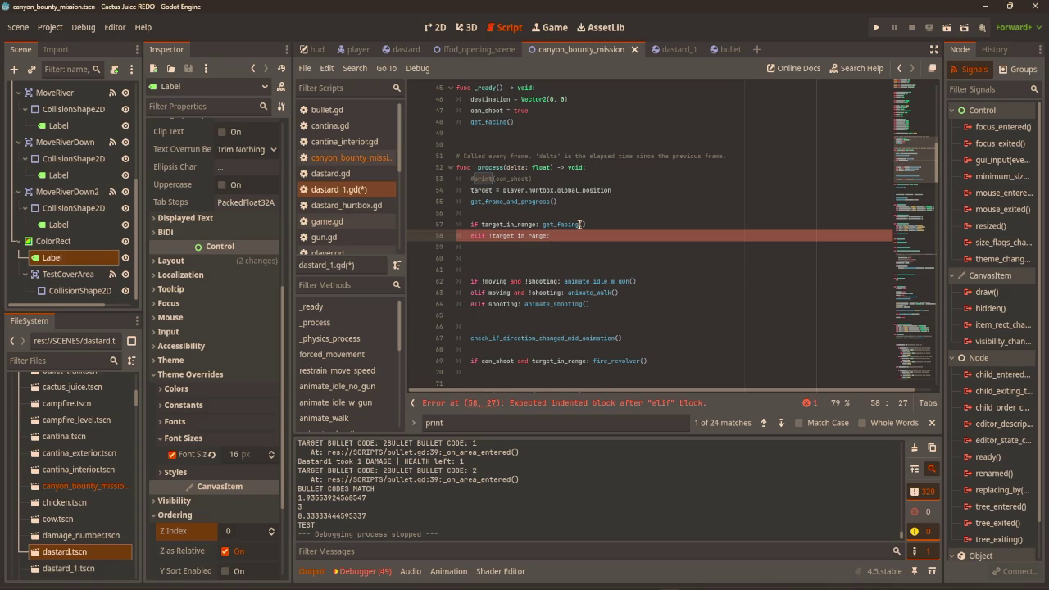
# Rename get_facing to get_facing_target in the line 57 call and the line 187 definition
pyautogui.click(579, 223)
pyautogui.write('target')
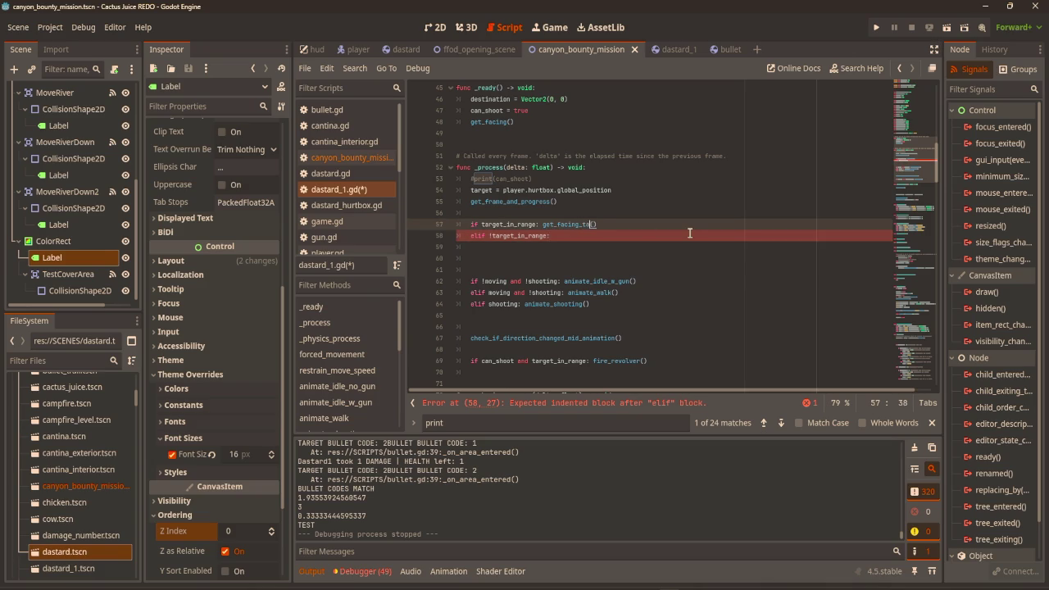
pyautogui.scroll(-10, 699, 230)
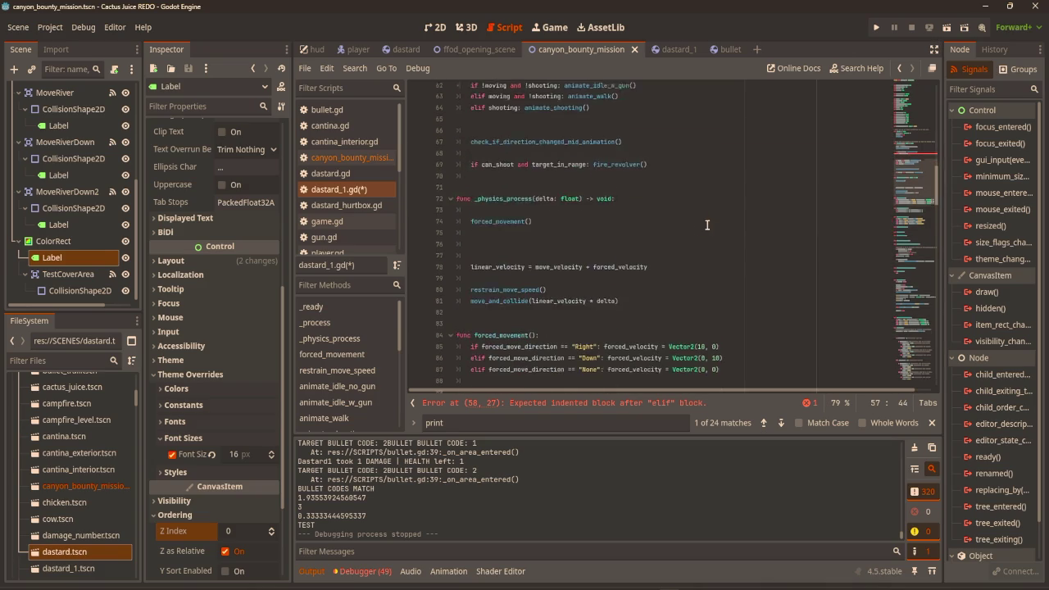
pyautogui.scroll(-8, 565, 238)
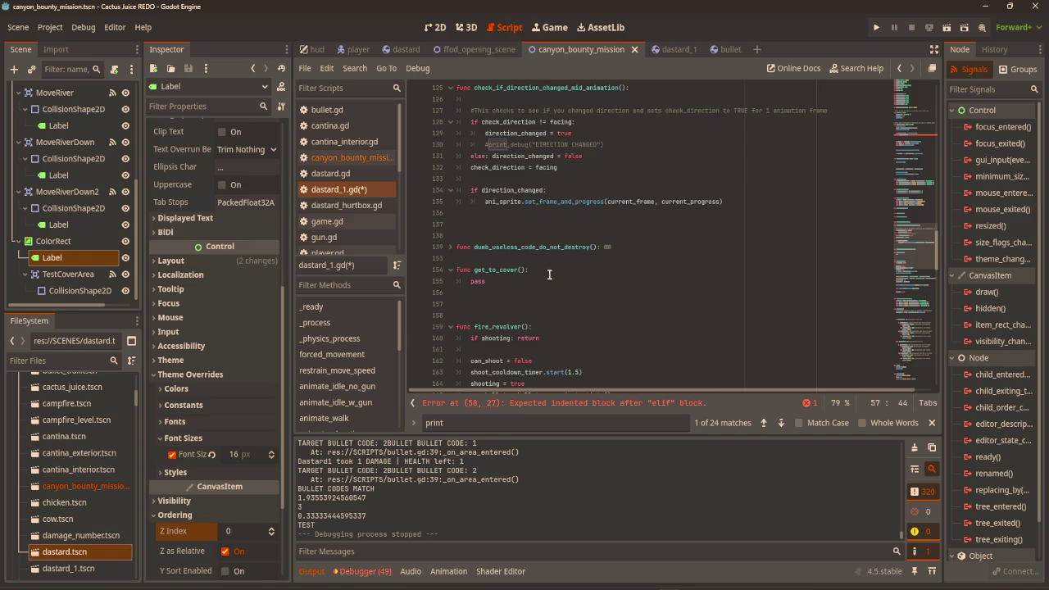
pyautogui.scroll(9, 550, 275)
pyautogui.scroll(-15, 694, 240)
pyautogui.click(513, 167)
pyautogui.write('tar():')
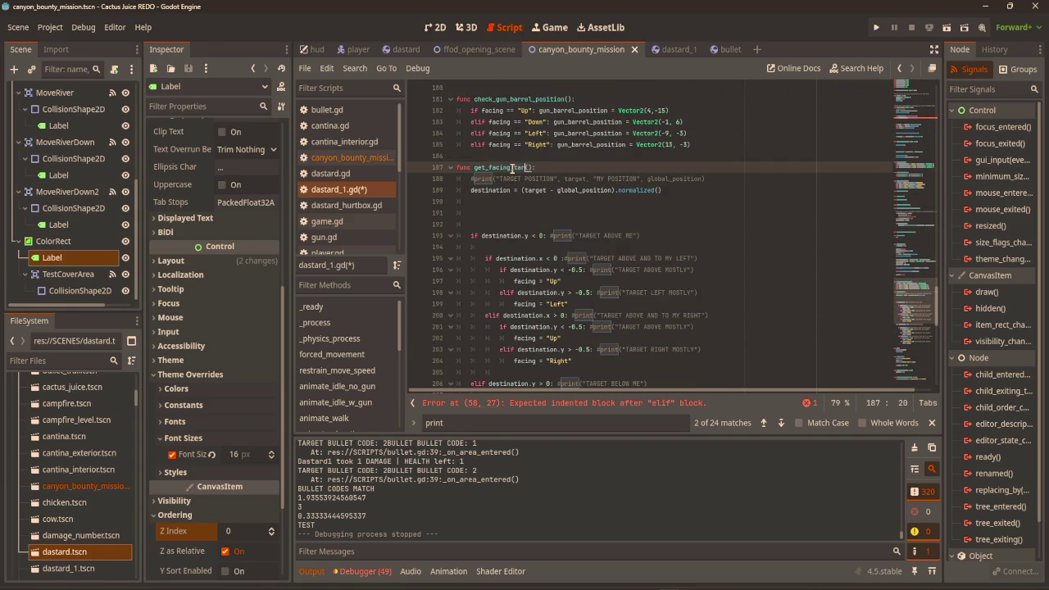
pyautogui.write('get')
pyautogui.scroll(13, 601, 244)
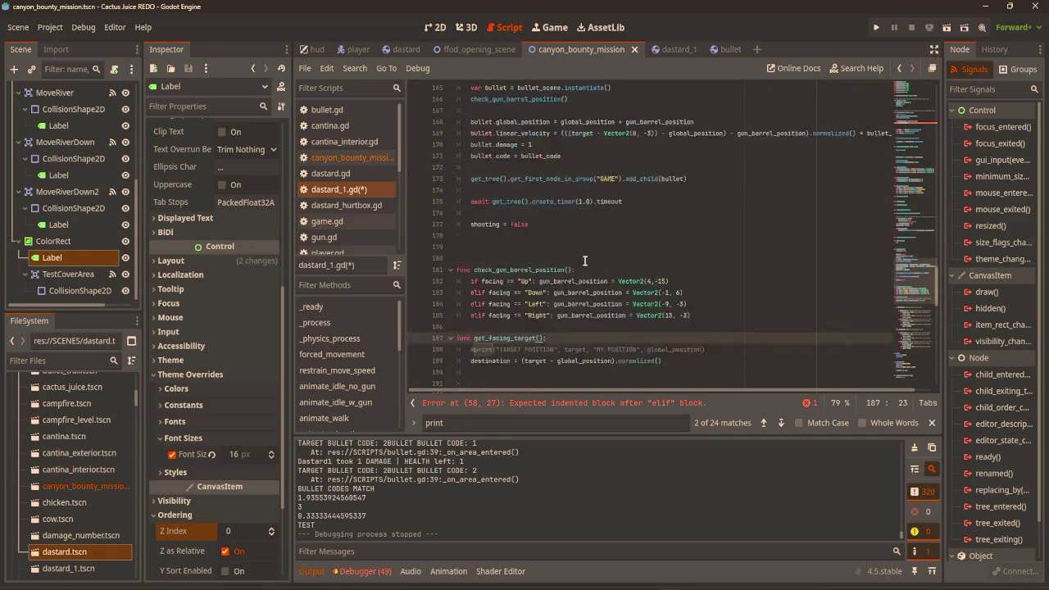
pyautogui.scroll(10, 602, 244)
# Call get_facing() inside the out-of-range branch on line 58
pyautogui.click(582, 240)
pyautogui.write('get_f')
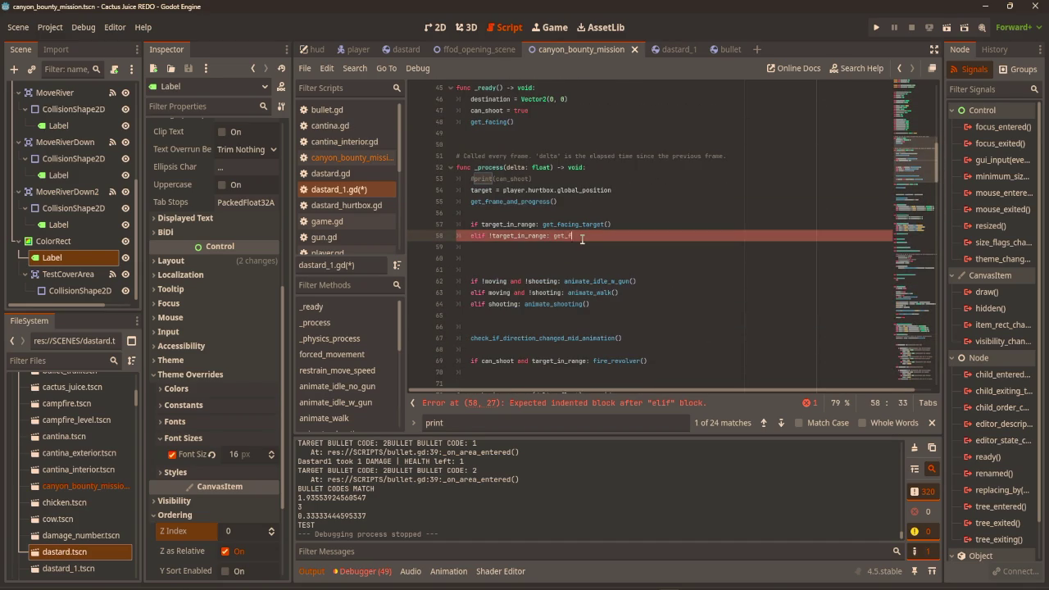
pyautogui.write('acing')
pyautogui.press('Return')
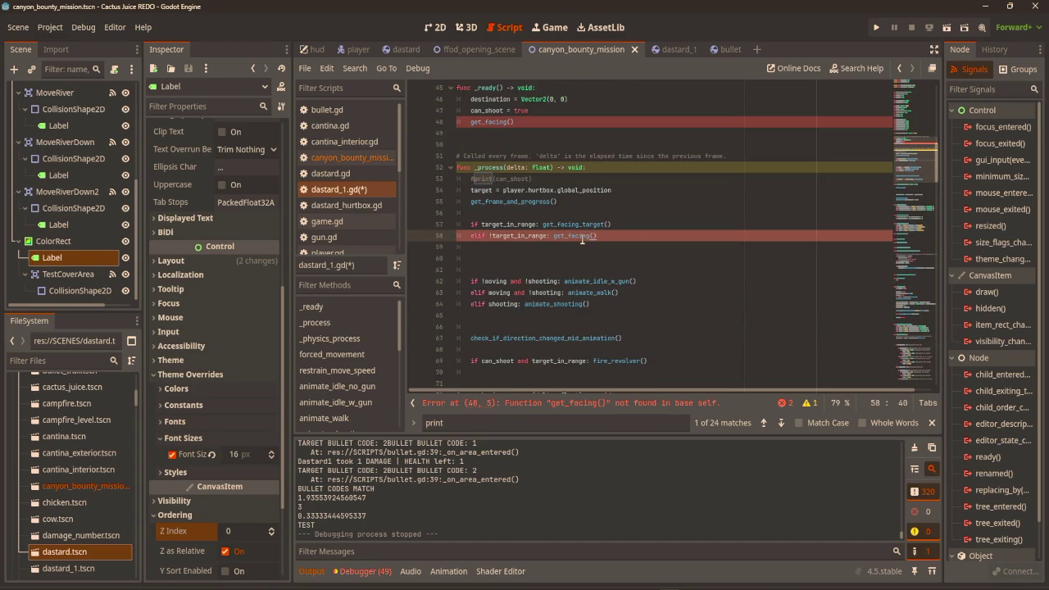
pyautogui.scroll(-4, 582, 239)
# Declare a new get_facing() function on line 84 after _physics_process, dropping a trial _movement suffix
pyautogui.click(502, 344)
pyautogui.press('Return')
pyautogui.press('Return')
pyautogui.press('Return')
pyautogui.click(525, 346)
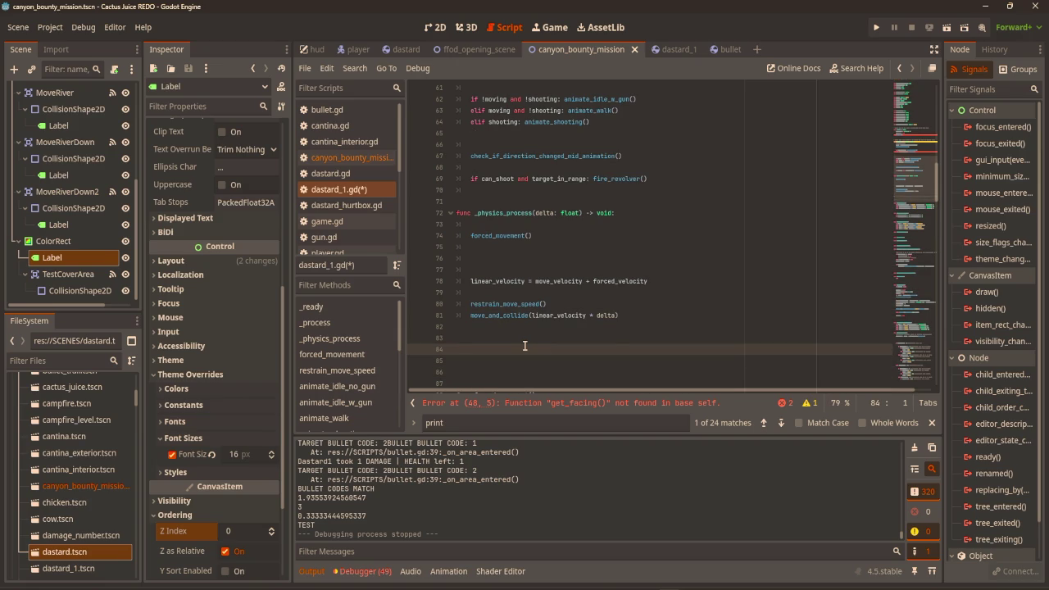
pyautogui.write('func get_facing():')
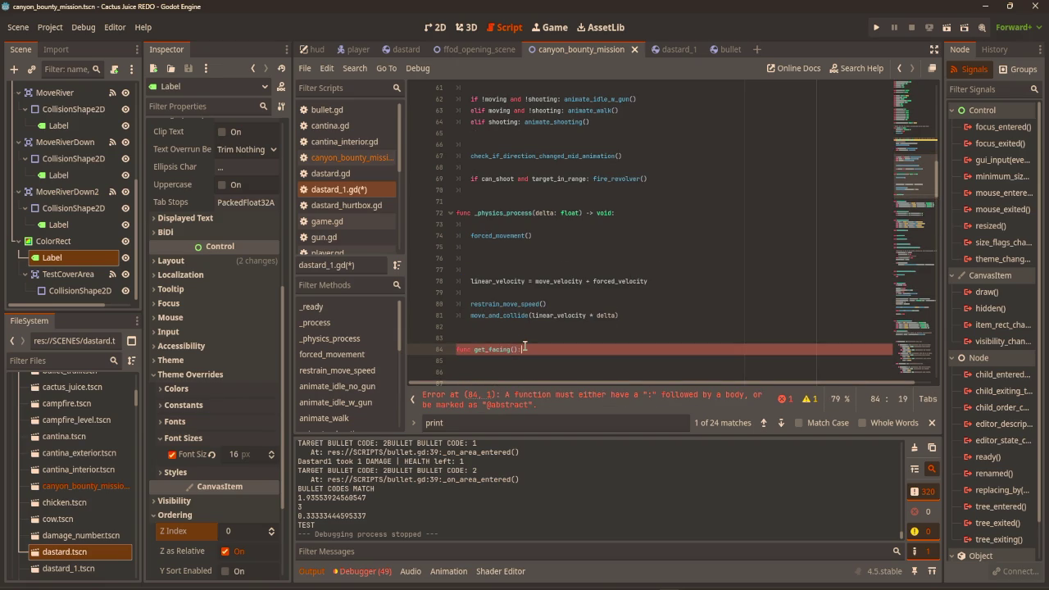
pyautogui.press('Return')
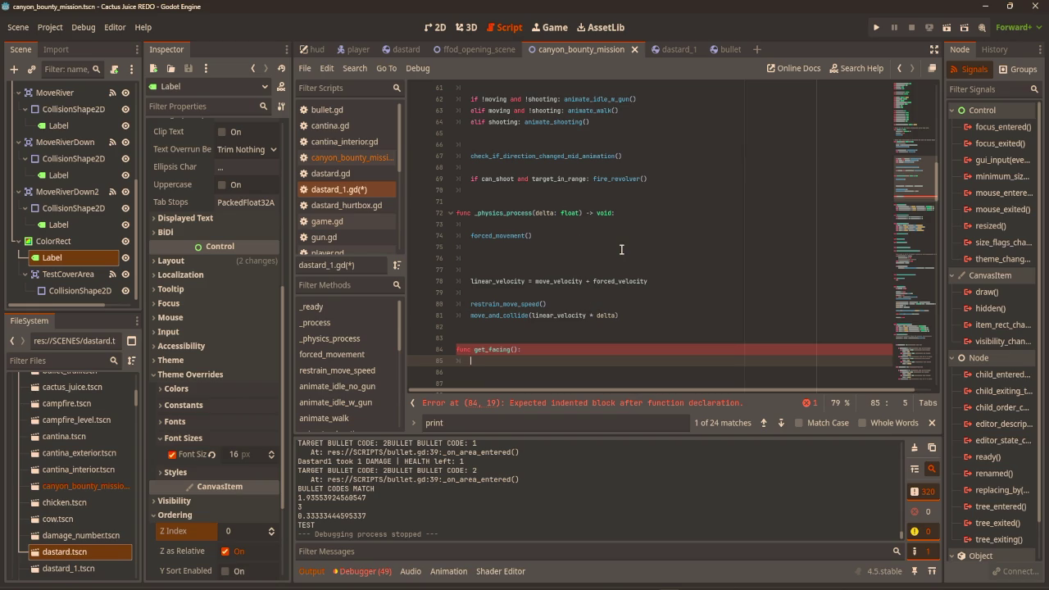
pyautogui.click(513, 350)
pyautogui.write('_movement')
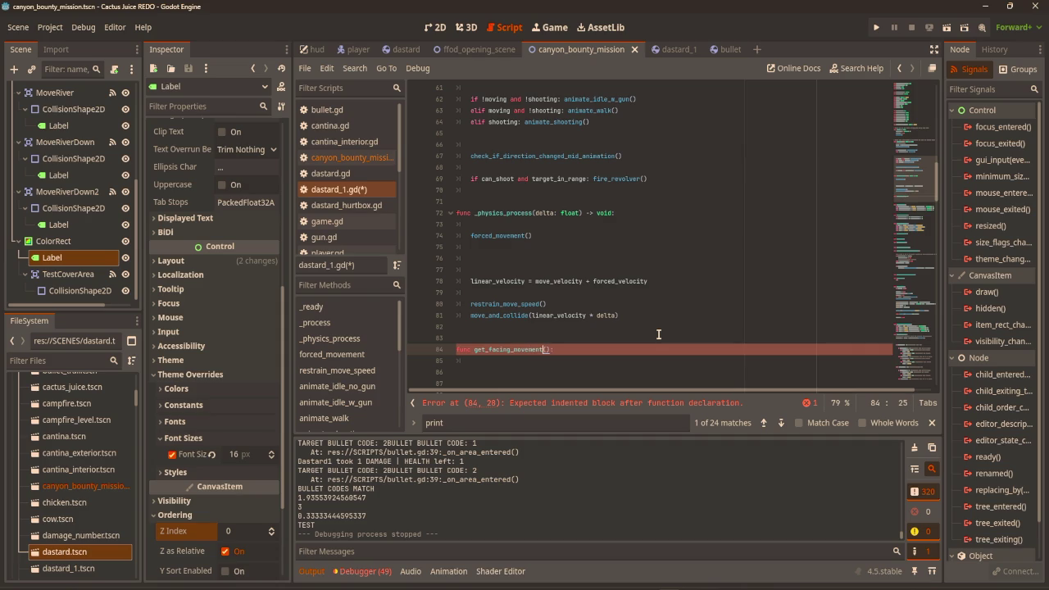
pyautogui.press('BackSpace')
pyautogui.press('BackSpace')
pyautogui.press('BackSpace')
# Begin get_facing's body with 'if moving:' and a nested 'if linear_velocity.x == 0' check
pyautogui.click(551, 362)
pyautogui.press('Return')
pyautogui.press('Return')
pyautogui.write('if mov')
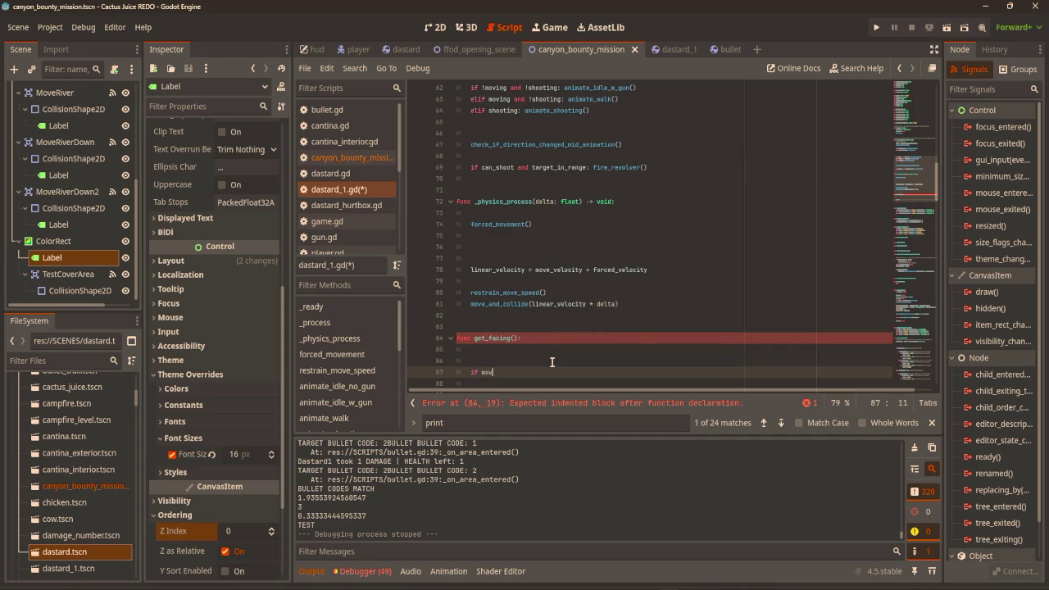
pyautogui.write('ing')
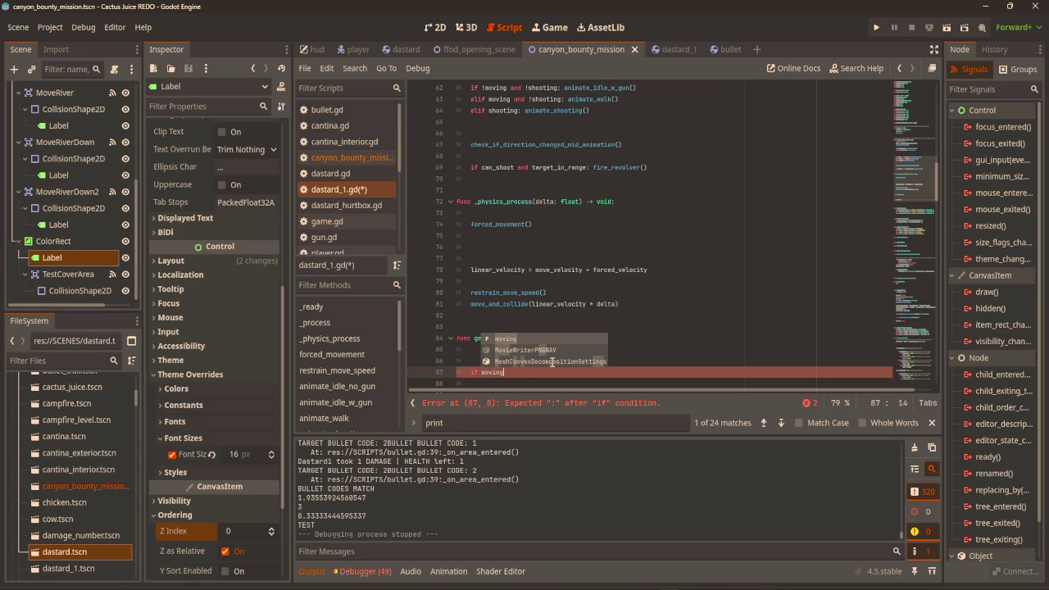
pyautogui.write(':')
pyautogui.press('Return')
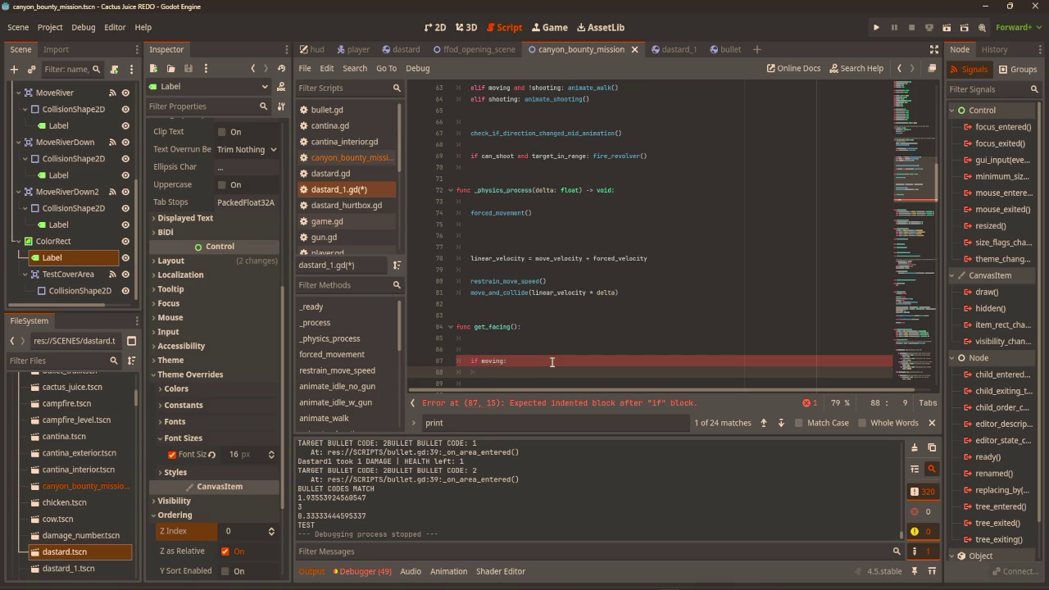
pyautogui.scroll(-1, 552, 361)
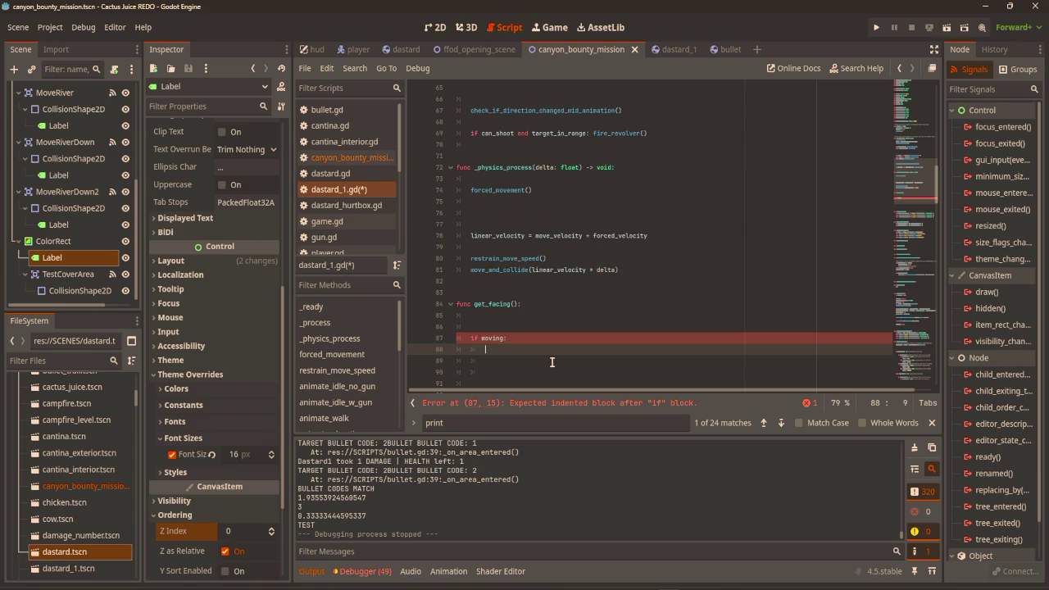
pyautogui.write('if linea')
pyautogui.write('r')
pyautogui.press('Down')
pyautogui.press('Down')
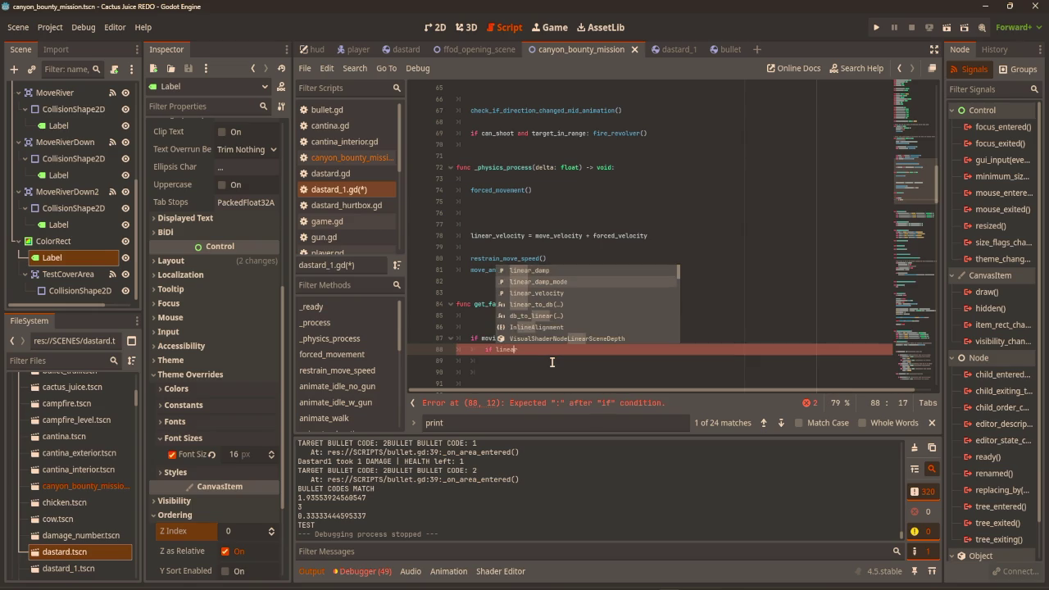
pyautogui.press('Return')
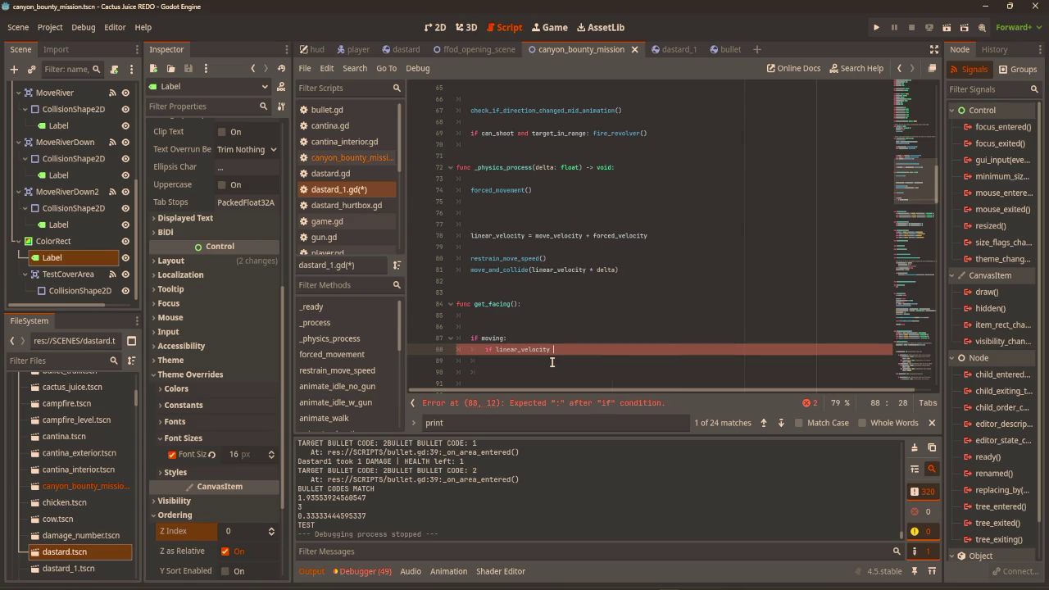
pyautogui.write('==')
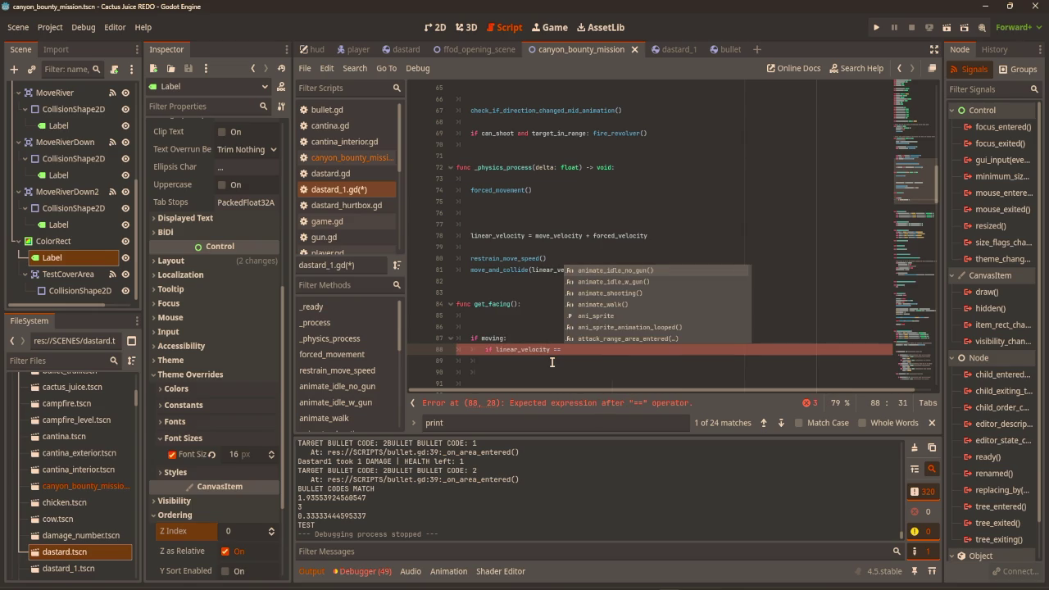
pyautogui.press('BackSpace')
pyautogui.press('BackSpace')
pyautogui.press('BackSpace')
pyautogui.write('.x == ')
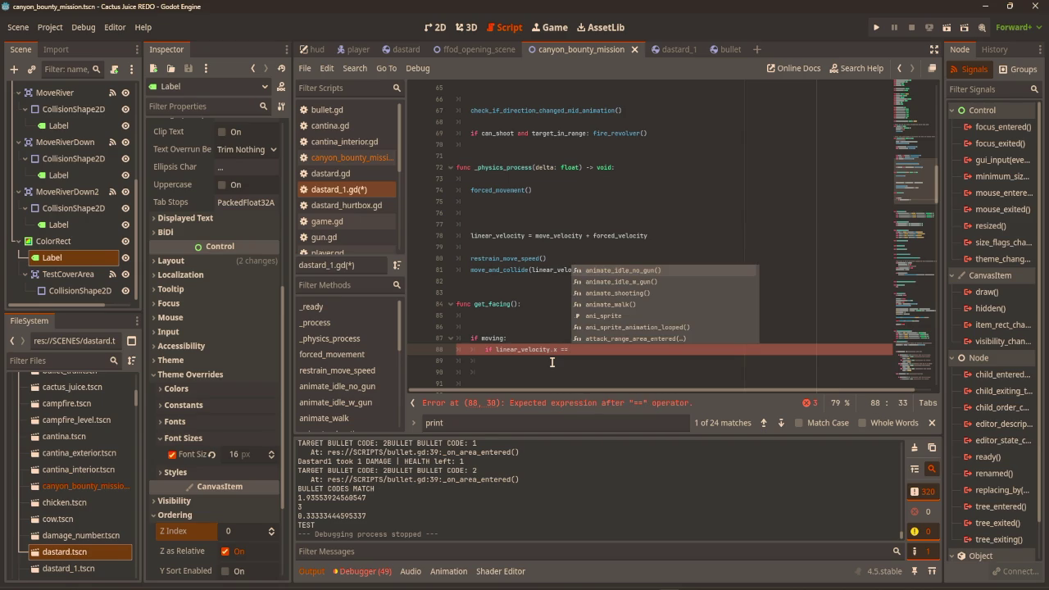
pyautogui.write('0:')
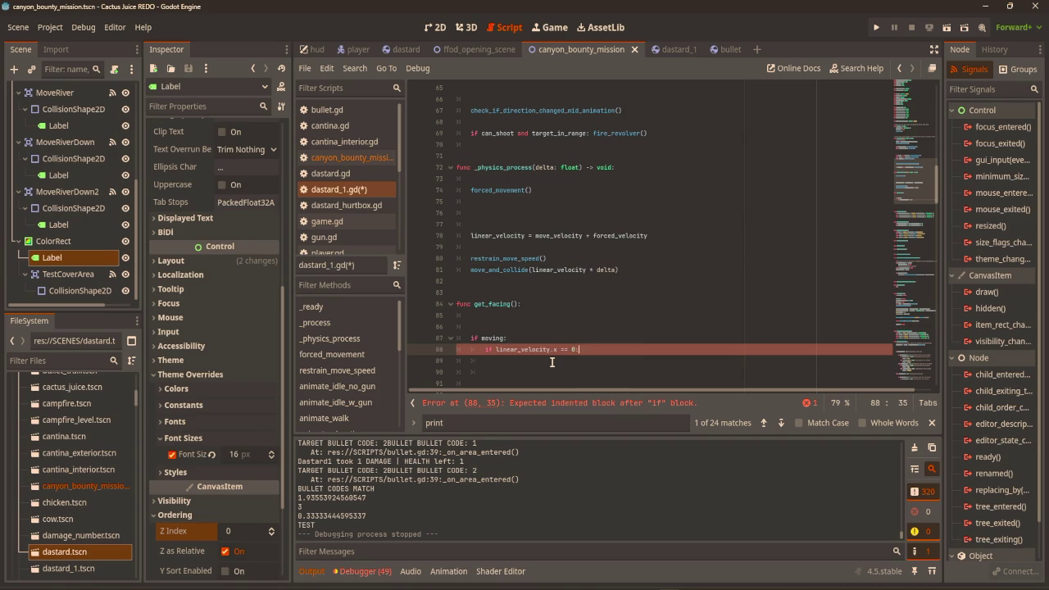
# Add a nested 'if linear_velocity.y == 0: return' and start an 'elif linear_velocity.x' line
pyautogui.press('Return')
pyautogui.write('if li')
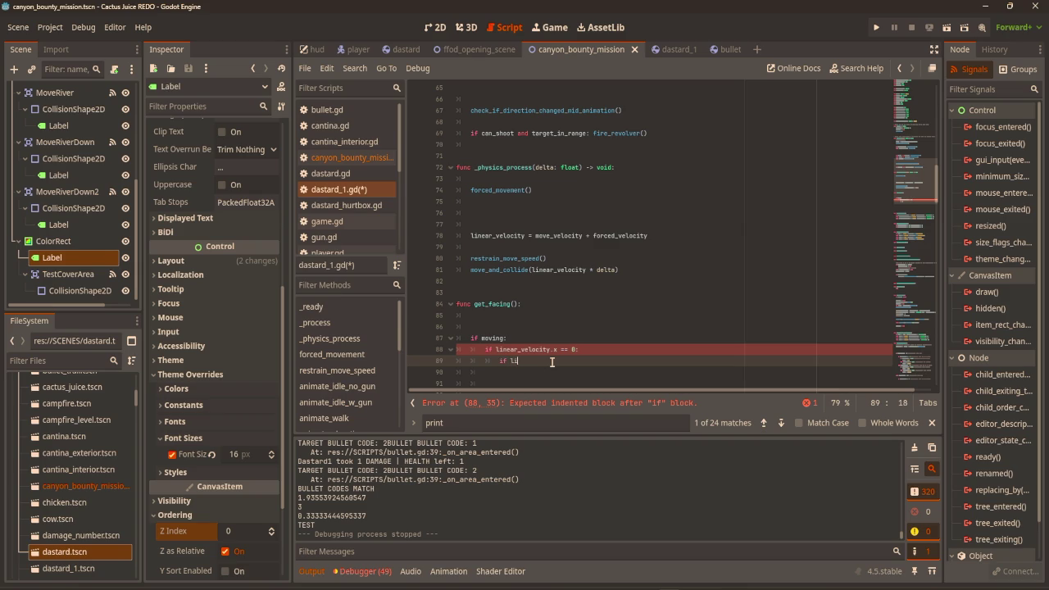
pyautogui.write('near')
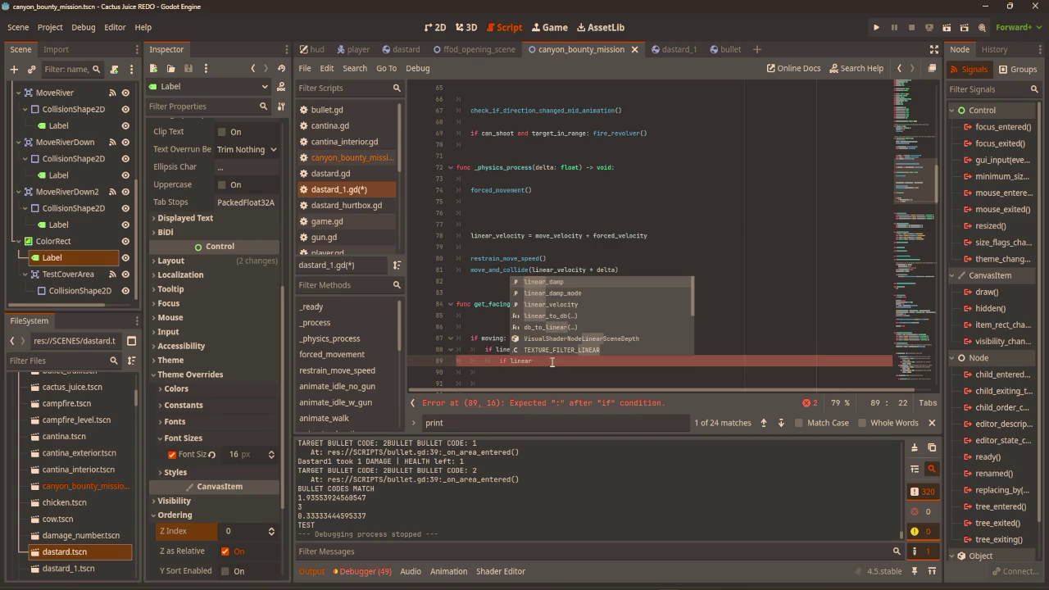
pyautogui.press('Down')
pyautogui.press('Down')
pyautogui.press('Return')
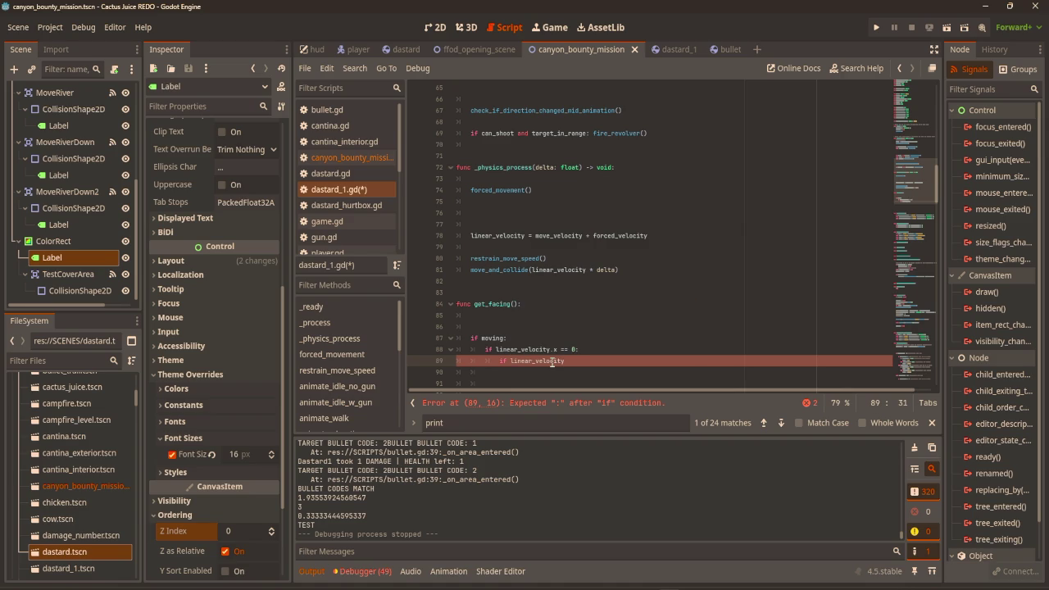
pyautogui.write('y == 0: retur')
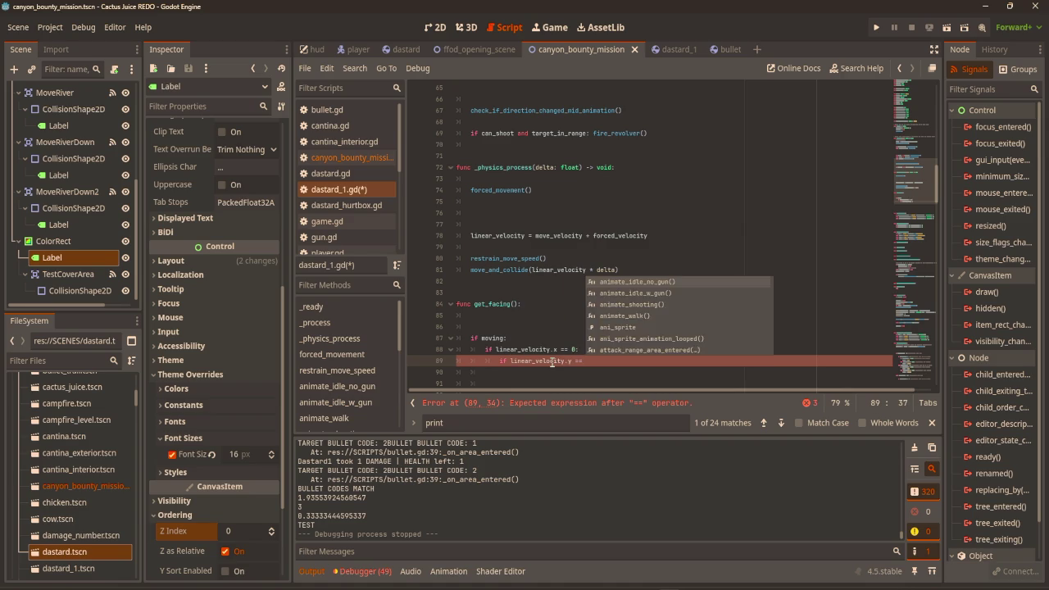
pyautogui.write('n')
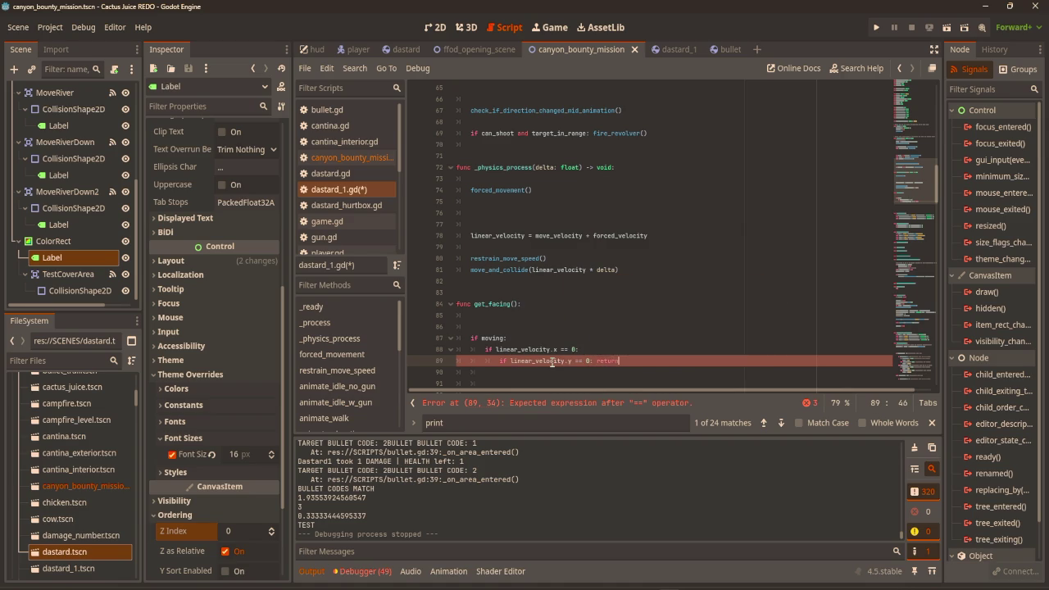
pyautogui.press('Return')
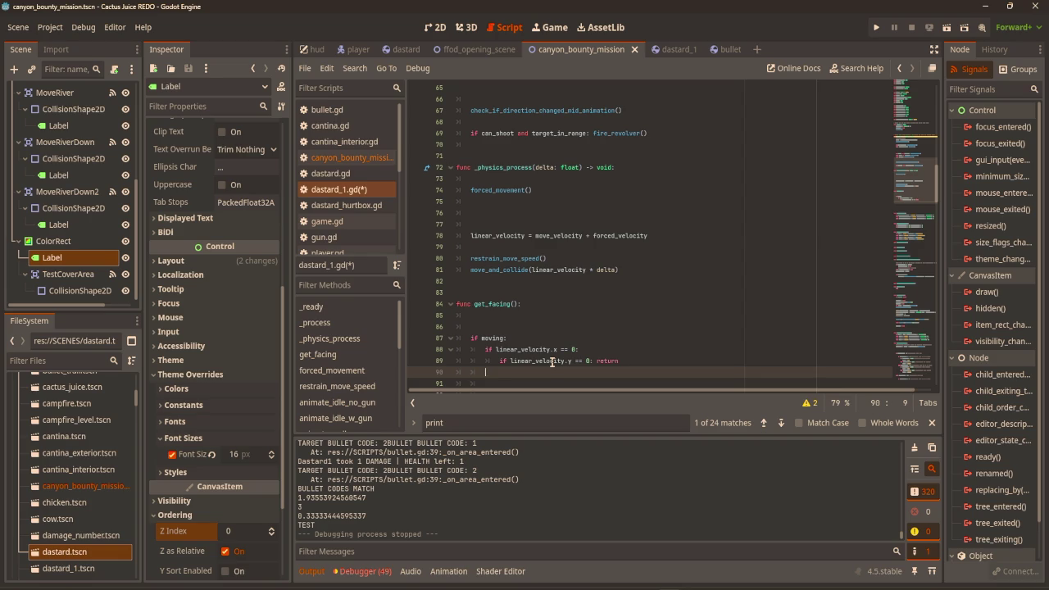
pyautogui.write('elif ')
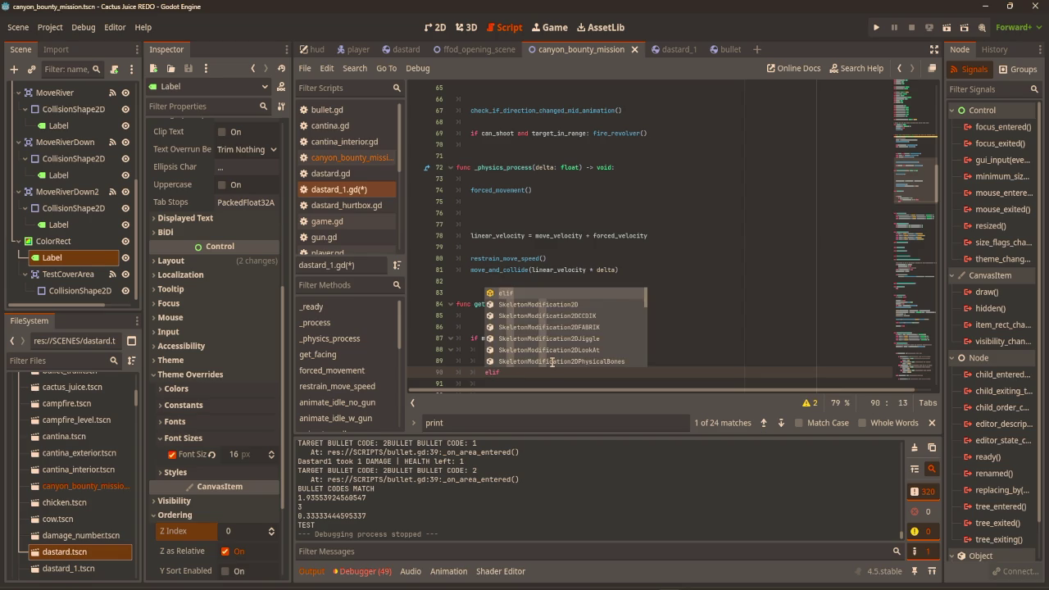
pyautogui.write('linear')
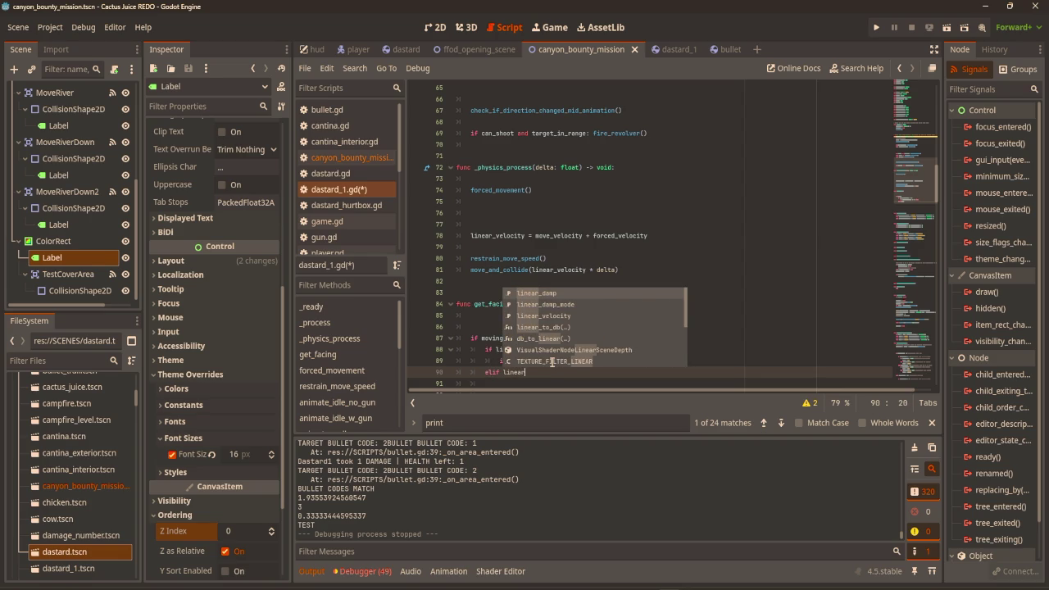
pyautogui.press('Down')
pyautogui.press('Down')
pyautogui.press('Return')
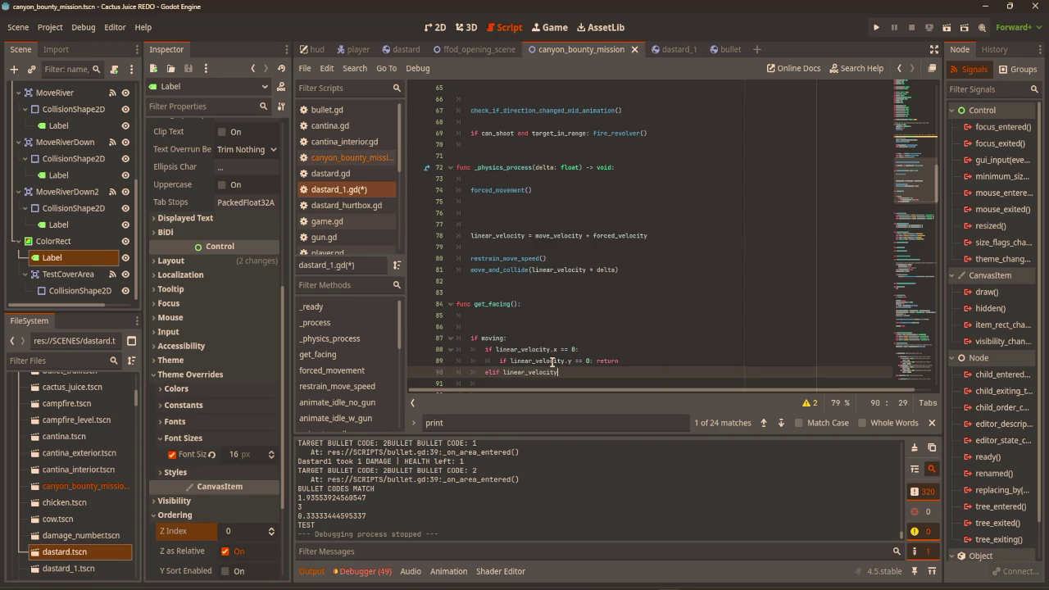
pyautogui.write('.x')
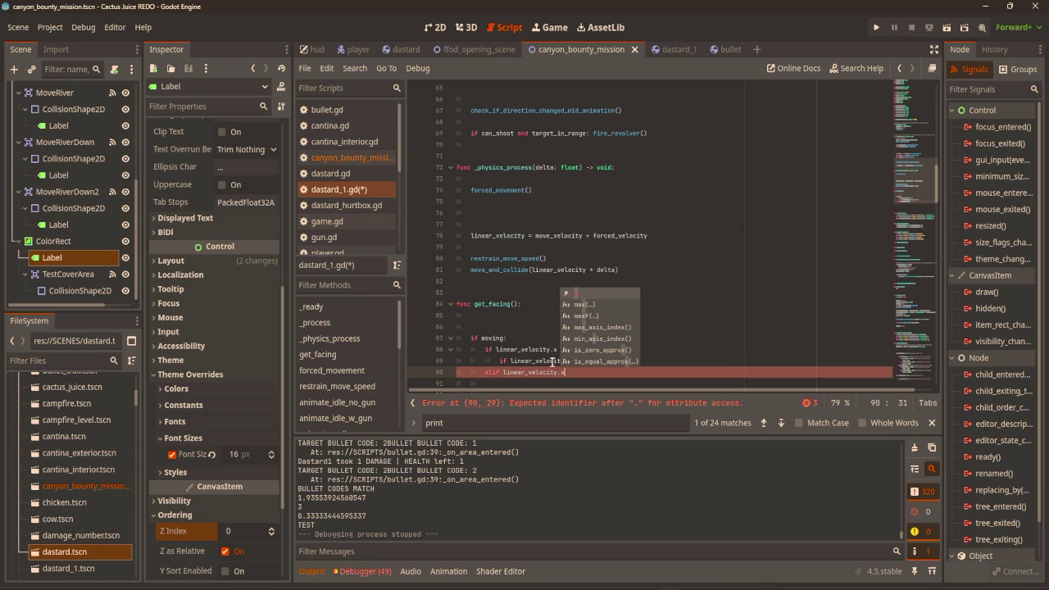
pyautogui.moveTo(623, 362); pyautogui.dragTo(469, 349)
# Delete the draft velocity checks and leftover blank lines from get_facing
pyautogui.click(576, 382)
pyautogui.click(593, 350)
pyautogui.moveTo(592, 351); pyautogui.dragTo(484, 308)
pyautogui.press('BackSpace')
pyautogui.click(493, 352)
pyautogui.moveTo(493, 351); pyautogui.dragTo(483, 305)
pyautogui.press('BackSpace')
# Rewrite get_facing to print TEST when linear_velocity.x is nonzero and linear_velocity.y is zero
pyautogui.click(496, 307)
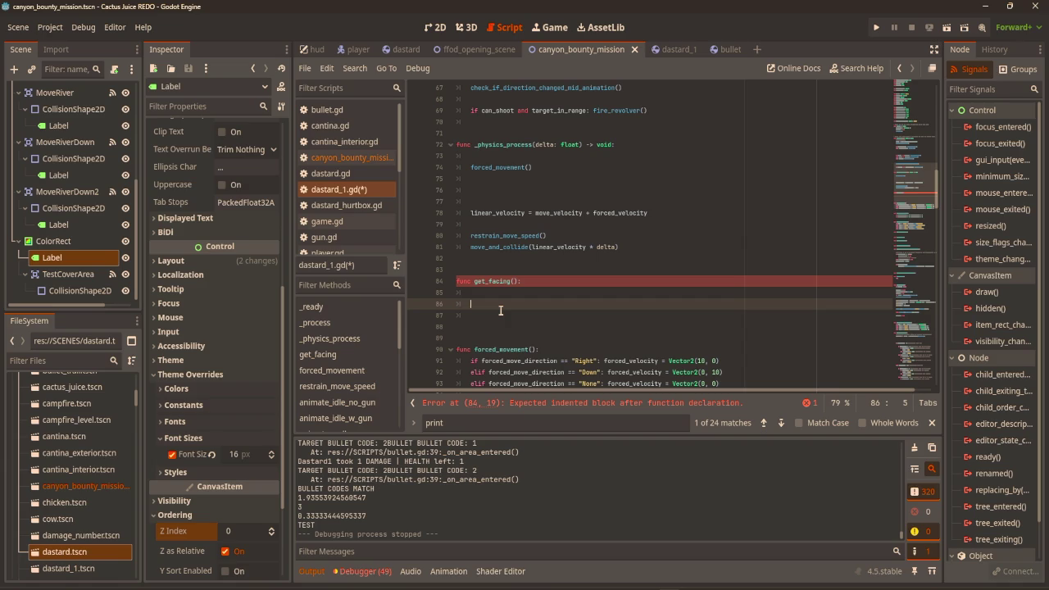
pyautogui.write('if linear')
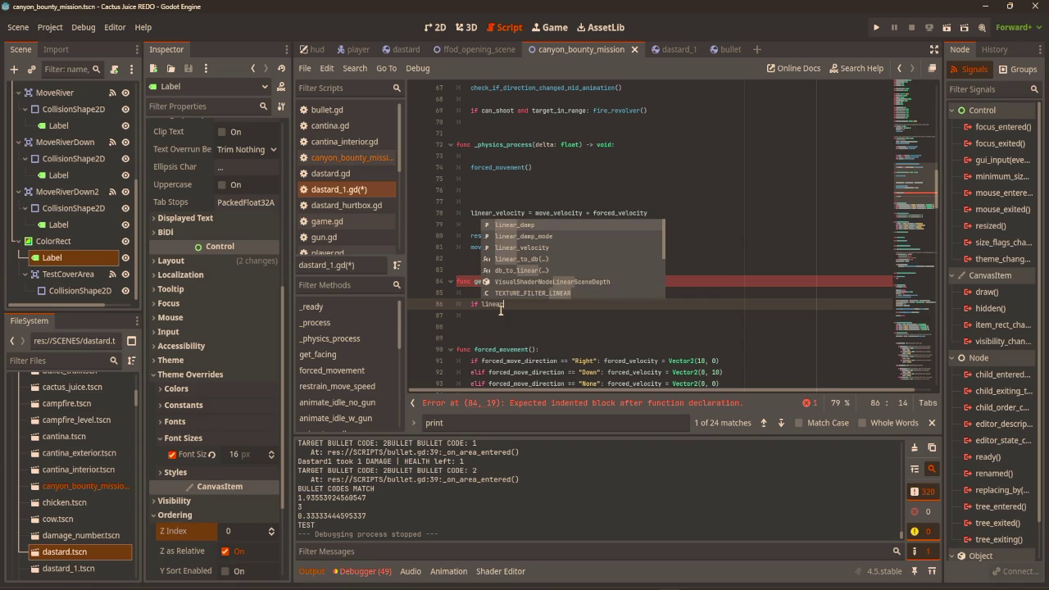
pyautogui.press('Down')
pyautogui.press('Down')
pyautogui.press('Return')
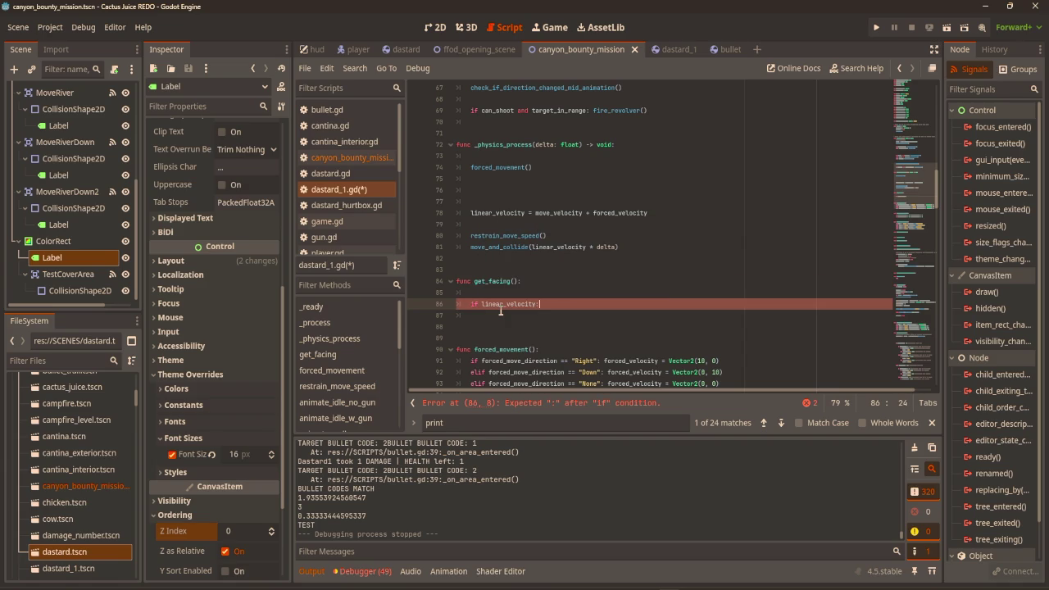
pyautogui.press('Return')
pyautogui.write('if ')
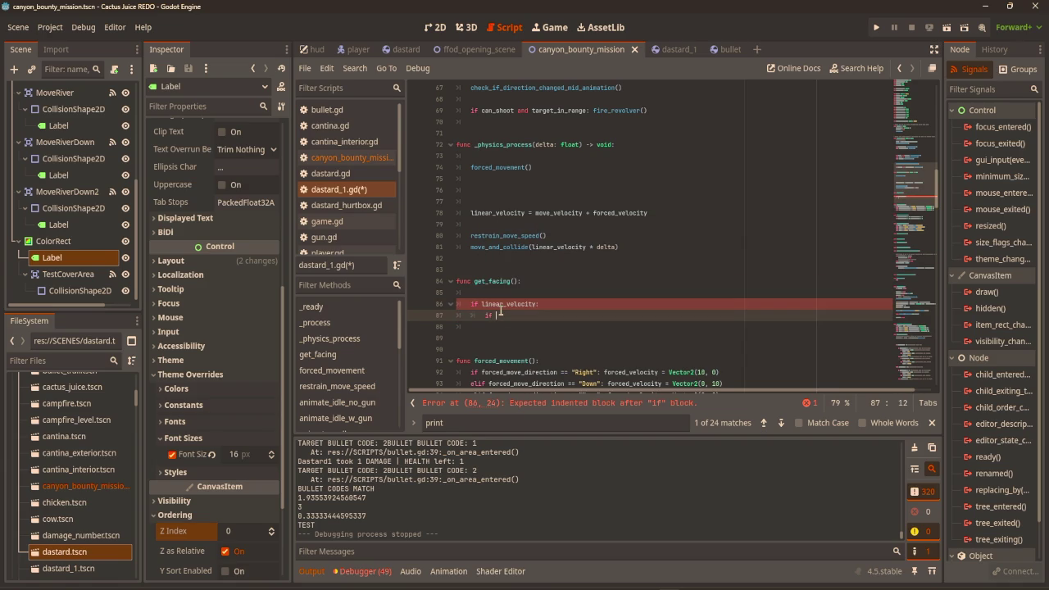
pyautogui.write('lin')
pyautogui.press('Return')
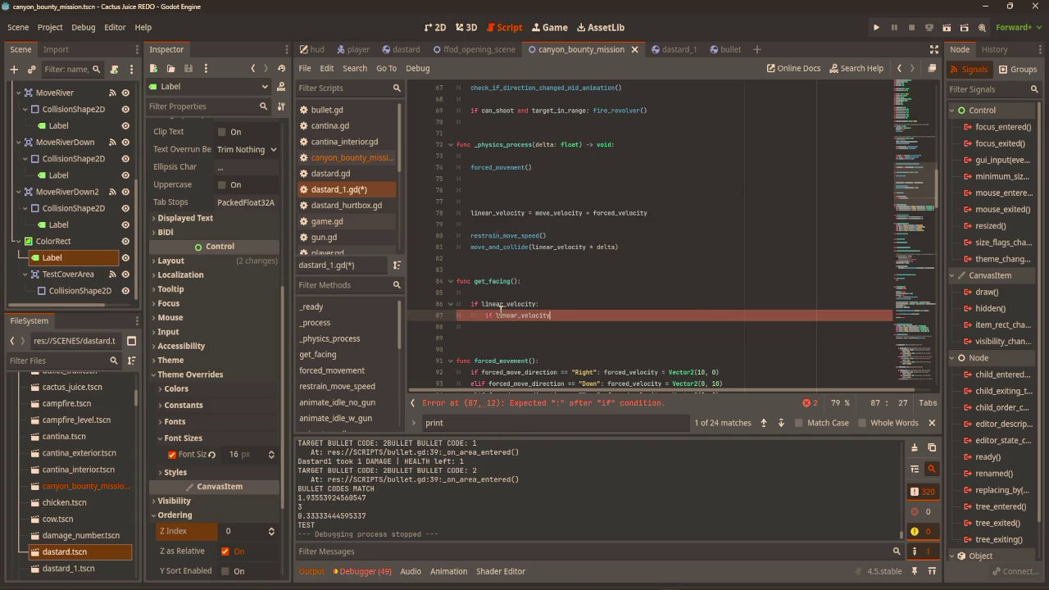
pyautogui.write('.x:')
pyautogui.press('Return')
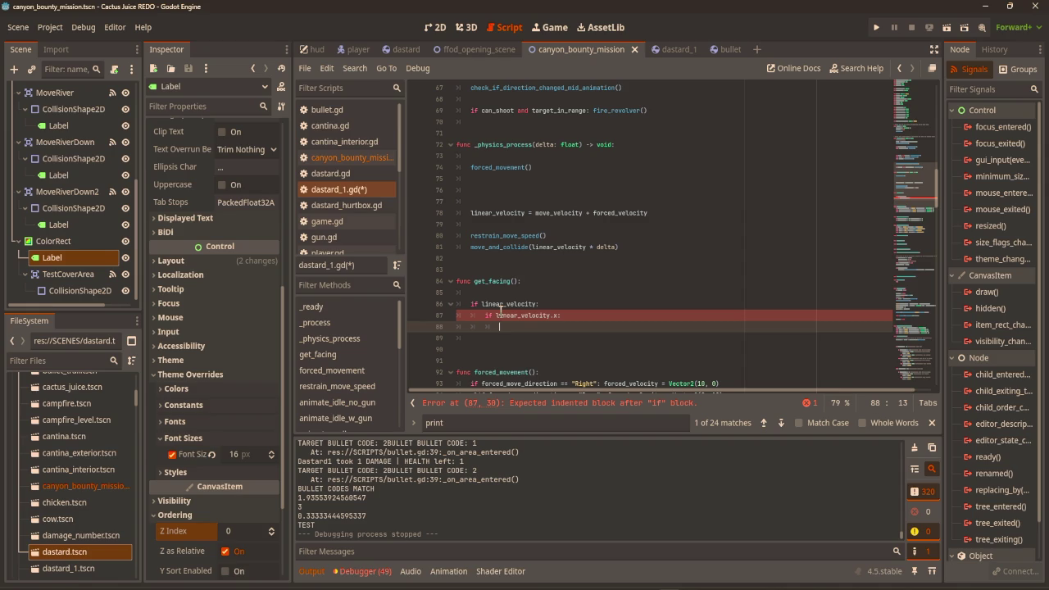
pyautogui.click(556, 314)
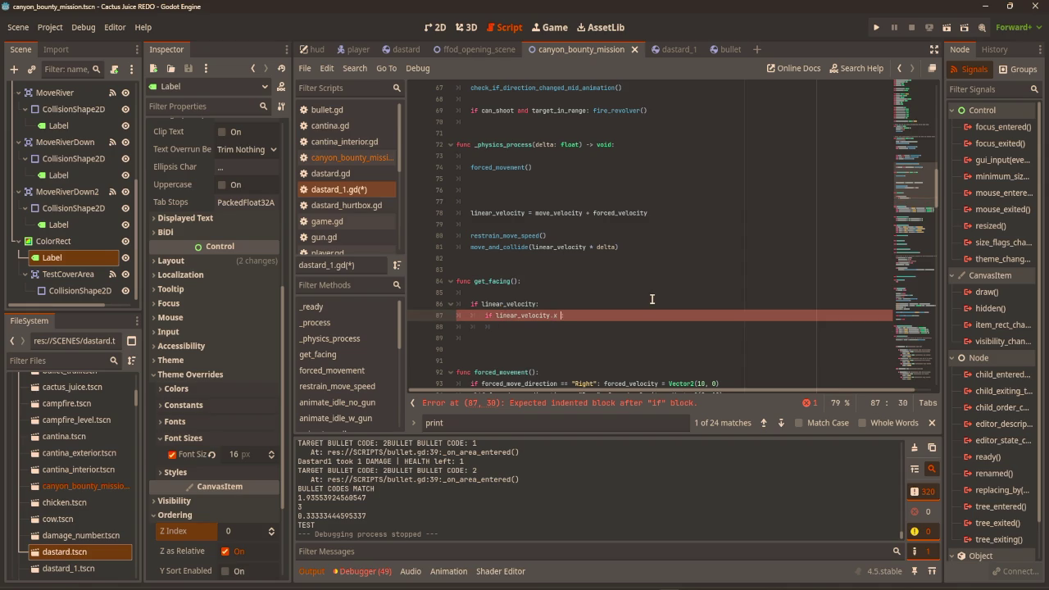
pyautogui.write('and !linear:')
pyautogui.press('Down')
pyautogui.press('Down')
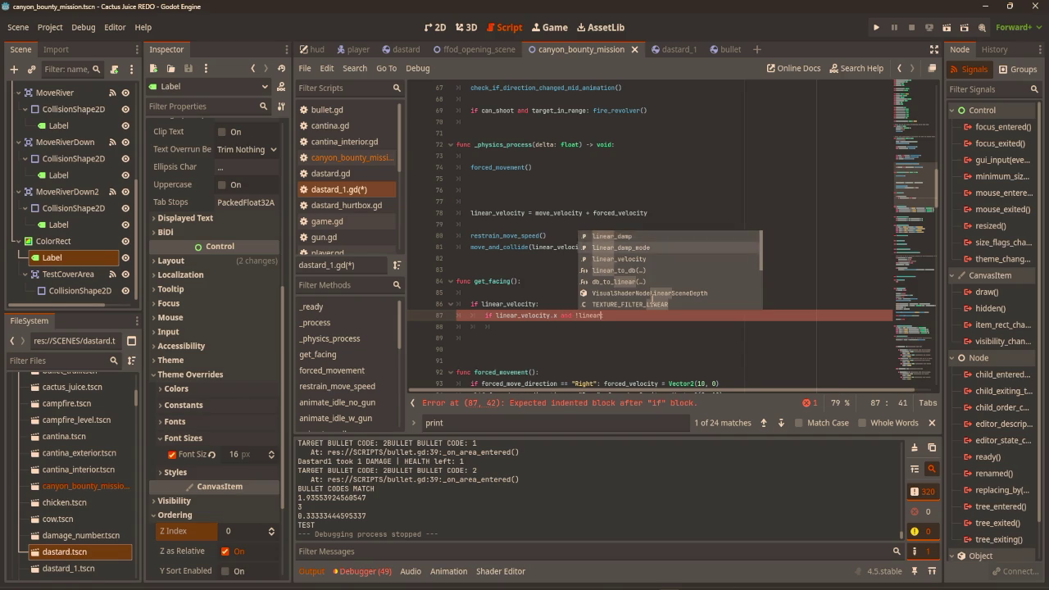
pyautogui.press('Return')
pyautogui.write('y')
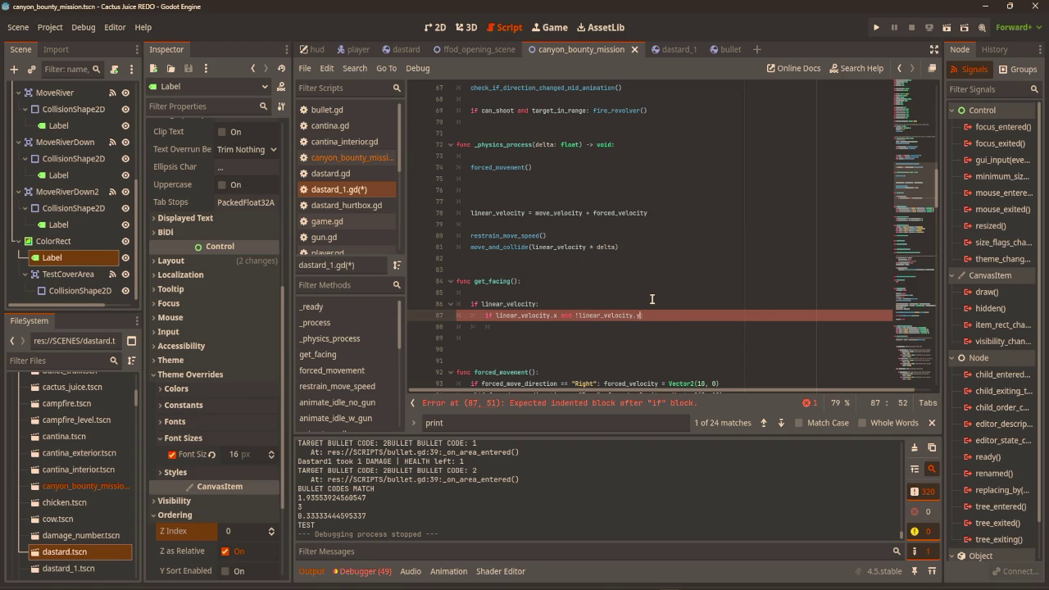
pyautogui.write(': print("TE')
pyautogui.write('SYT')
pyautogui.press('BackSpace')
# Run the game with F5, walk the cowboy right and up, then stop it
pyautogui.click(733, 213)
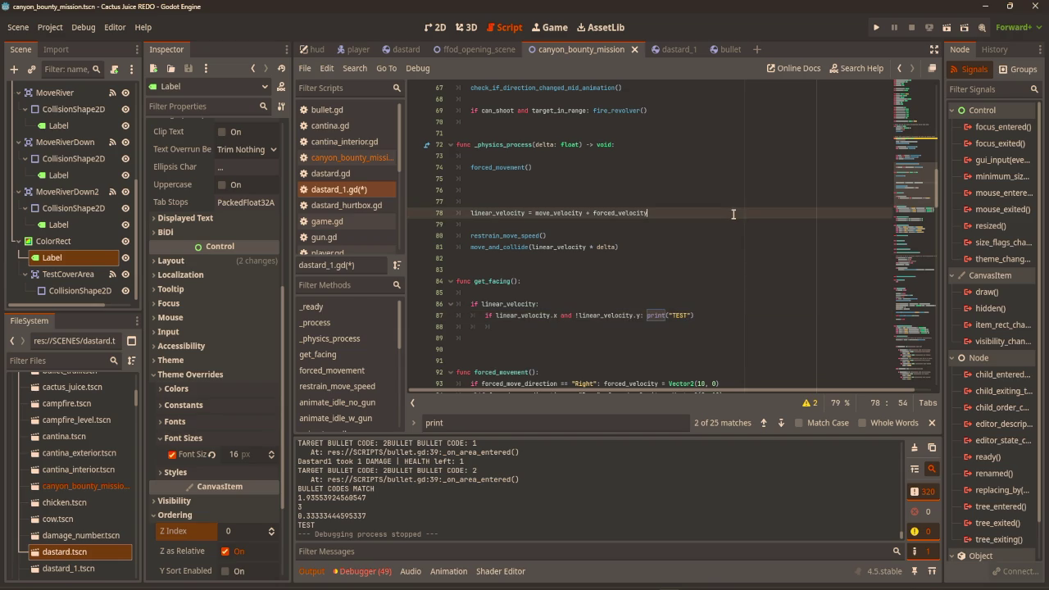
pyautogui.scroll(10, 732, 213)
pyautogui.scroll(-4, 644, 258)
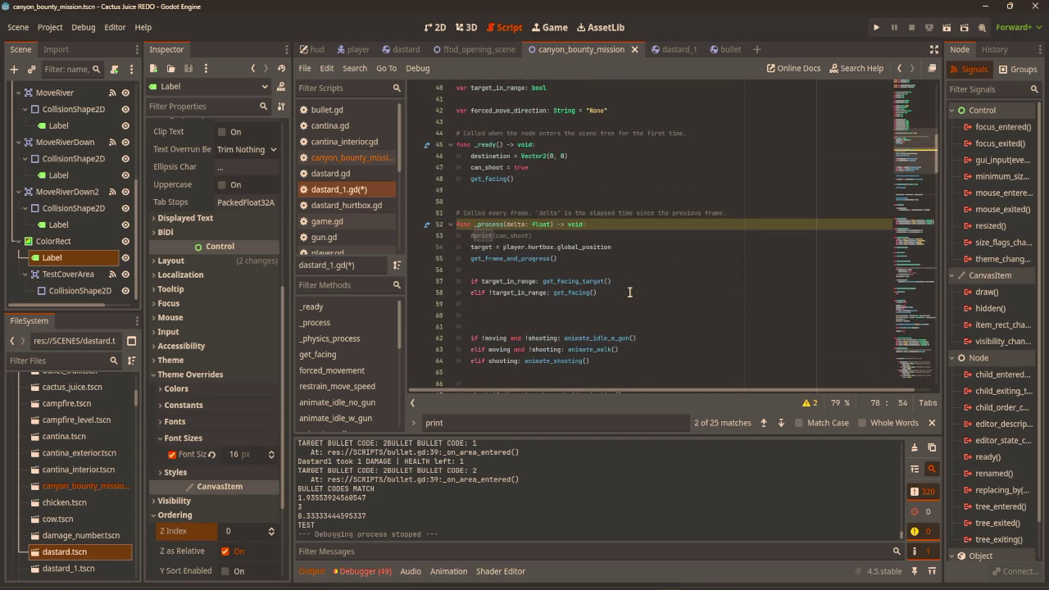
pyautogui.press('F5')
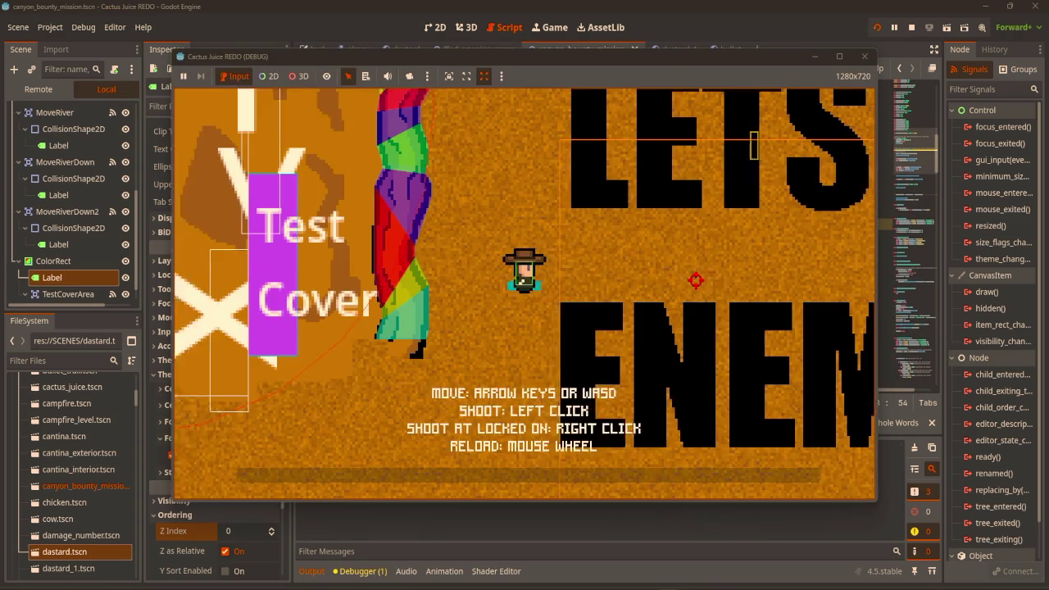
pyautogui.press('d')
pyautogui.press('d')
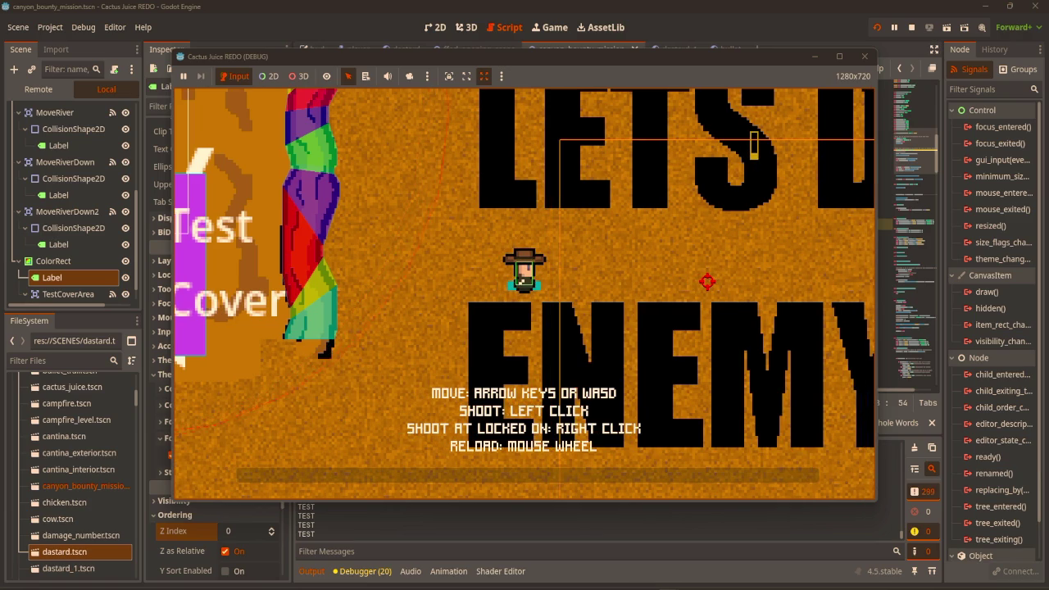
pyautogui.press('w')
pyautogui.click(864, 57)
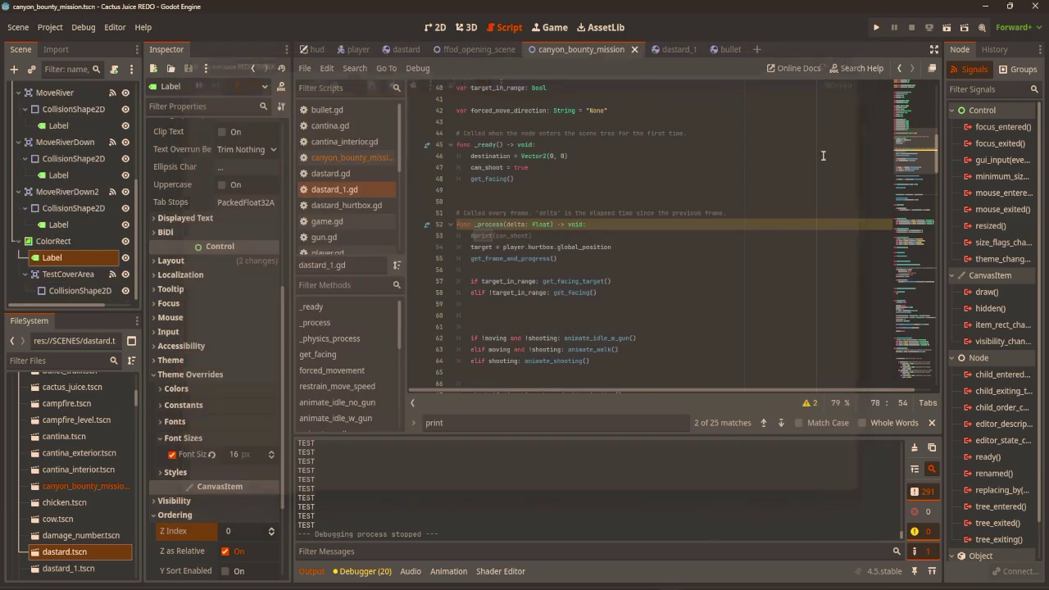
# Remove the print("TEST") call from get_facing
pyautogui.scroll(-10, 662, 328)
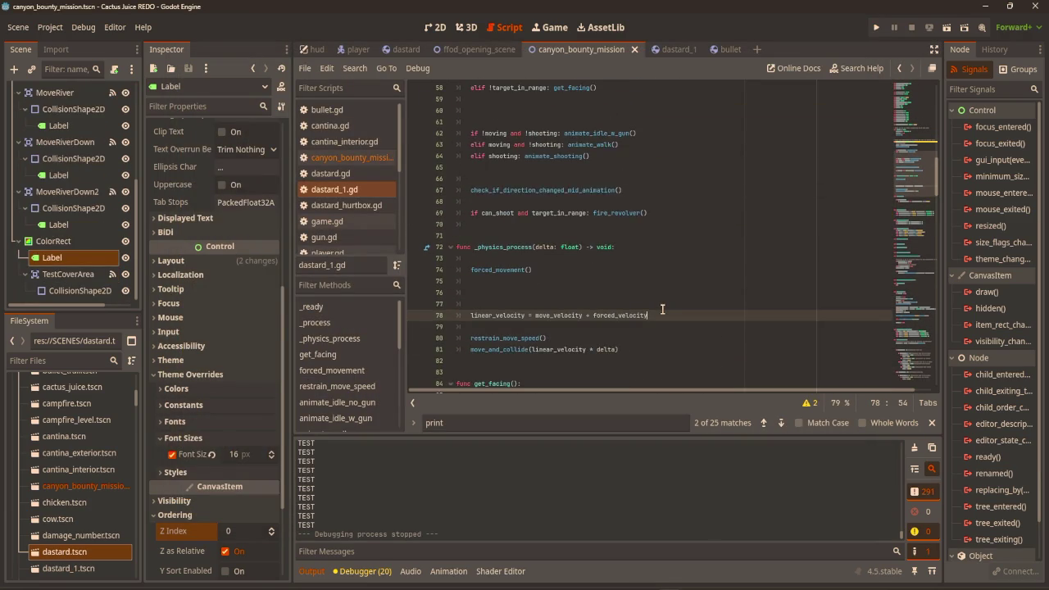
pyautogui.scroll(5, 661, 311)
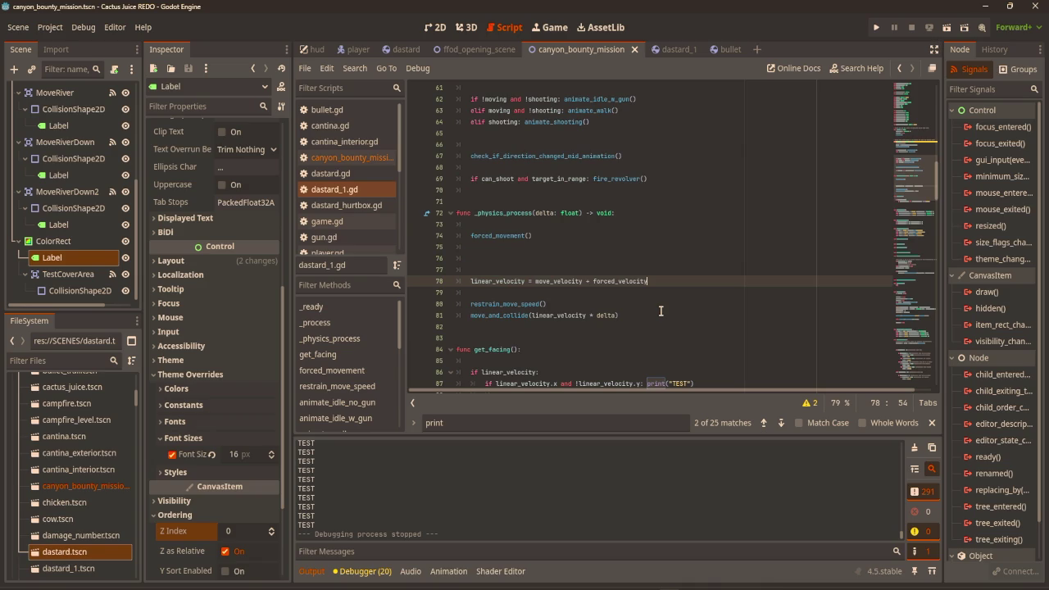
pyautogui.click(620, 270)
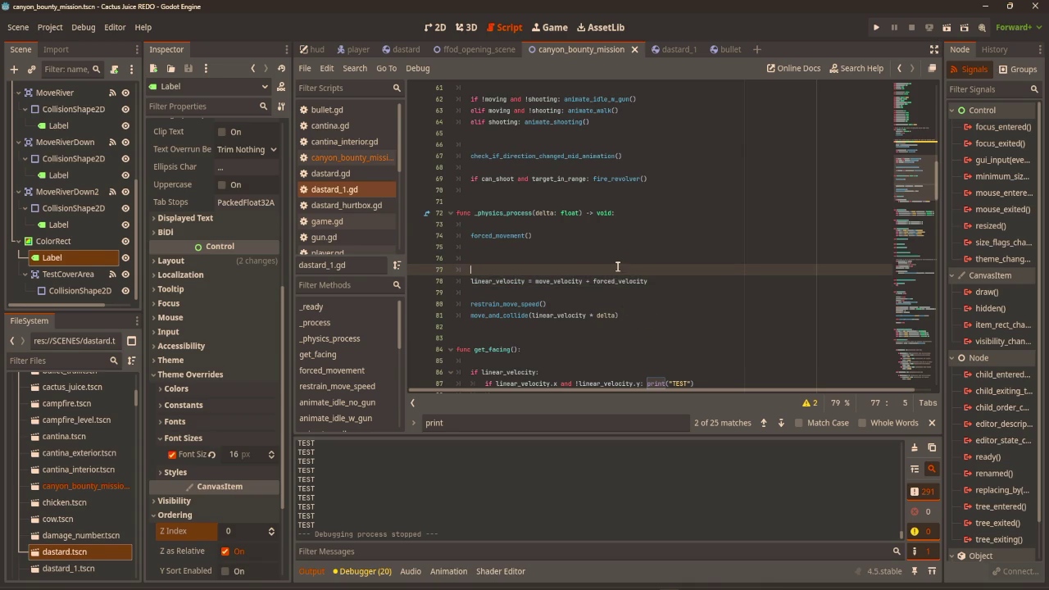
pyautogui.scroll(-3, 620, 270)
pyautogui.press('Up')
pyautogui.press('Up')
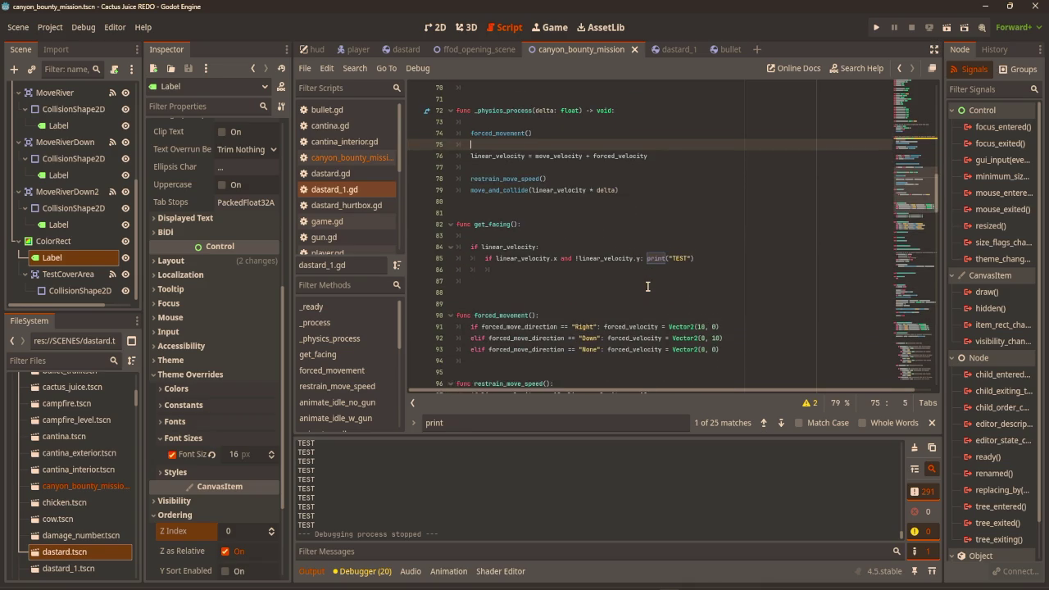
pyautogui.scroll(-2, 647, 283)
pyautogui.click(686, 211)
pyautogui.click(723, 190)
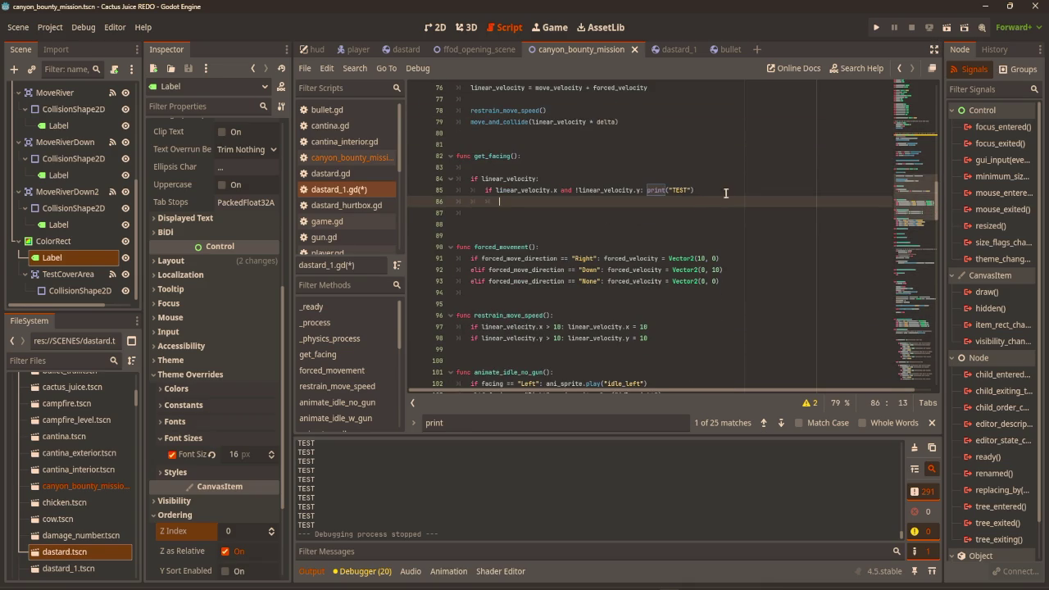
pyautogui.moveTo(724, 190); pyautogui.dragTo(654, 188)
pyautogui.press('BackSpace')
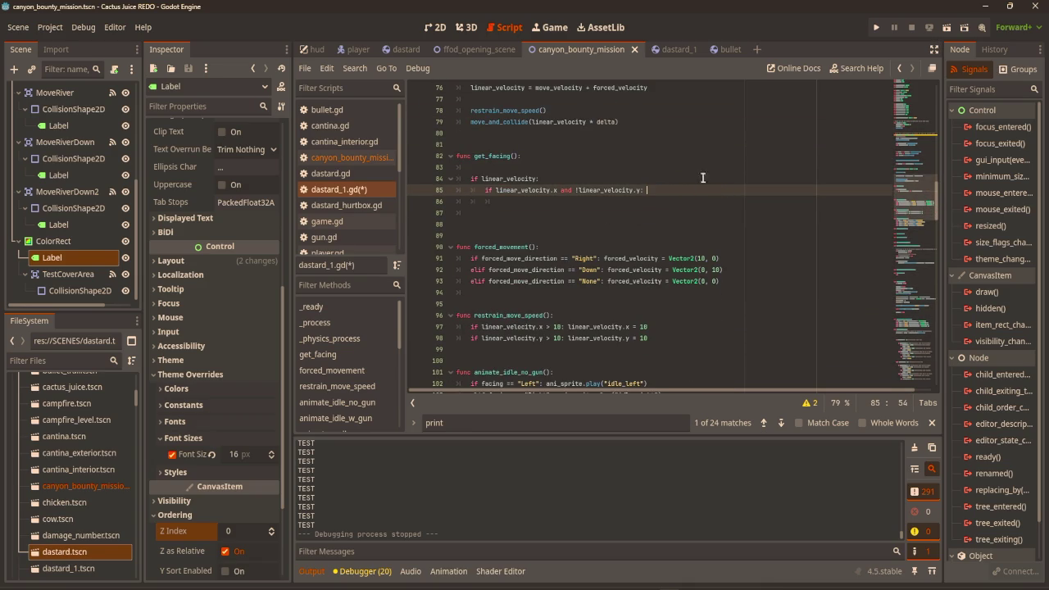
# Set facing to "Left" when linear_velocity.x < 0 and "Right" when it is > 0
pyautogui.press('Return')
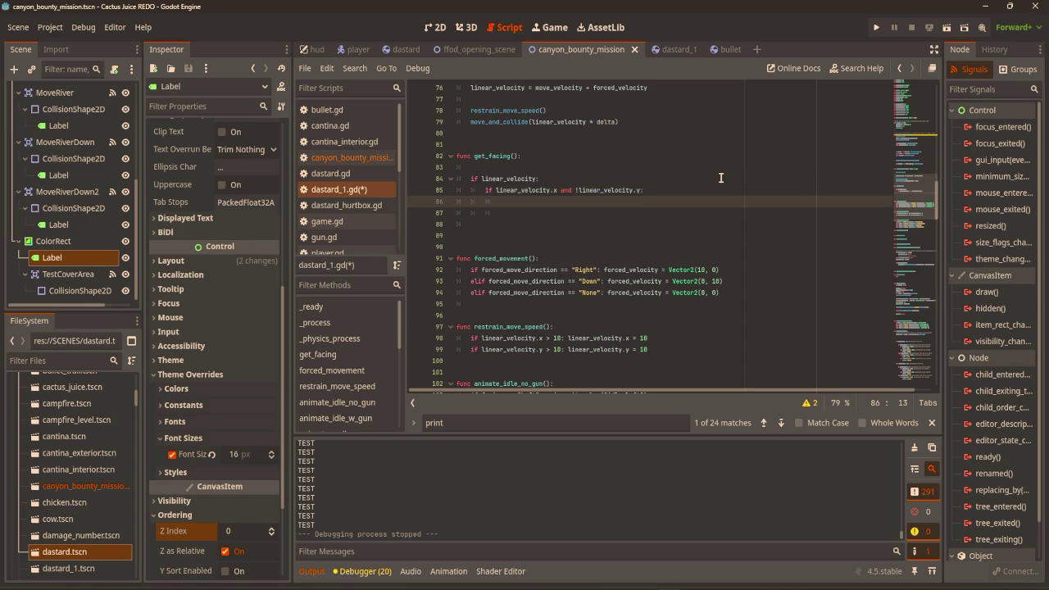
pyautogui.write('if linea')
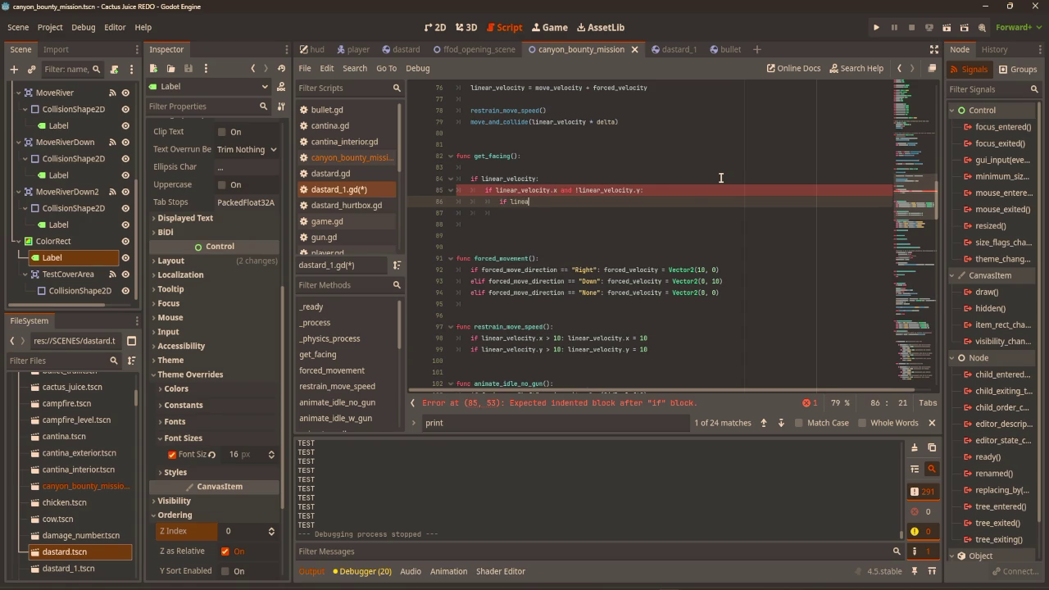
pyautogui.write('r_')
pyautogui.press('Return')
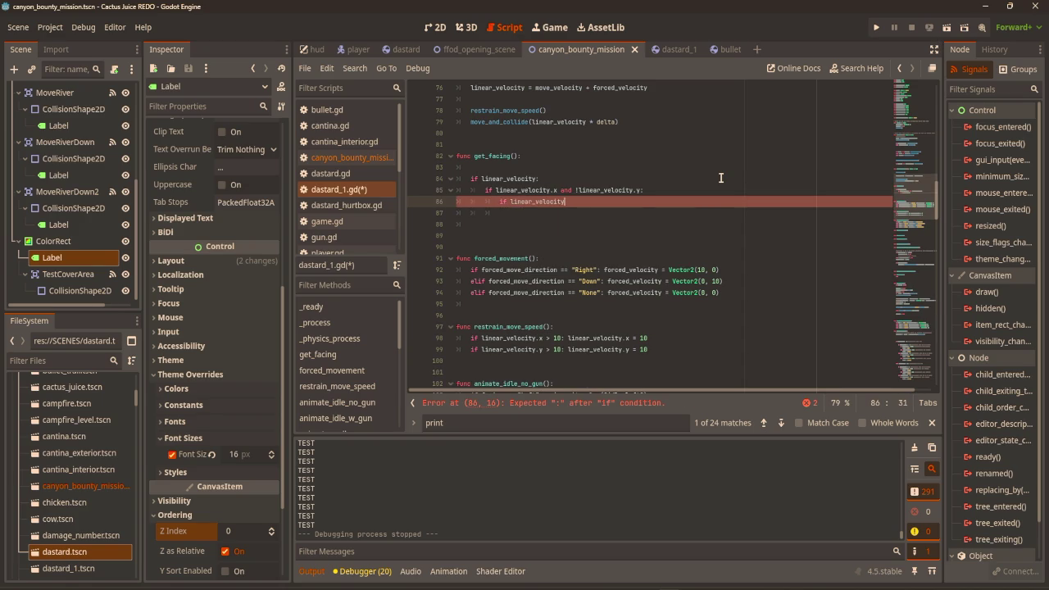
pyautogui.write('.x < 0: ')
pyautogui.write('facing ==')
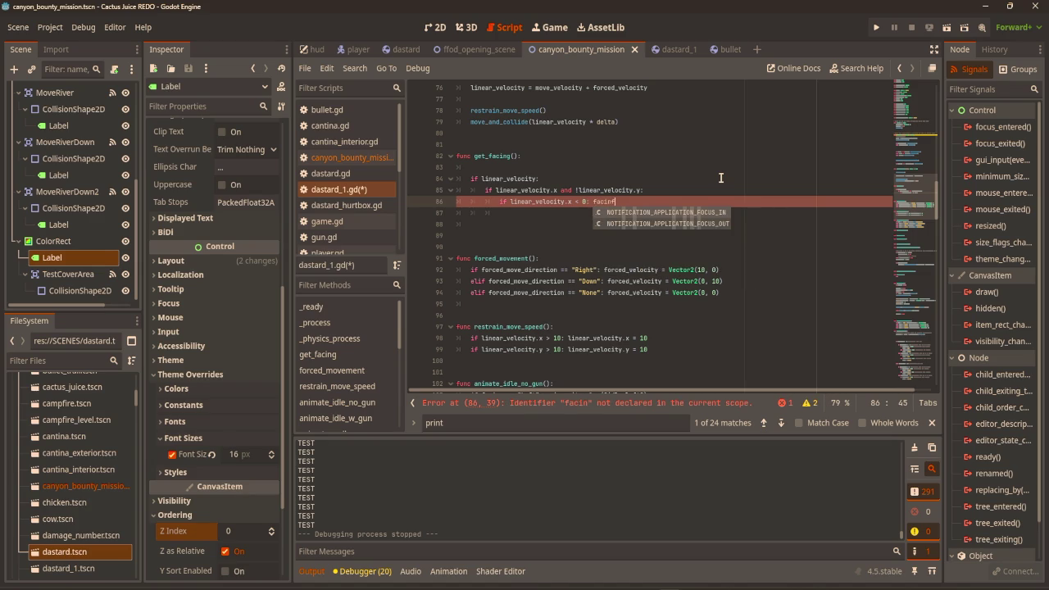
pyautogui.press('BackSpace')
pyautogui.write('"Left')
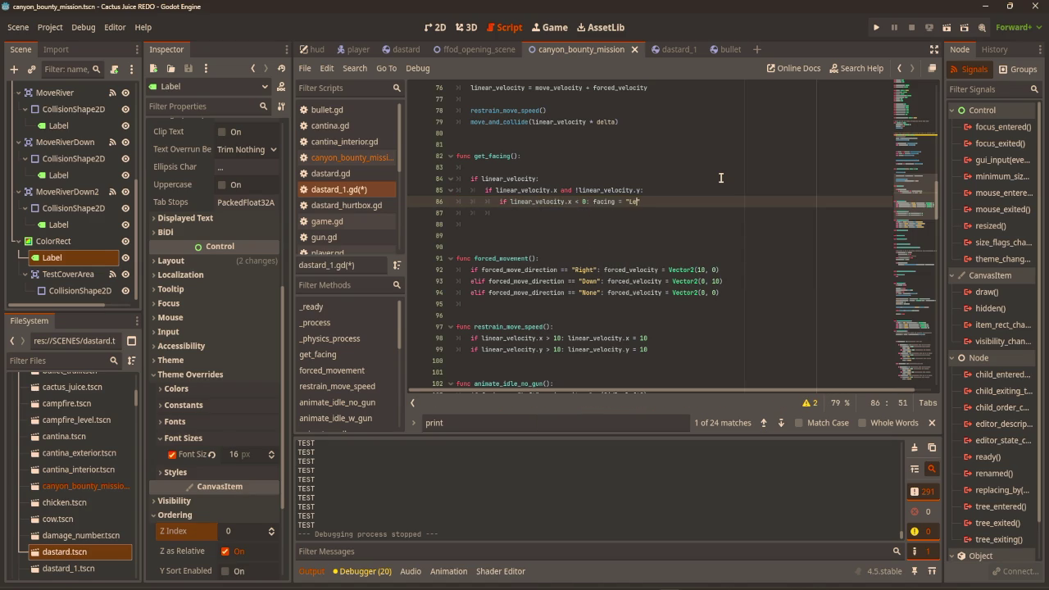
pyautogui.press('Return')
pyautogui.write('elif linea')
pyautogui.press('Down')
pyautogui.press('Down')
pyautogui.press('Return')
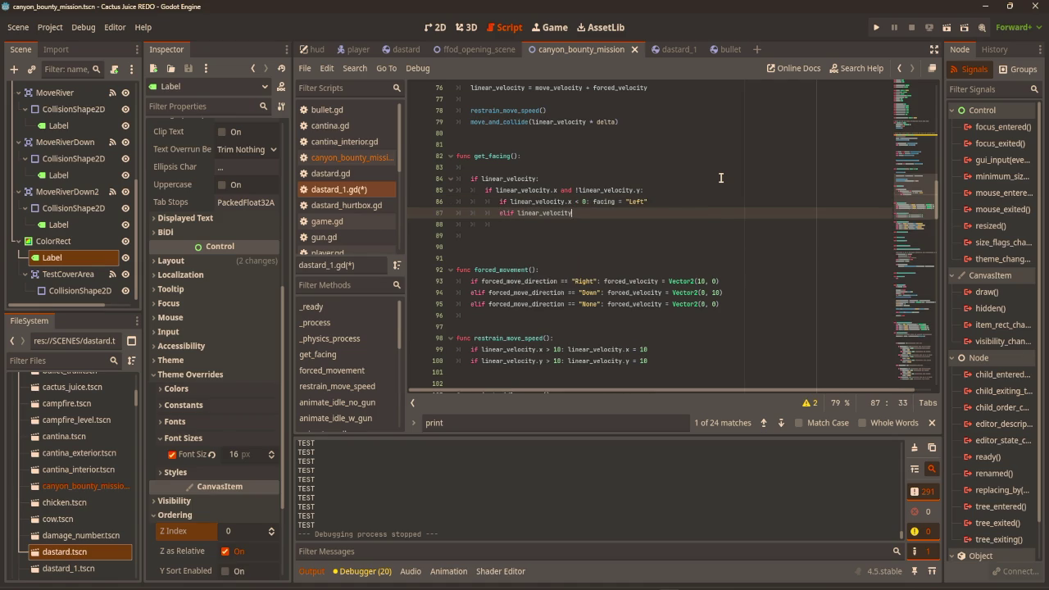
pyautogui.write('.x ')
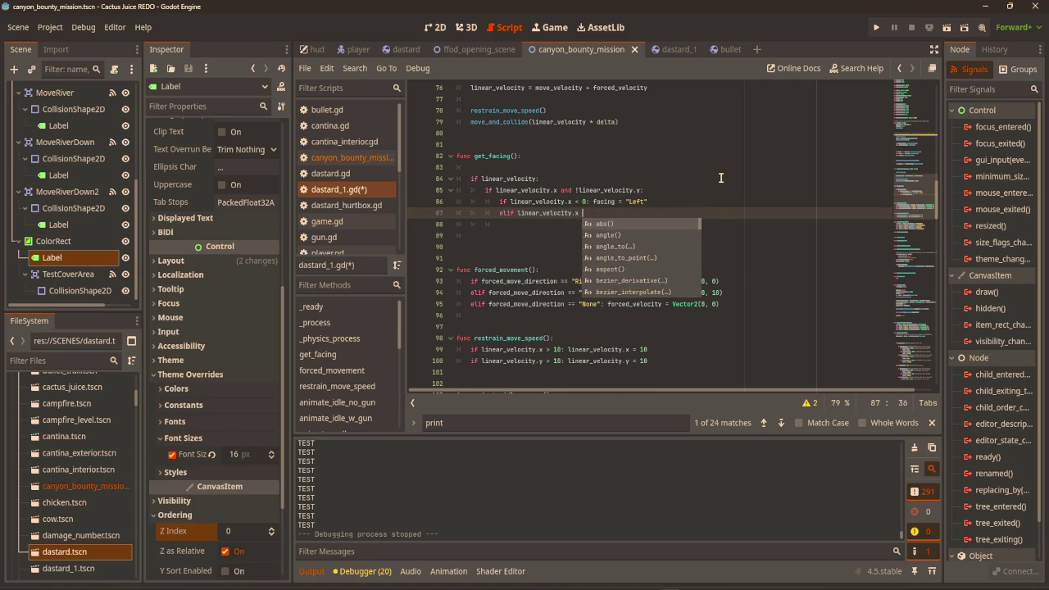
pyautogui.write('> 0: ')
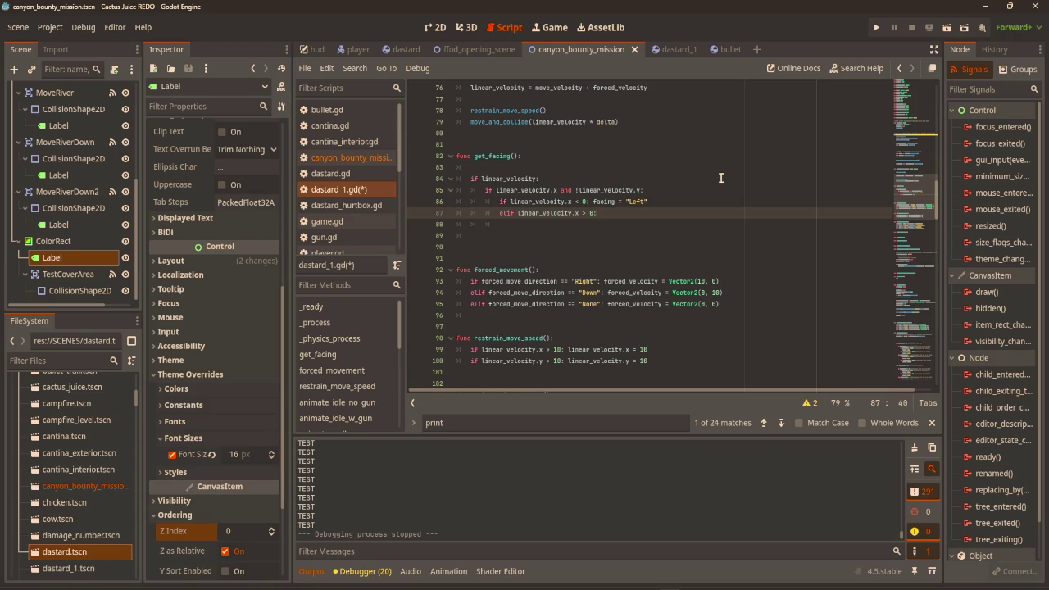
pyautogui.write('facing ')
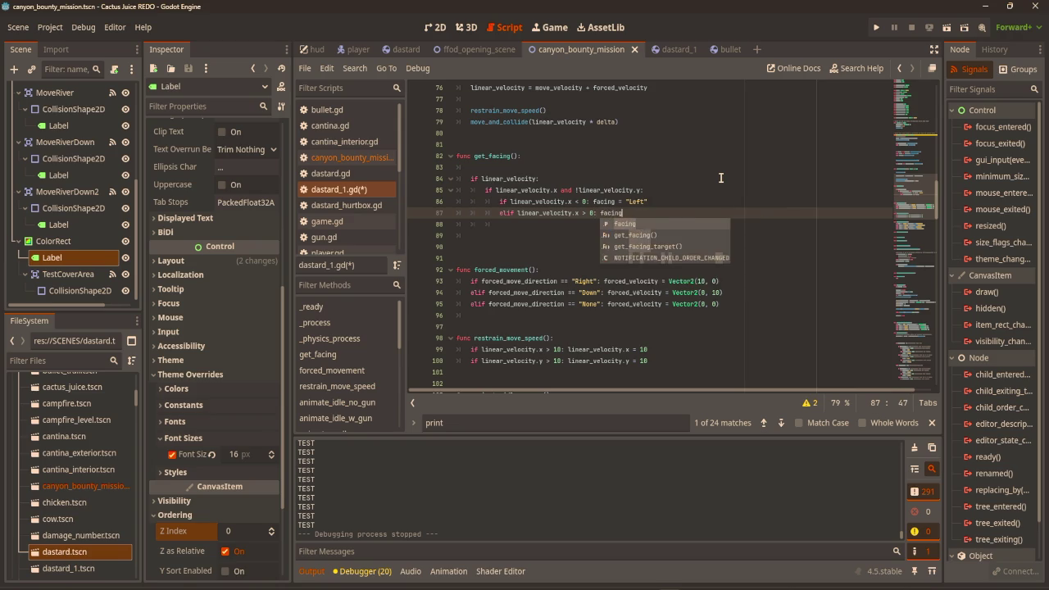
pyautogui.write('= "Right')
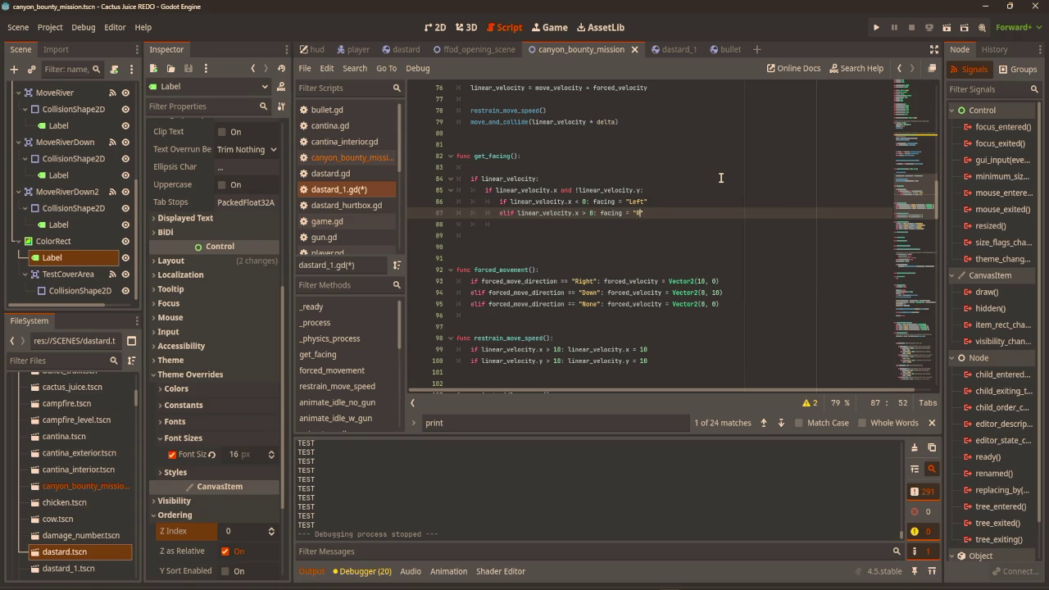
# Start an 'elif linear_velocity.y and !linear_velocity.x:' branch for vertical-only movement
pyautogui.click(598, 227)
pyautogui.write('e')
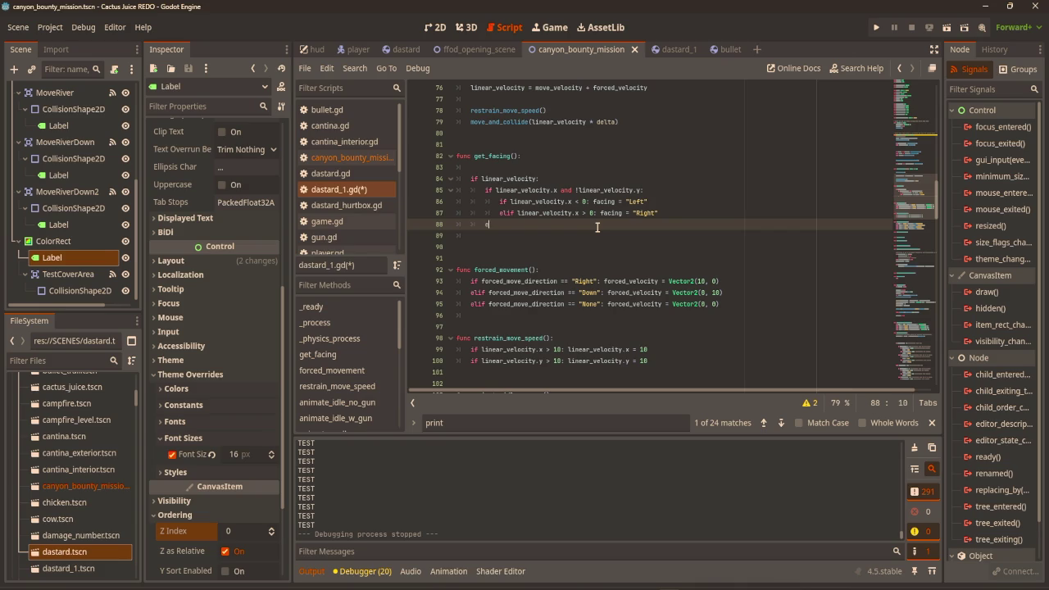
pyautogui.write('lif linear')
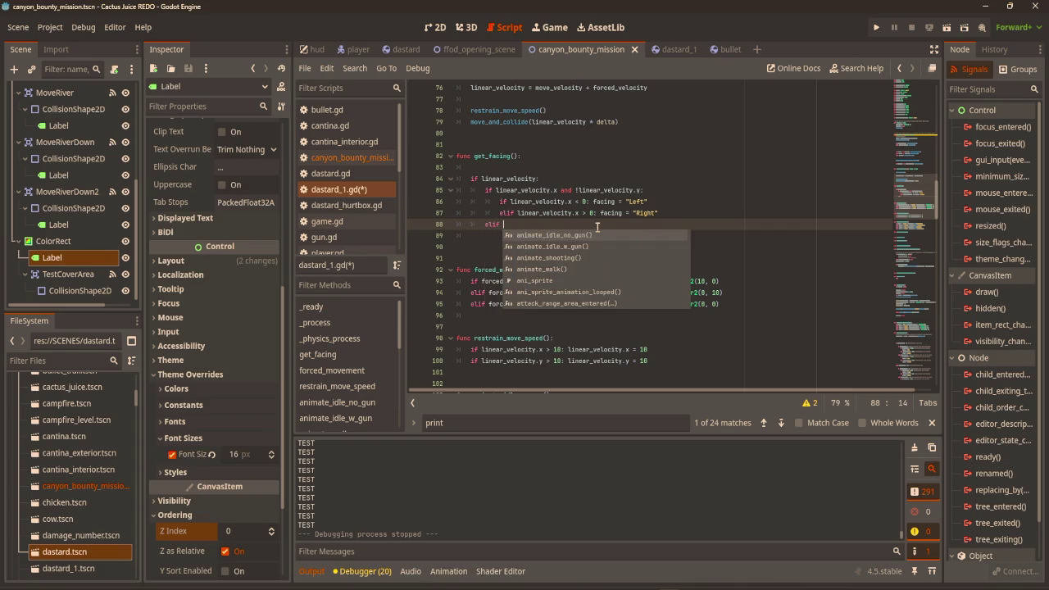
pyautogui.press('Down')
pyautogui.press('Down')
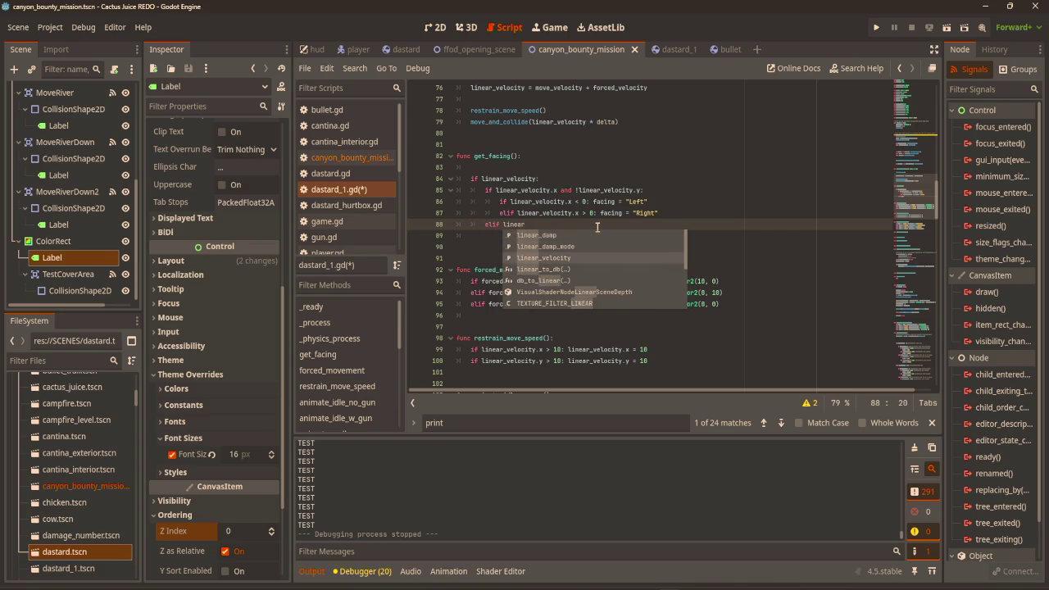
pyautogui.press('Return')
pyautogui.write('.')
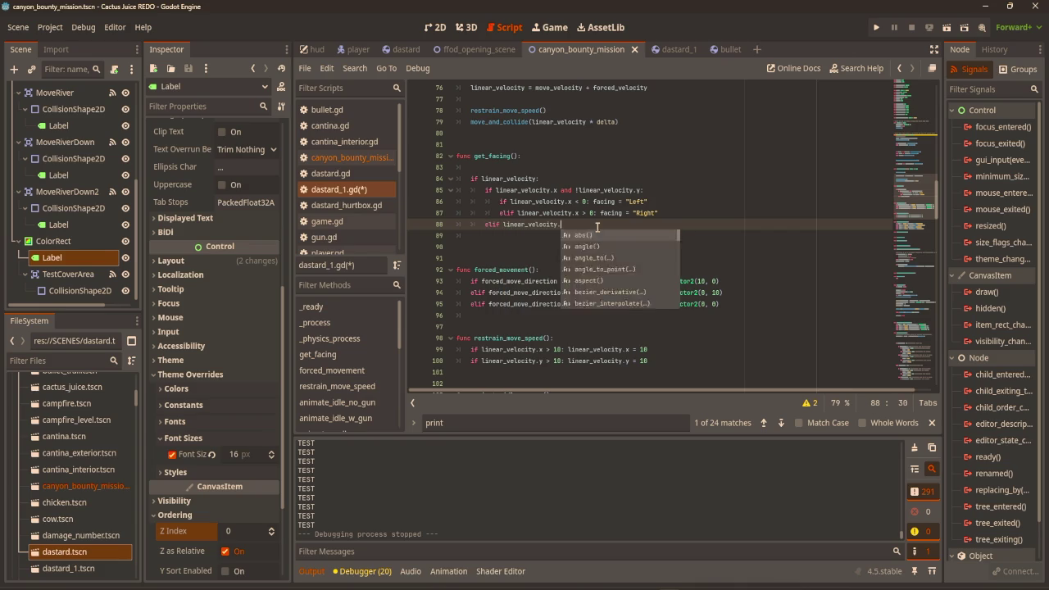
pyautogui.write('y and !linear_velocity.x')
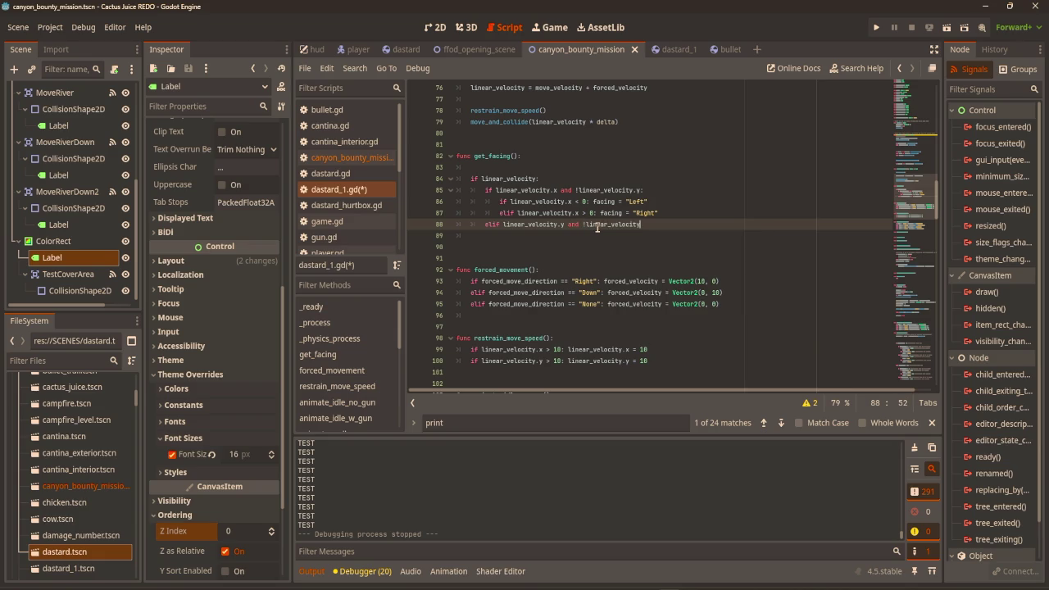
pyautogui.write(':')
pyautogui.press('Return')
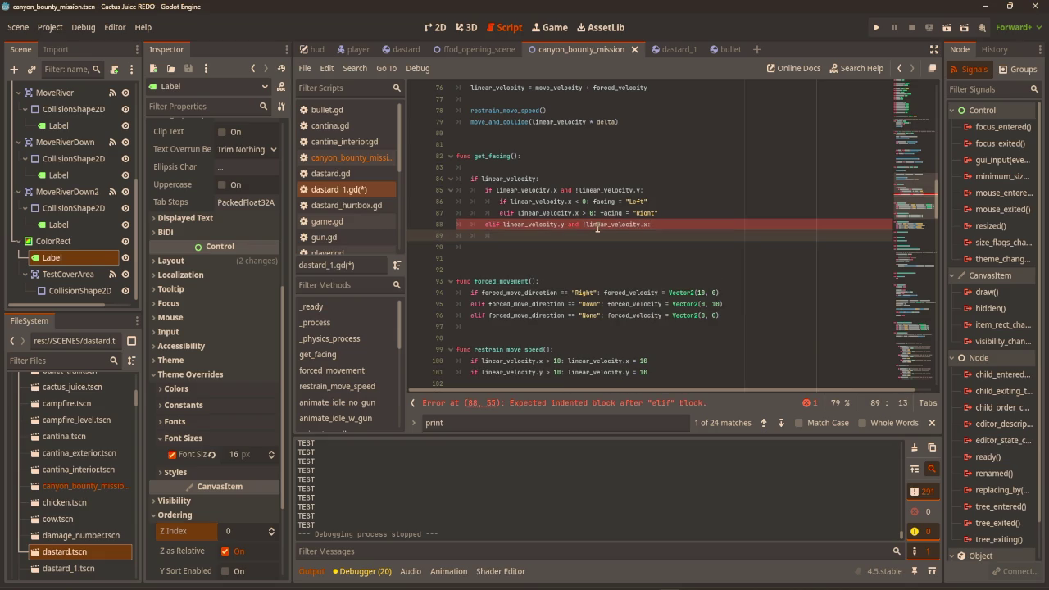
pyautogui.moveTo(667, 213); pyautogui.dragTo(479, 203)
# Duplicate the Left/Right lines under the vertical branch, switching their checks to linear_velocity.y
pyautogui.press('Tab')
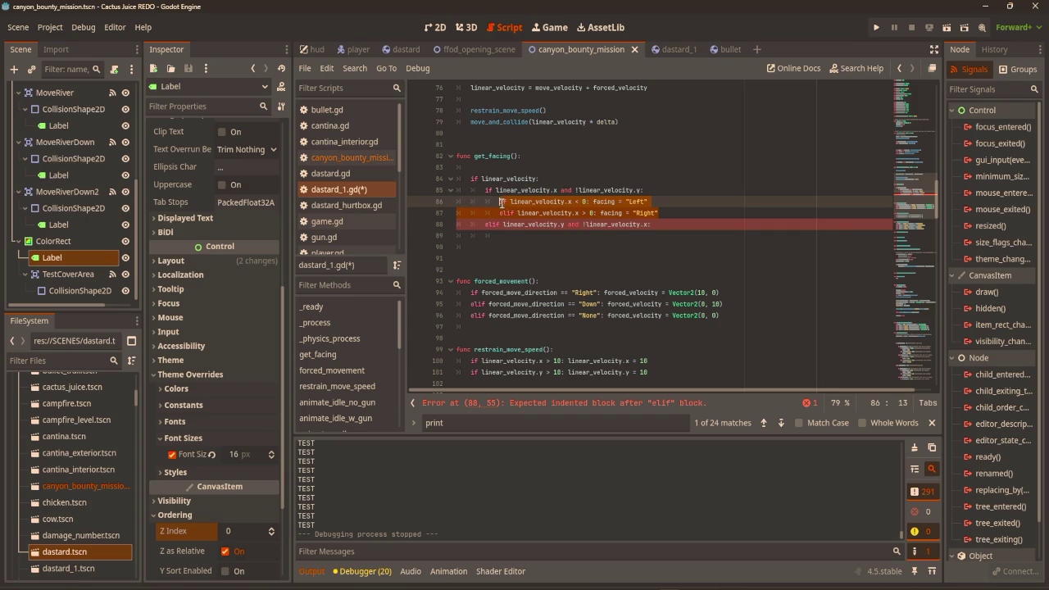
pyautogui.hotkey('ctrl', 'c')
pyautogui.click(522, 239)
pyautogui.hotkey('ctrl', 'v')
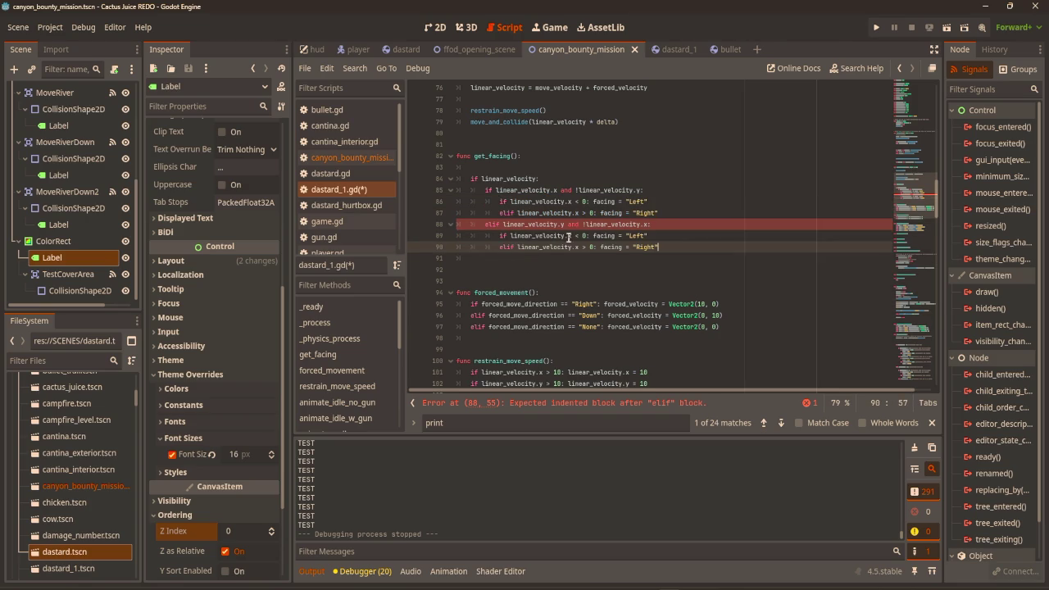
pyautogui.click(575, 236)
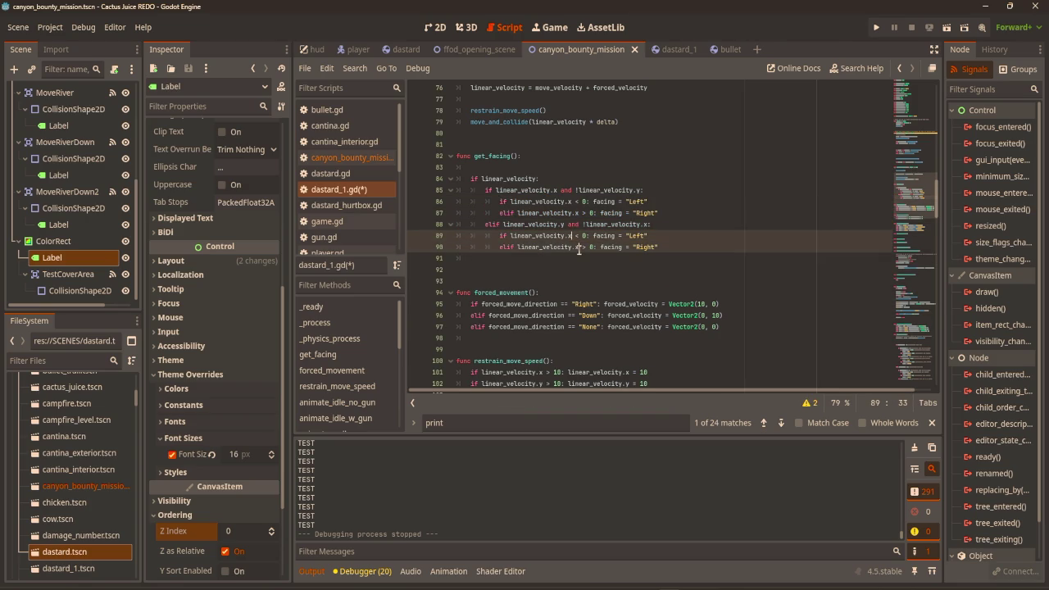
pyautogui.press('BackSpace')
pyautogui.write('y')
pyautogui.press('Down')
pyautogui.press('BackSpace')
pyautogui.write('y')
# Change the duplicated facing values to "Down" and "Up"
pyautogui.click(671, 229)
pyautogui.doubleClick(639, 236)
pyautogui.press('BackSpace')
pyautogui.write('Down')
pyautogui.scroll(1, 647, 237)
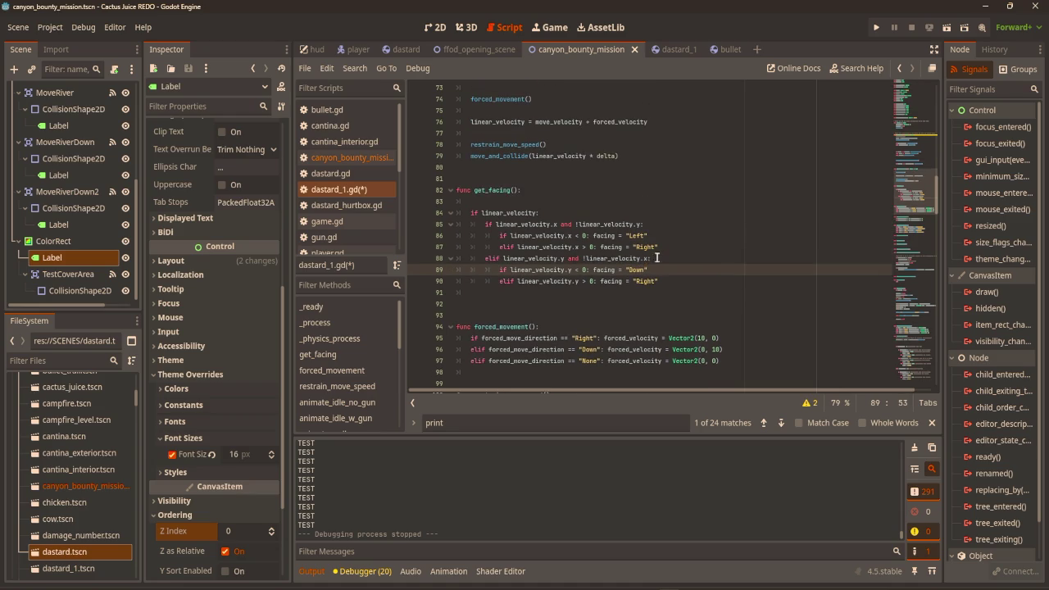
pyautogui.doubleClick(639, 281)
pyautogui.write('Up')
pyautogui.click(731, 236)
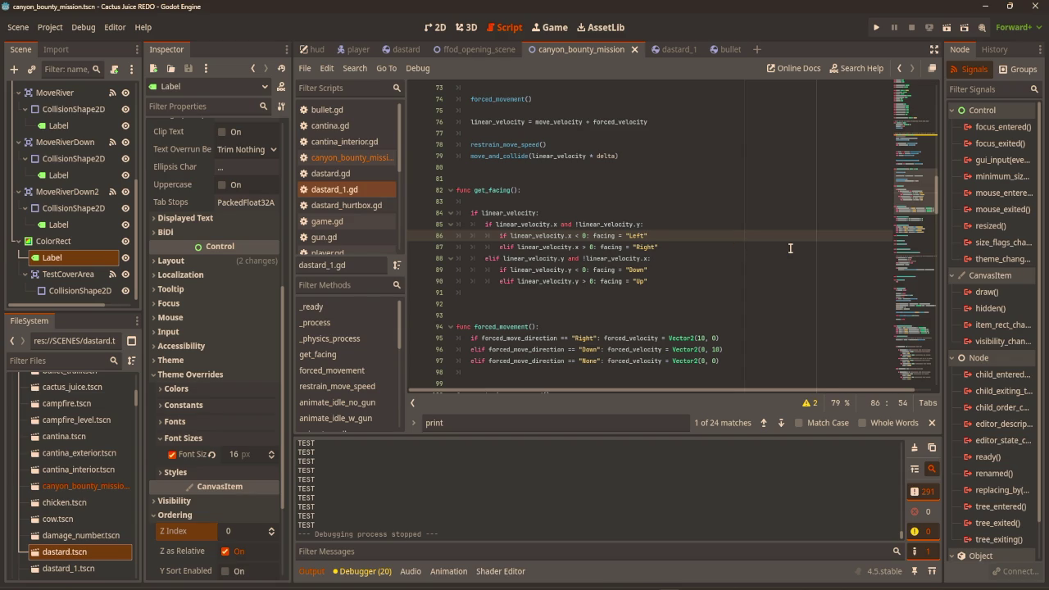
# Test-run the game, moving the player down, right and left, then close it
pyautogui.press('F5')
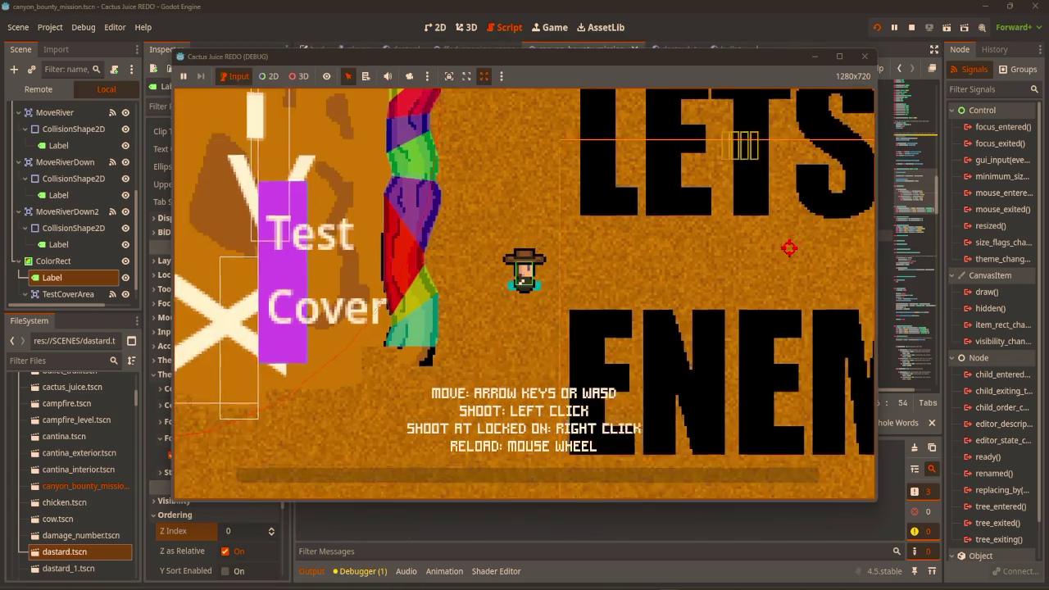
pyautogui.press('s')
pyautogui.press('d')
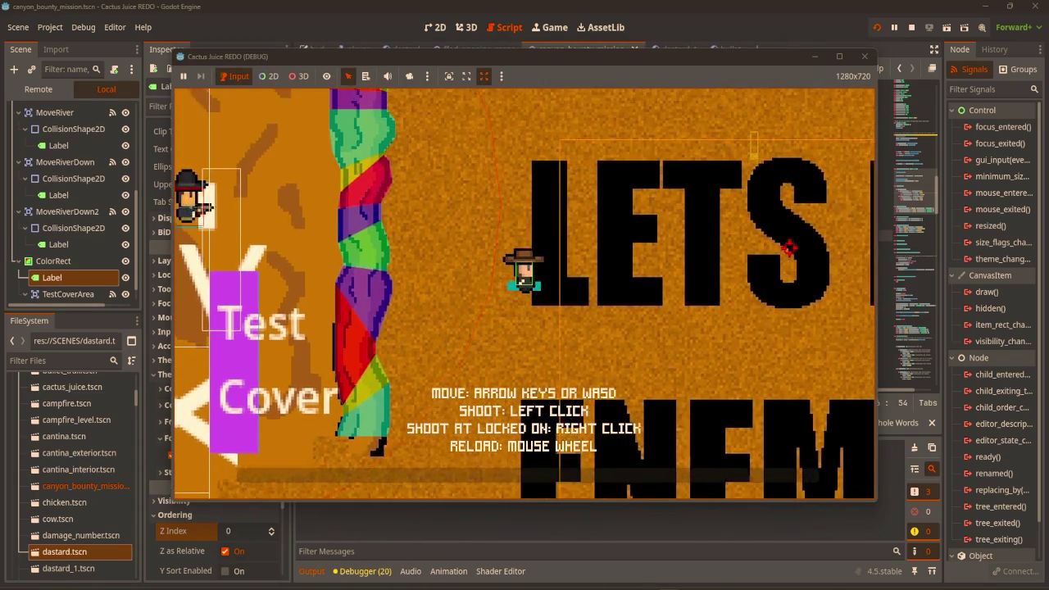
pyautogui.press('a')
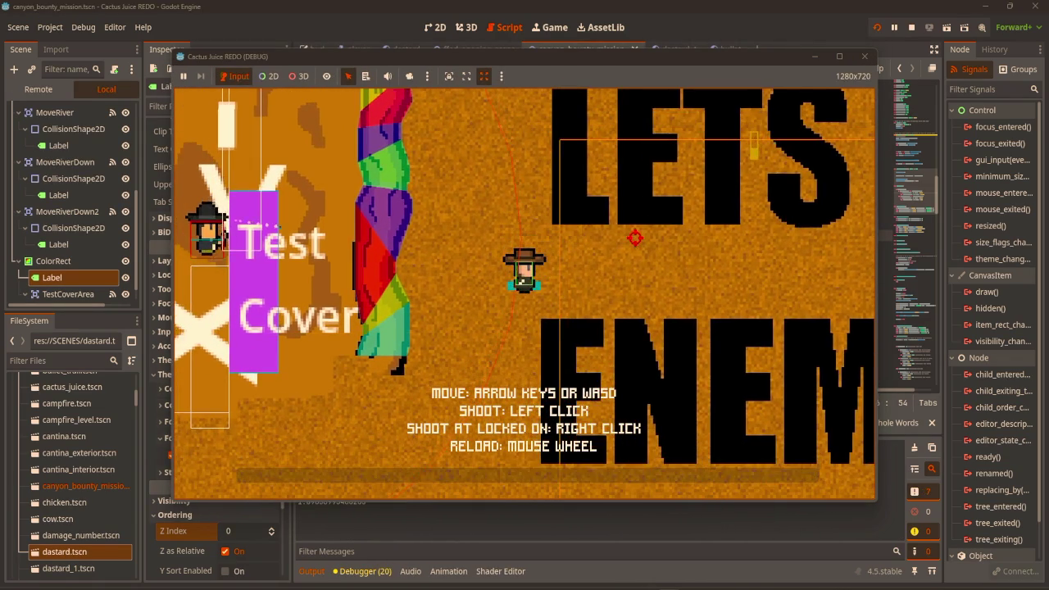
pyautogui.click(864, 56)
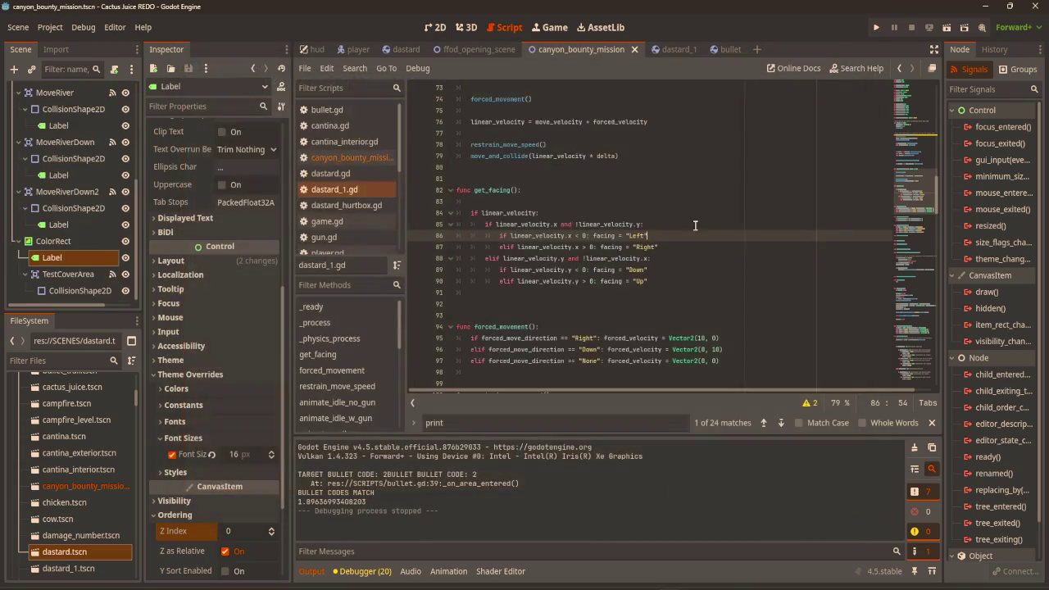
# Swap the vertical values so negative y gives "Up" and positive "Down", then rerun the game
pyautogui.doubleClick(638, 270)
pyautogui.write('Up')
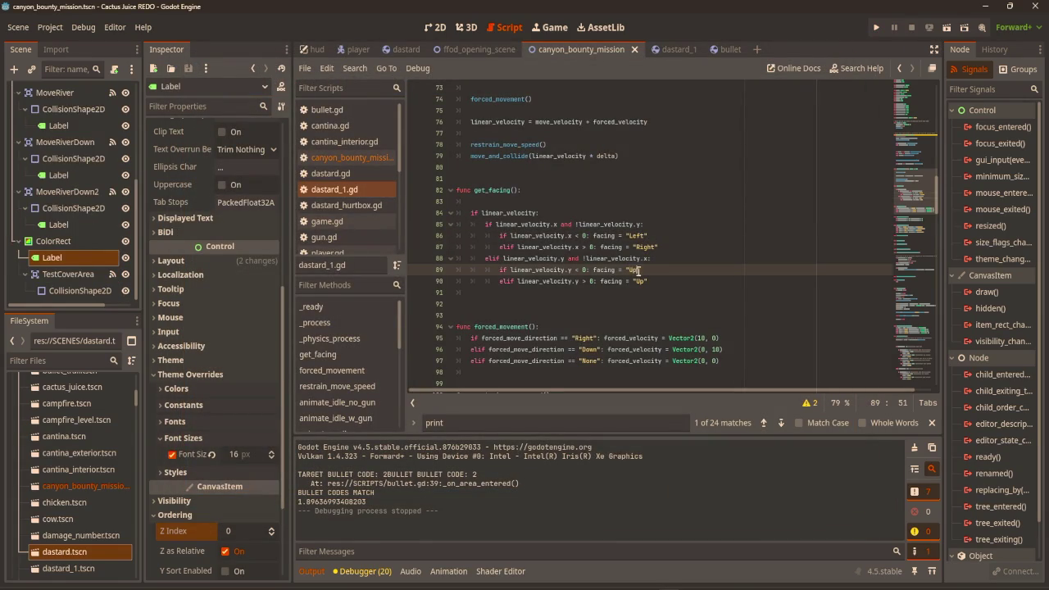
pyautogui.doubleClick(639, 281)
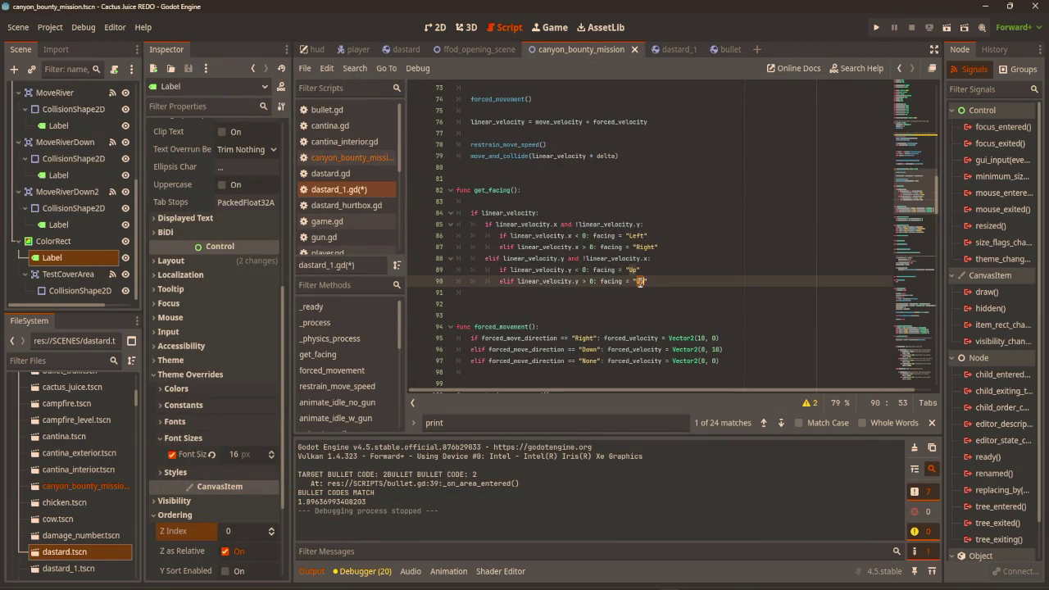
pyautogui.press('F5')
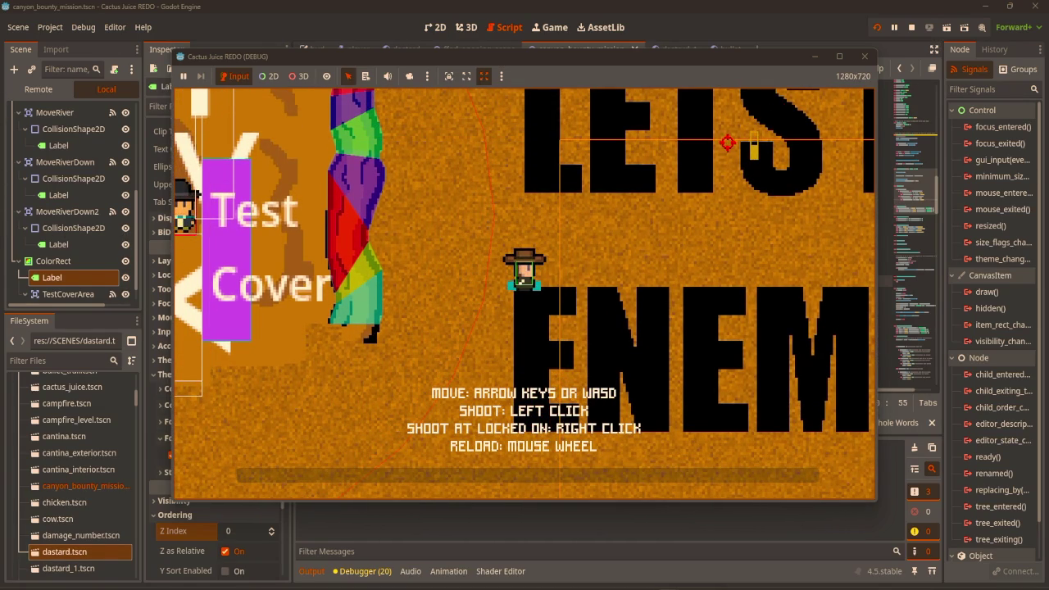
pyautogui.click(873, 66)
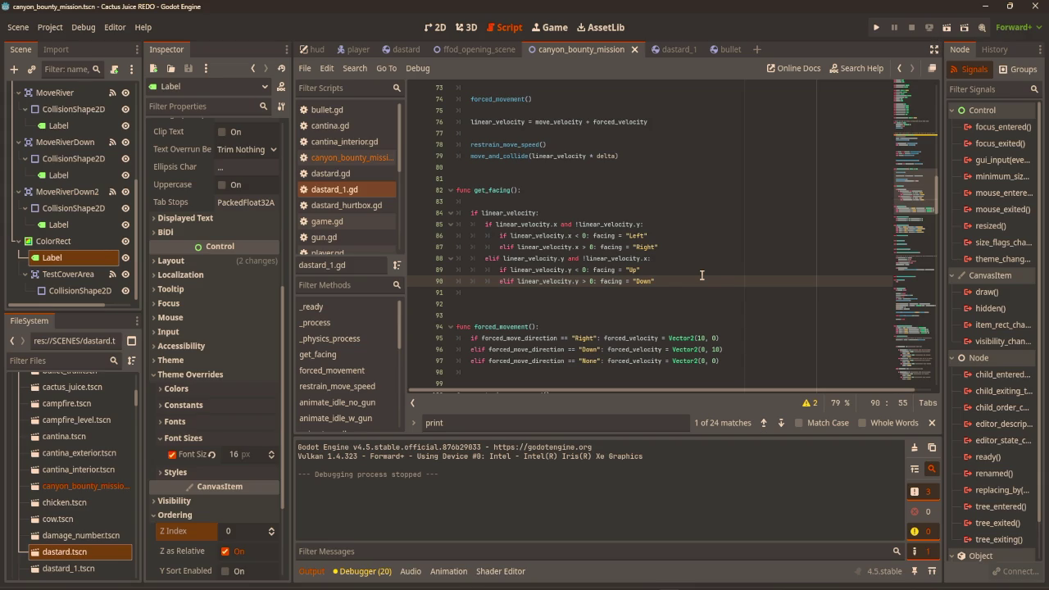
# Add 'moving = true' under the 'if linear_velocity:' check in dastard_1.gd
pyautogui.scroll(15, 731, 268)
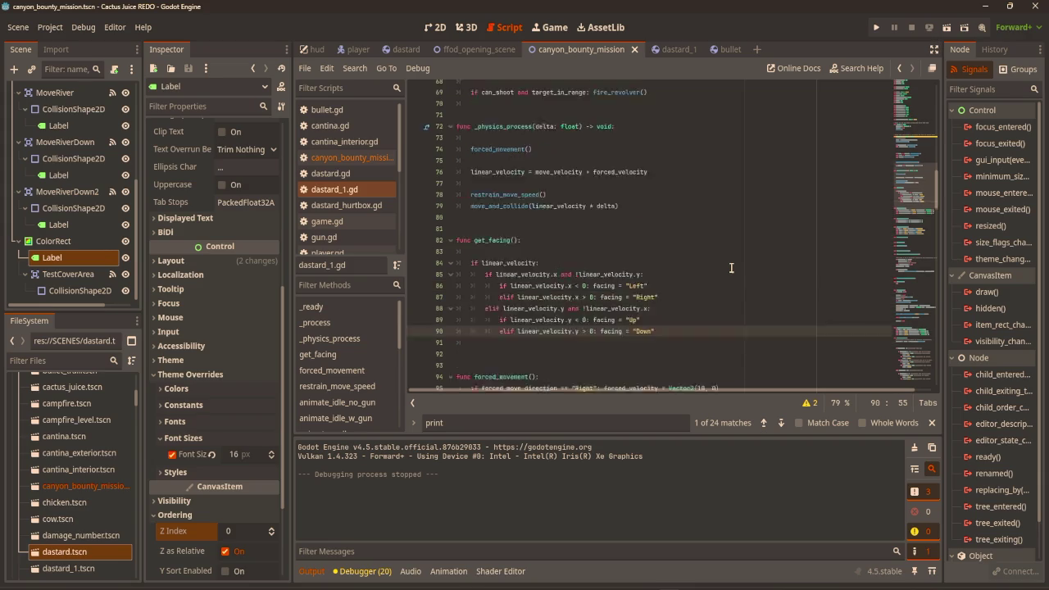
pyautogui.scroll(-14, 735, 244)
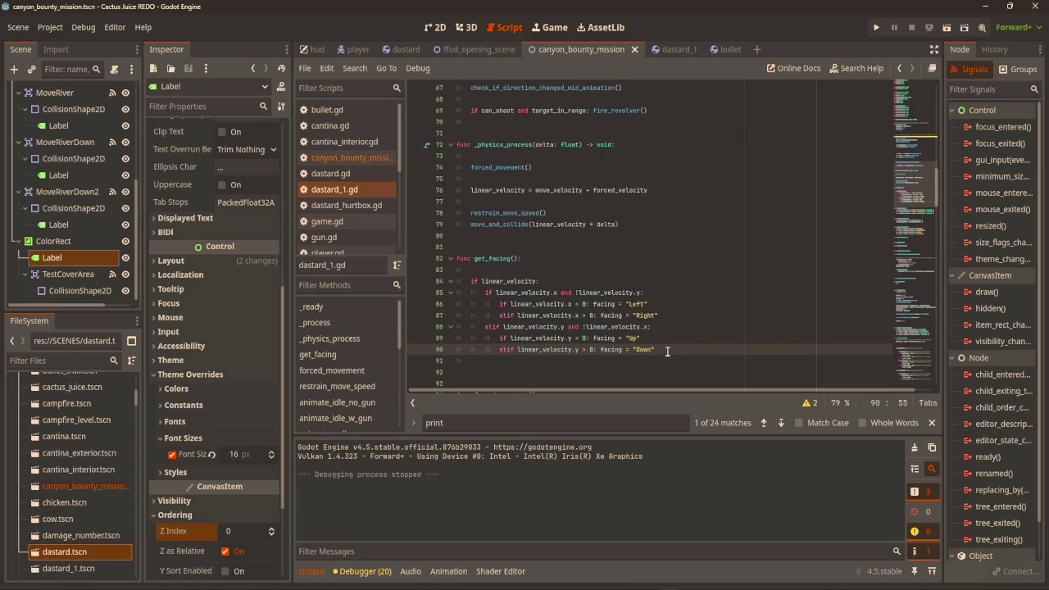
pyautogui.click(581, 282)
pyautogui.press('Return')
pyautogui.press('Return')
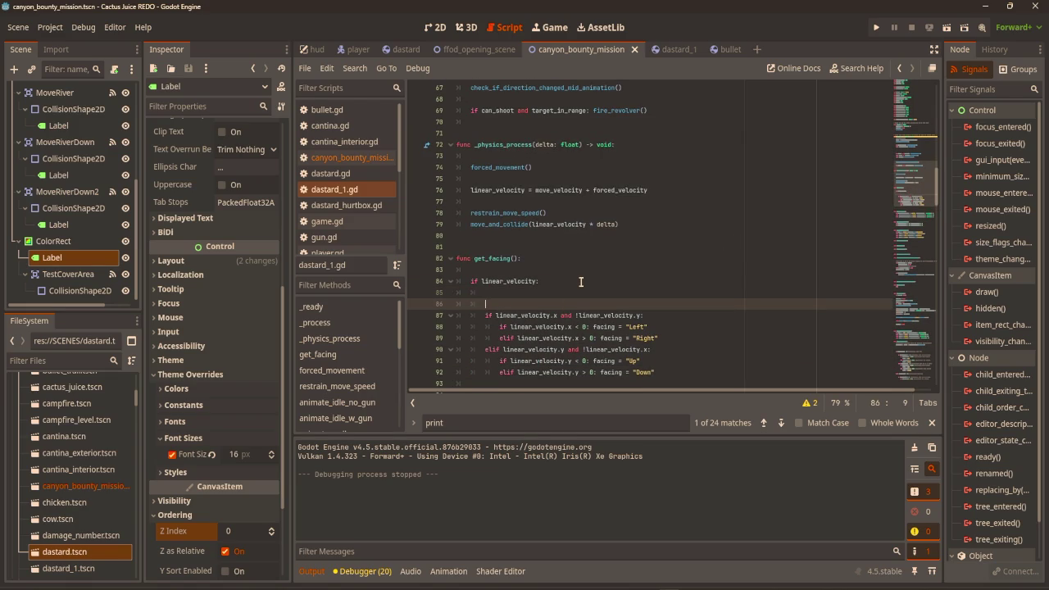
pyautogui.press('BackSpace')
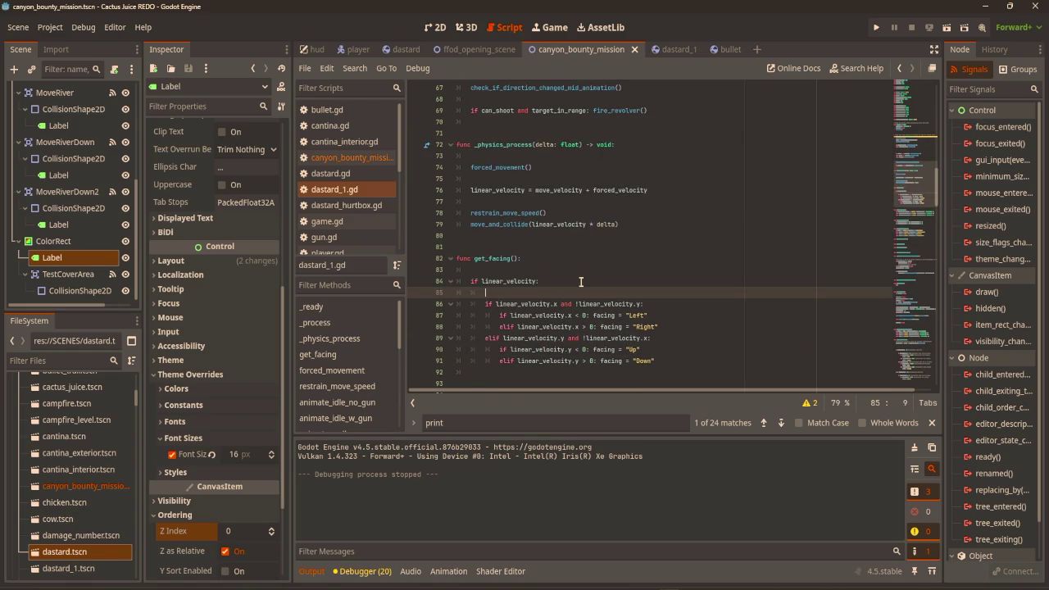
pyautogui.write('moving = true')
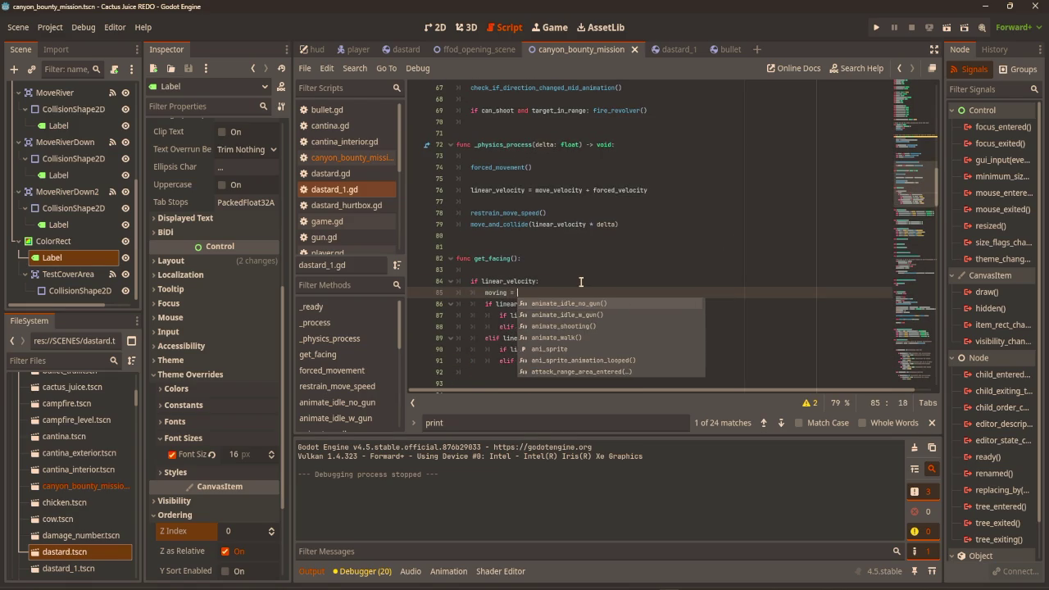
pyautogui.press('Escape')
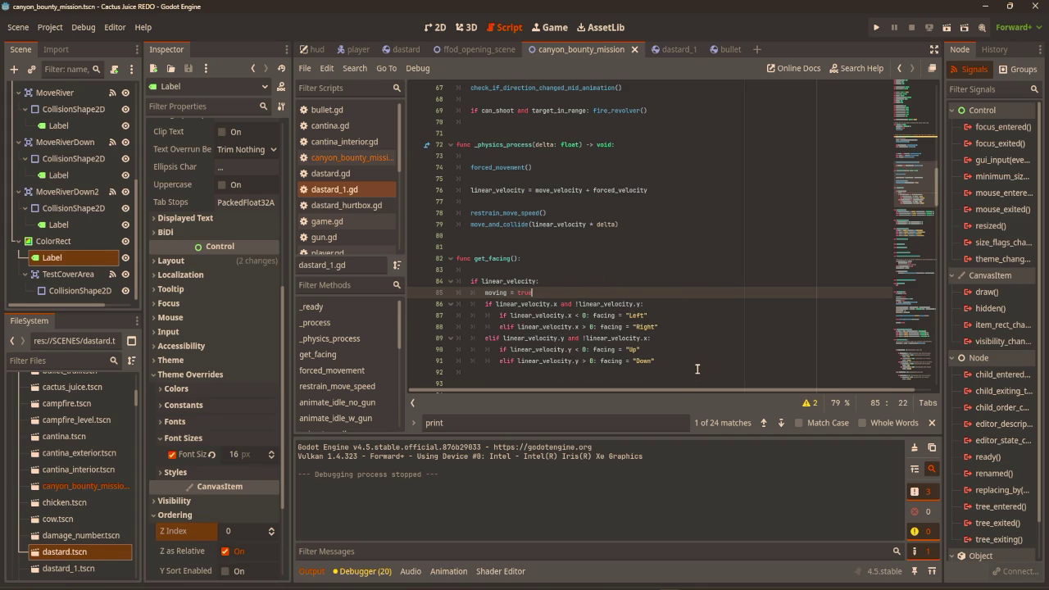
# Add an 'else:' branch setting 'moving = false' at the end of get_facing, then run the game
pyautogui.click(697, 369)
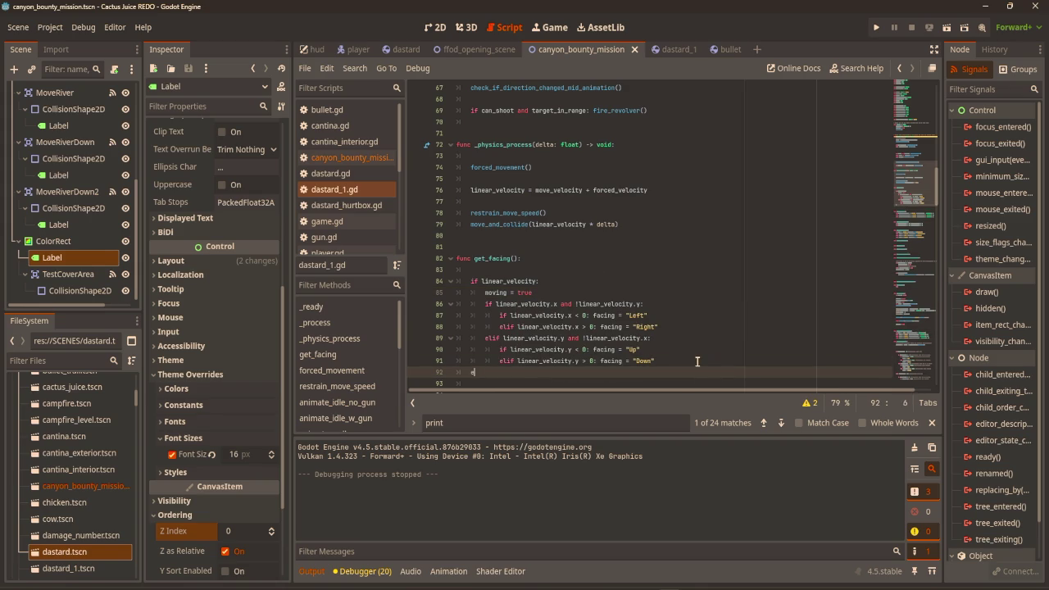
pyautogui.write('lse:')
pyautogui.press('Return')
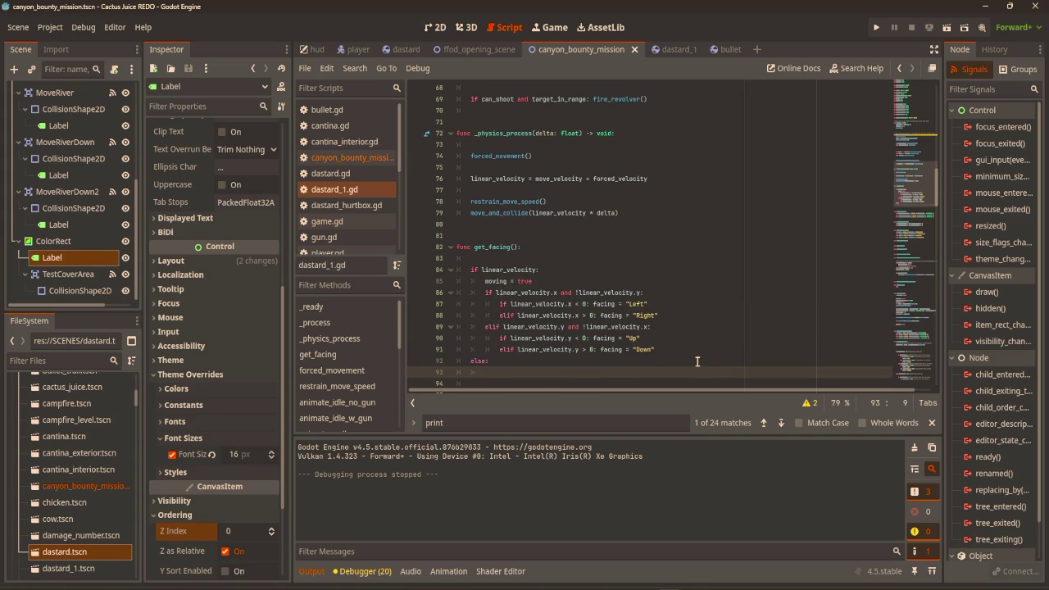
pyautogui.write('moving =false')
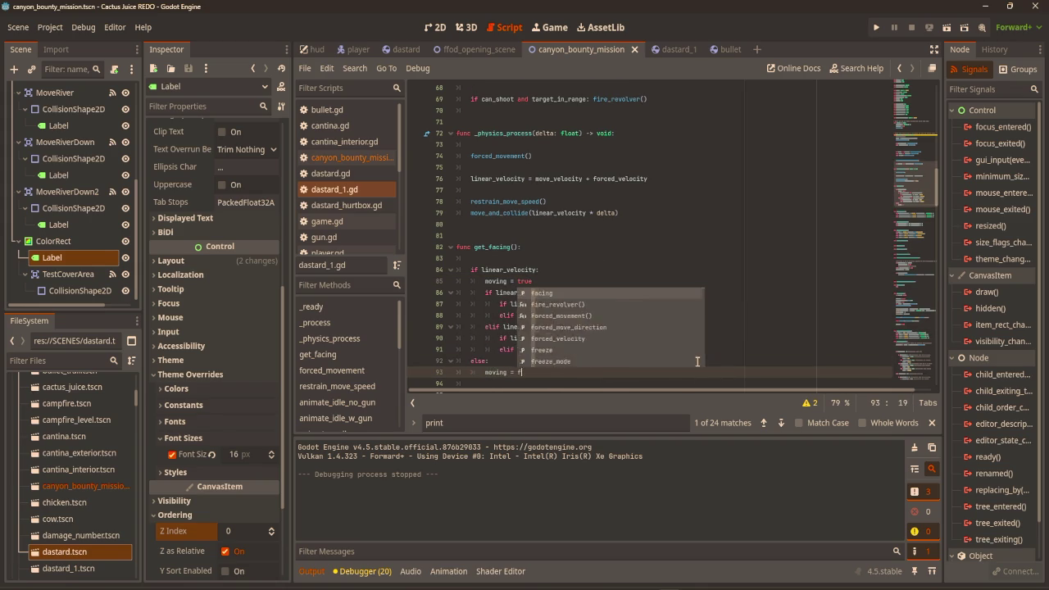
pyautogui.scroll(4, 727, 334)
pyautogui.scroll(7, 732, 332)
pyautogui.scroll(-5, 732, 332)
pyautogui.scroll(-1, 643, 295)
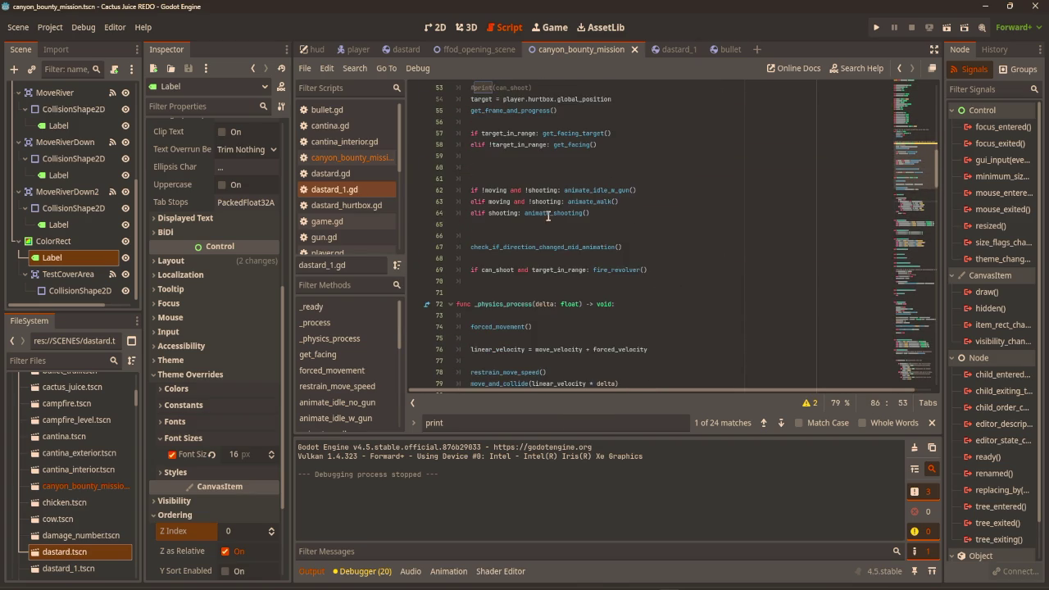
pyautogui.press('F5')
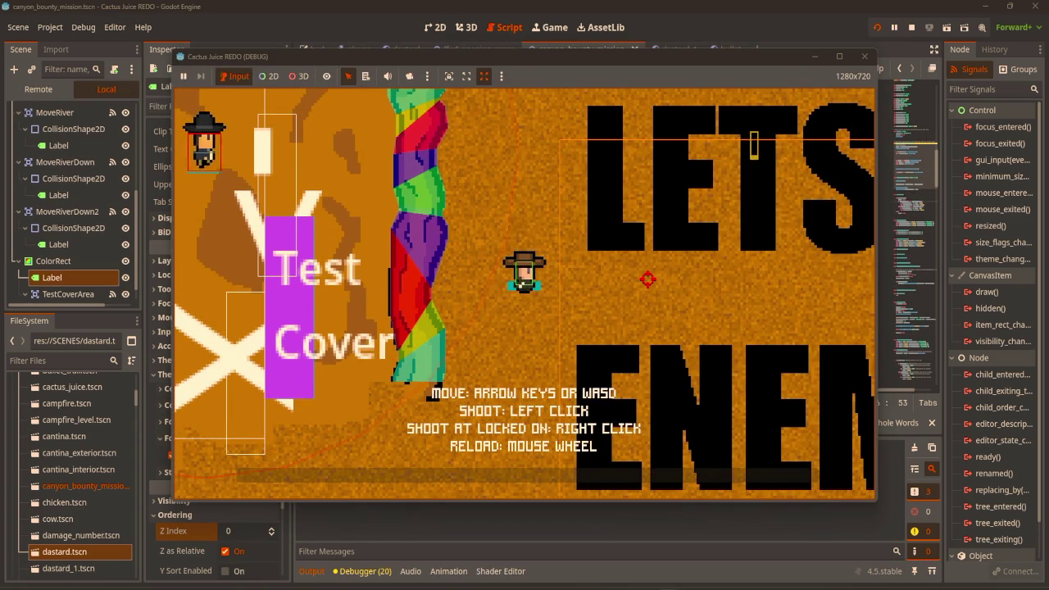
# Move the player with D and W, close the game, and return to the dastard_1 scene
pyautogui.press('d')
pyautogui.press('w')
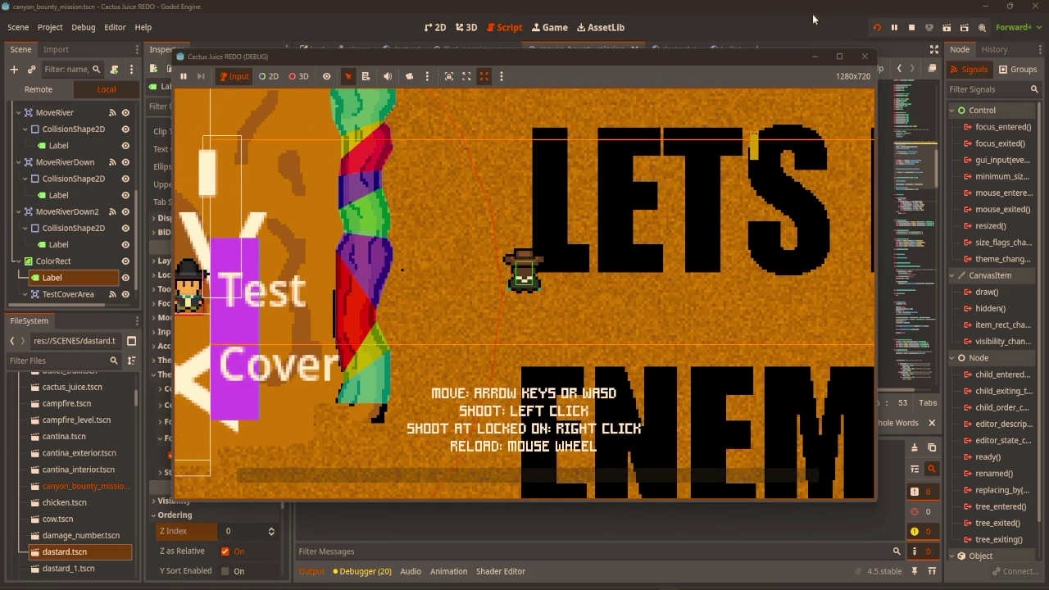
pyautogui.click(864, 56)
pyautogui.click(685, 49)
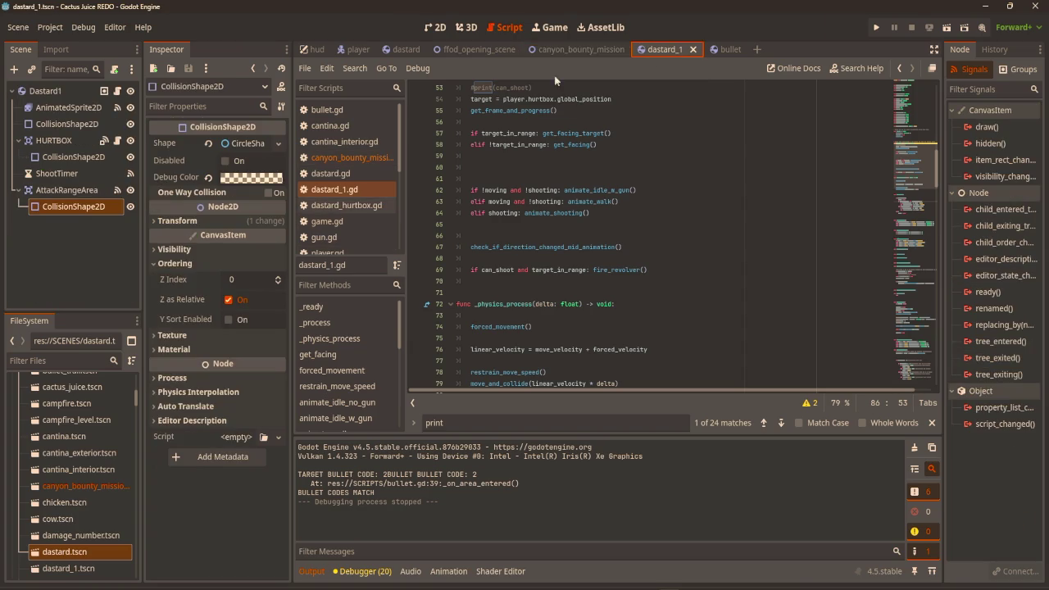
# Drag the AttackRangeArea circle radius smaller in 2D view, then test it in a game run
pyautogui.click(435, 27)
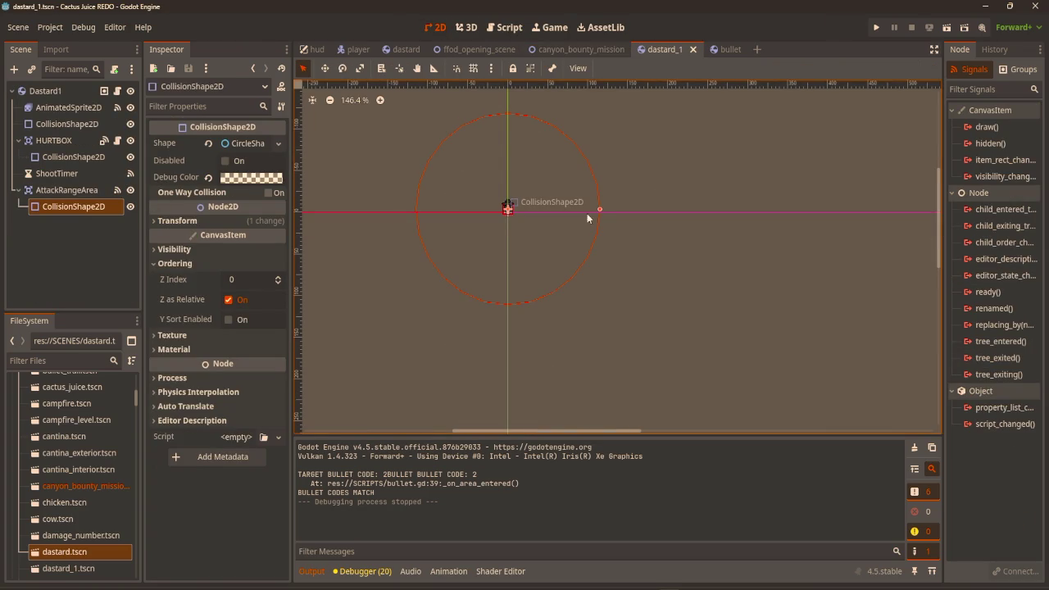
pyautogui.moveTo(563, 208); pyautogui.dragTo(559, 208)
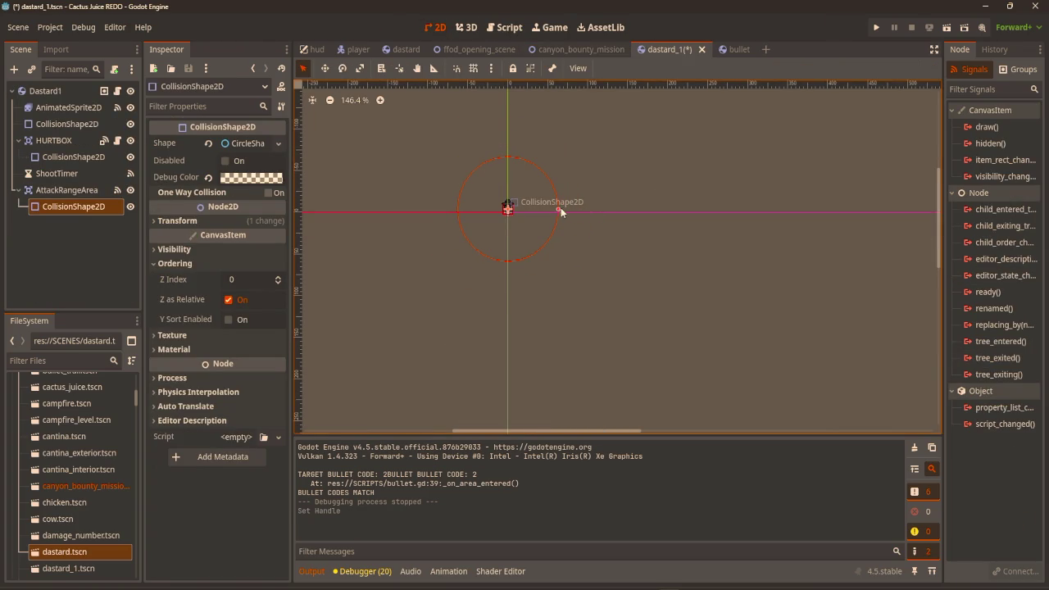
pyautogui.press('F5')
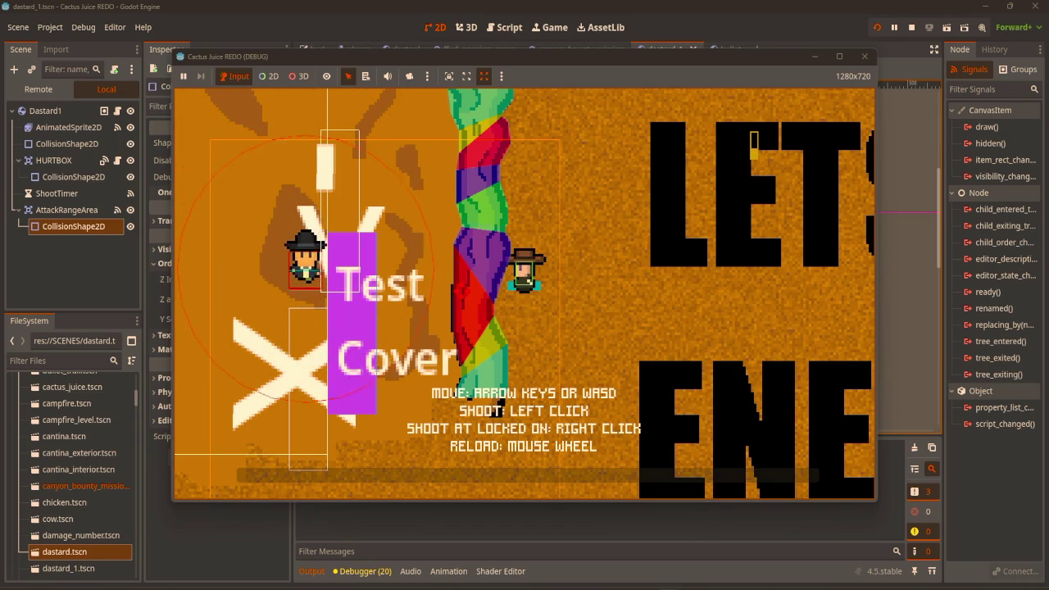
pyautogui.press('w')
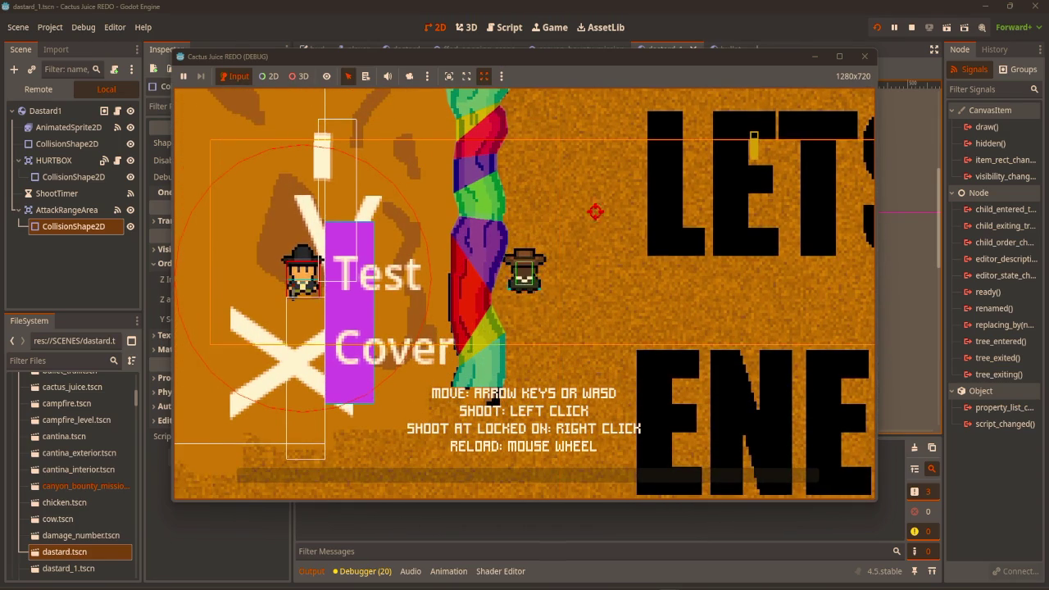
pyautogui.click(866, 59)
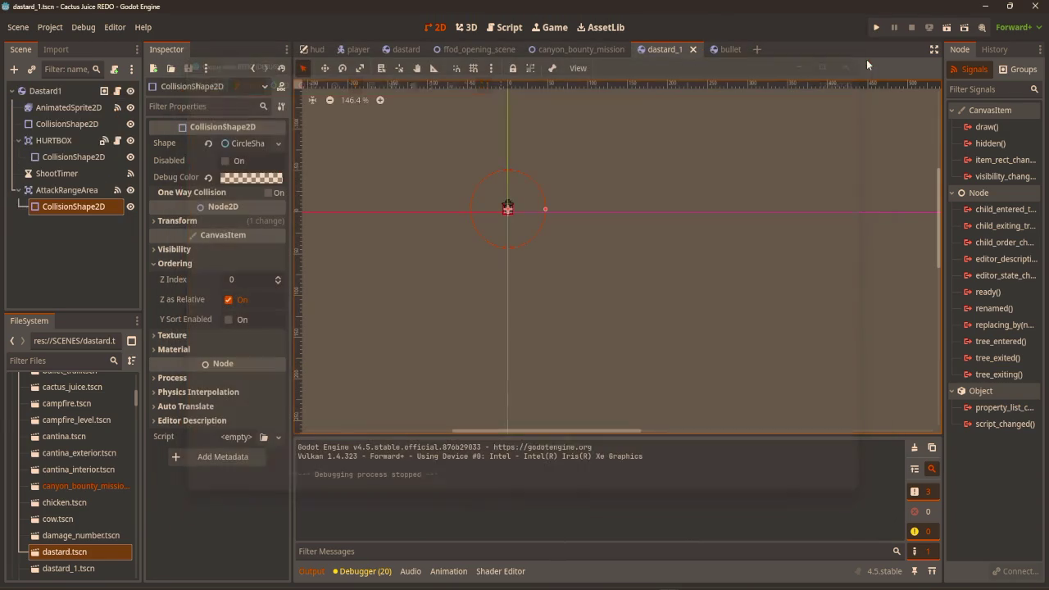
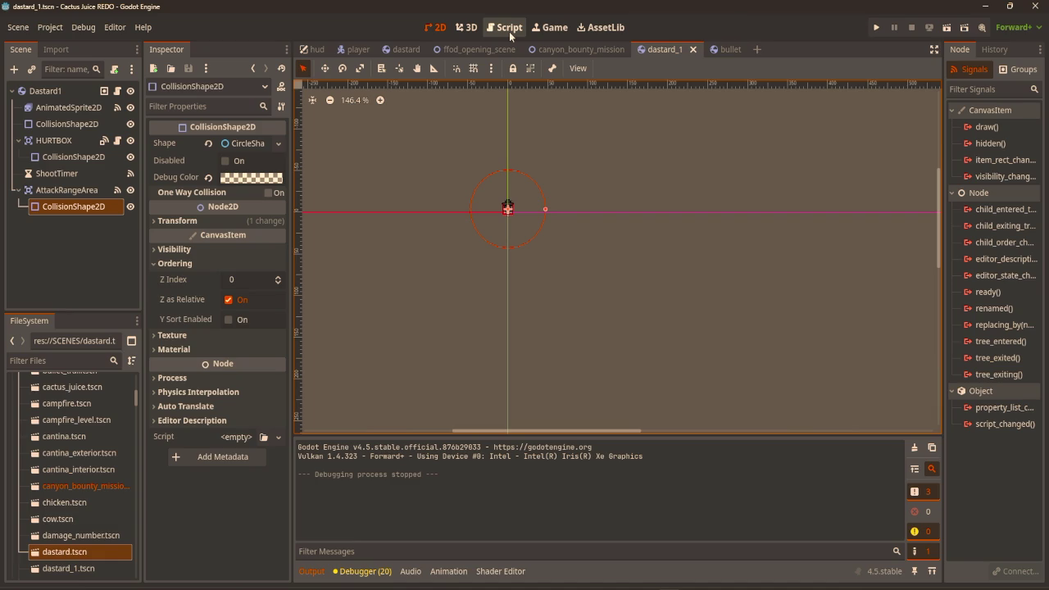
# Test-run the game, walking the player up, left and down, then stop it
pyautogui.click(877, 28)
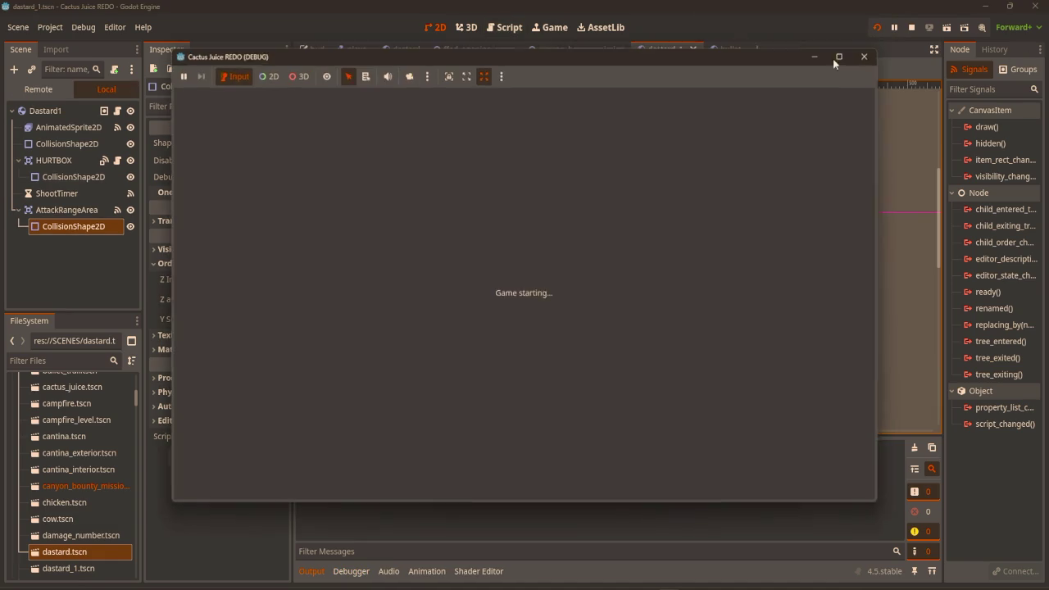
pyautogui.press('w')
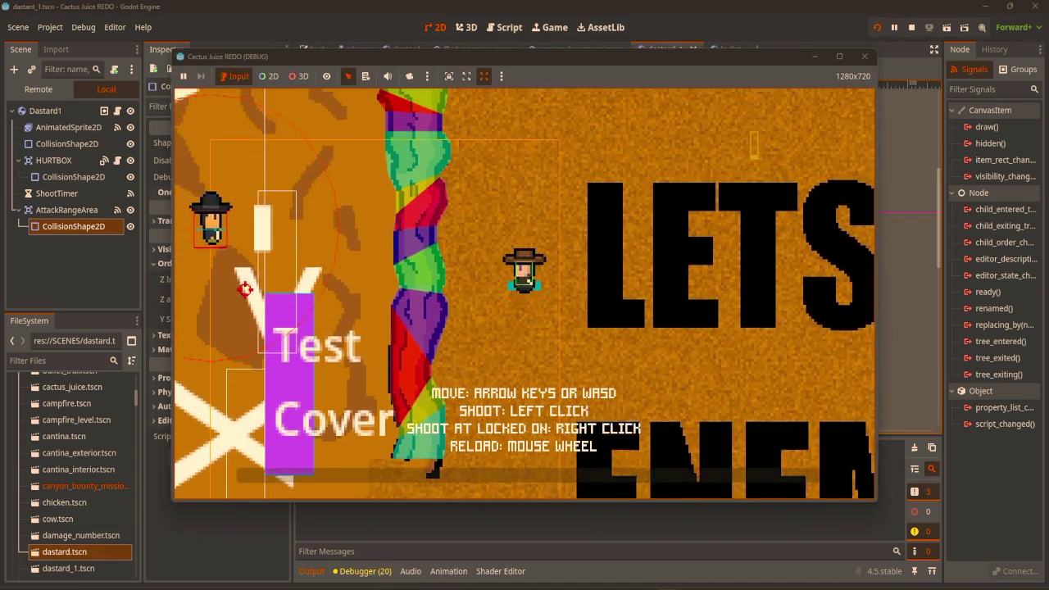
pyautogui.press('a')
pyautogui.press('s')
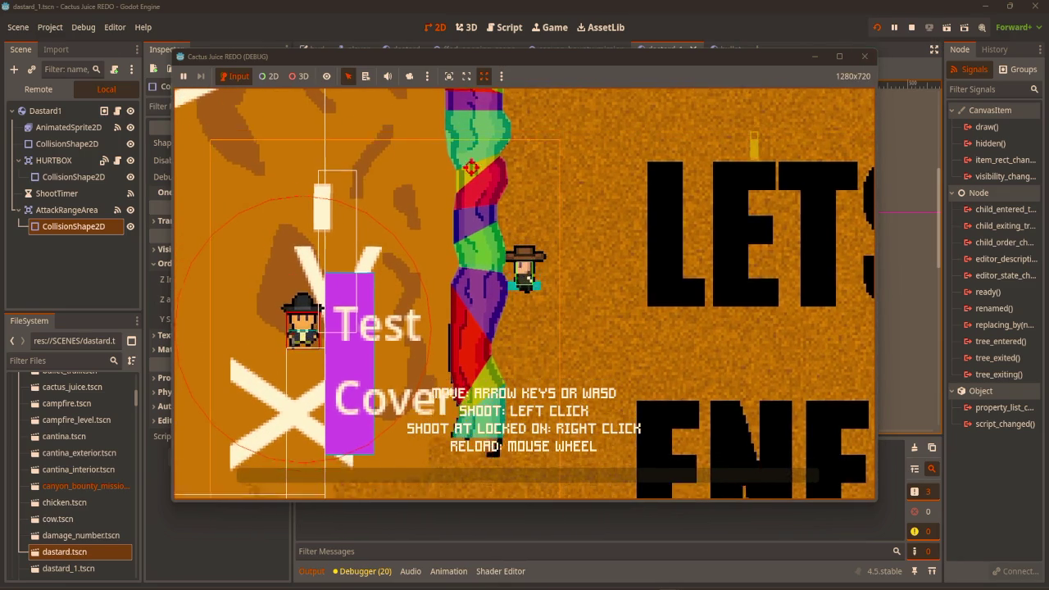
pyautogui.click(865, 57)
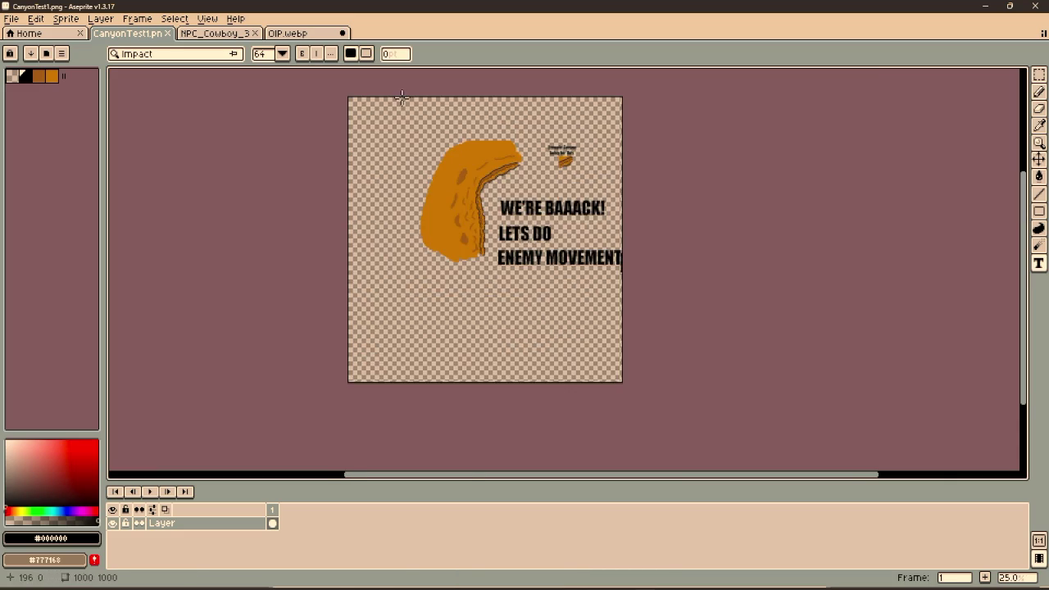
# Switch to the NPC_Cowboy_3 sprite sheet and marquee-select the WALK rows
pyautogui.scroll(1, 402, 97)
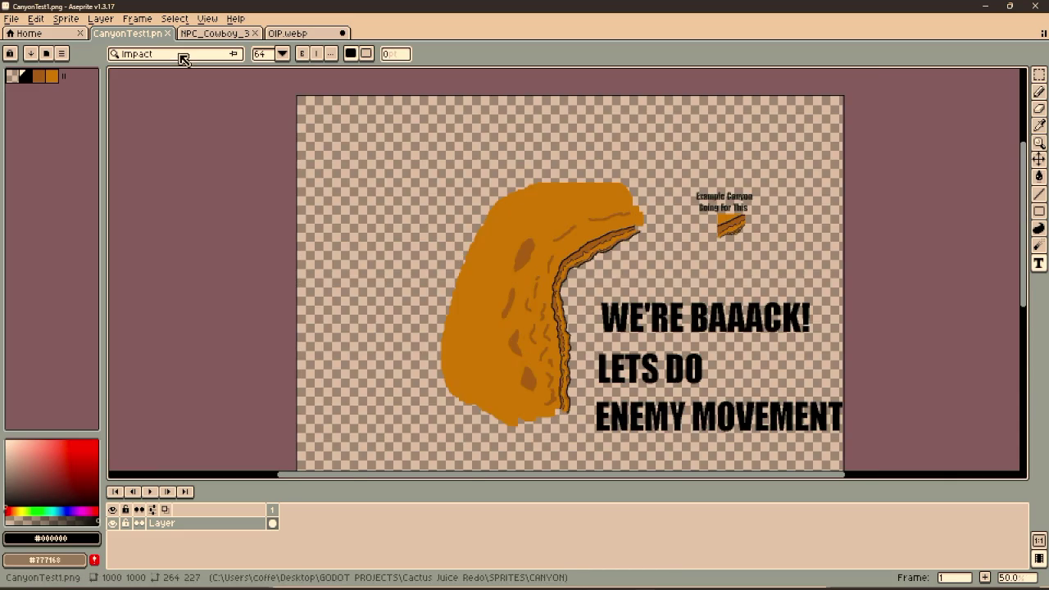
pyautogui.click(219, 39)
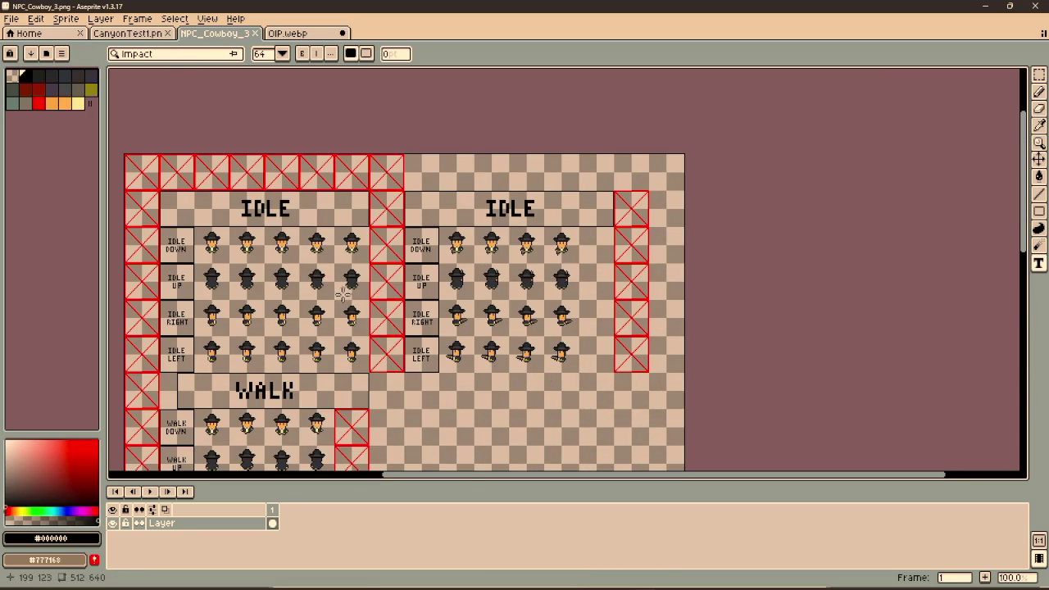
pyautogui.scroll(1, 381, 291)
pyautogui.moveTo(423, 292); pyautogui.dragTo(421, 236)
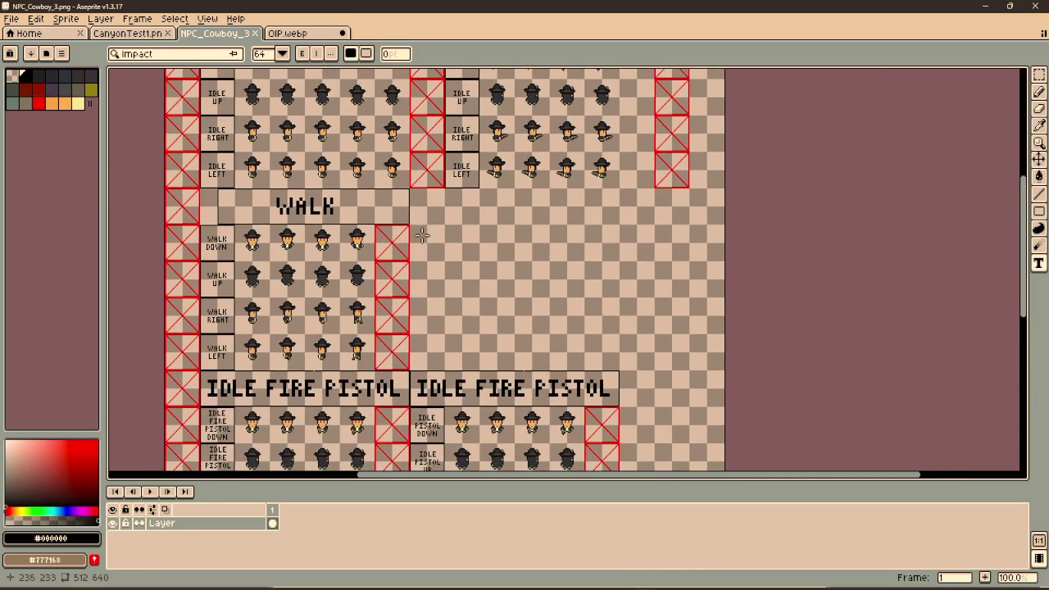
pyautogui.press('m')
pyautogui.scroll(4, 422, 236)
pyautogui.scroll(-2, 472, 199)
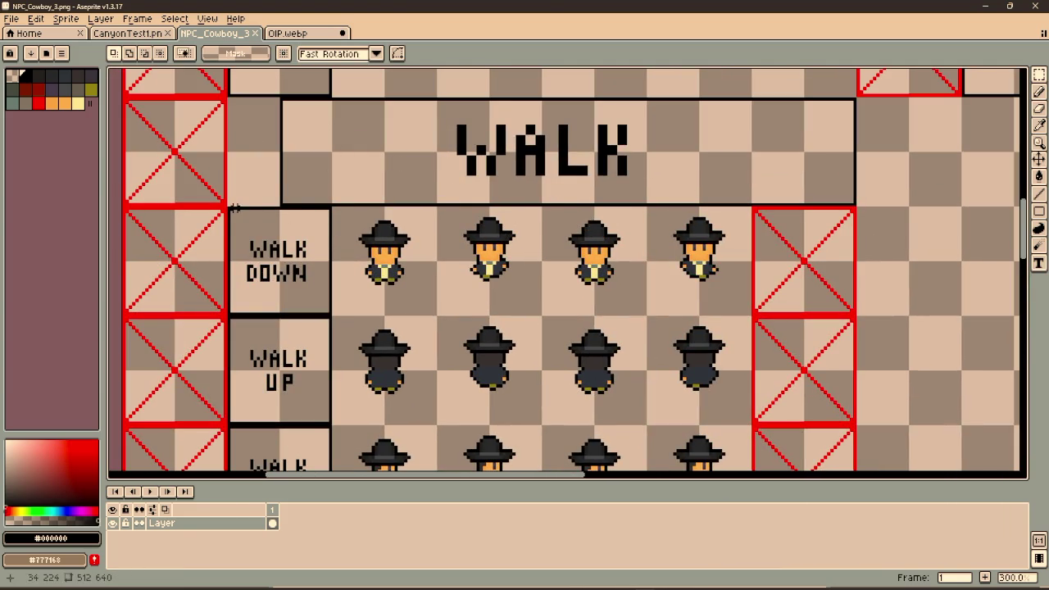
pyautogui.moveTo(230, 210)
pyautogui.mouseDown()
pyautogui.moveTo(558, 405)
pyautogui.moveTo(569, 234)
pyautogui.moveTo(854, 234)
pyautogui.moveTo(703, 314)
pyautogui.mouseUp()
# Move a copy of the WALK block 192 px to the right and commit it
pyautogui.scroll(-5, 559, 405)
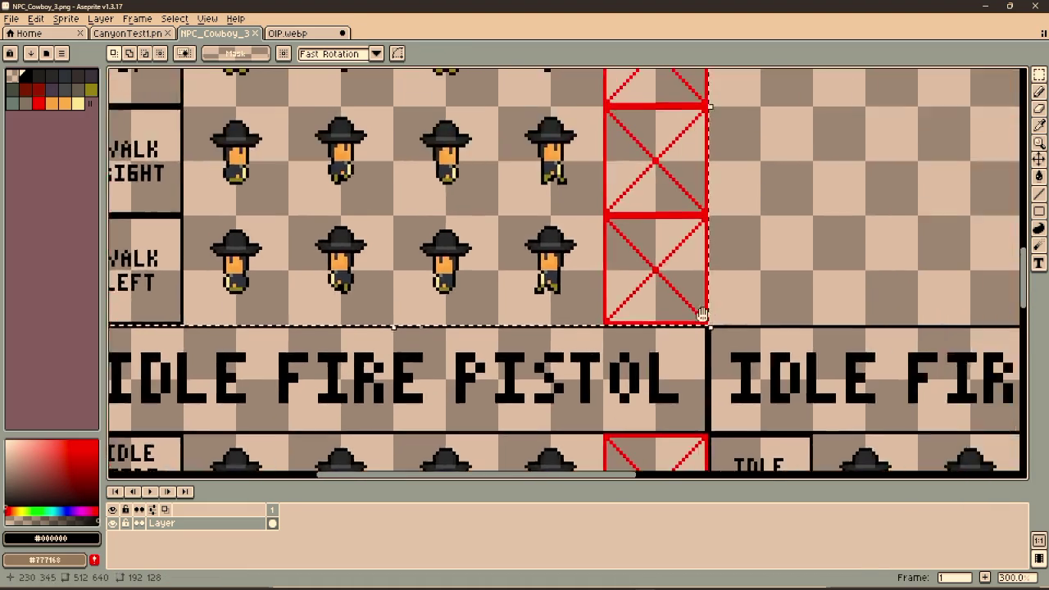
pyautogui.scroll(-2, 702, 314)
pyautogui.click(551, 277)
pyautogui.moveTo(554, 282)
pyautogui.mouseDown()
pyautogui.moveTo(796, 270)
pyautogui.moveTo(780, 286)
pyautogui.moveTo(722, 283)
pyautogui.mouseUp()
pyautogui.scroll(4, 685, 262)
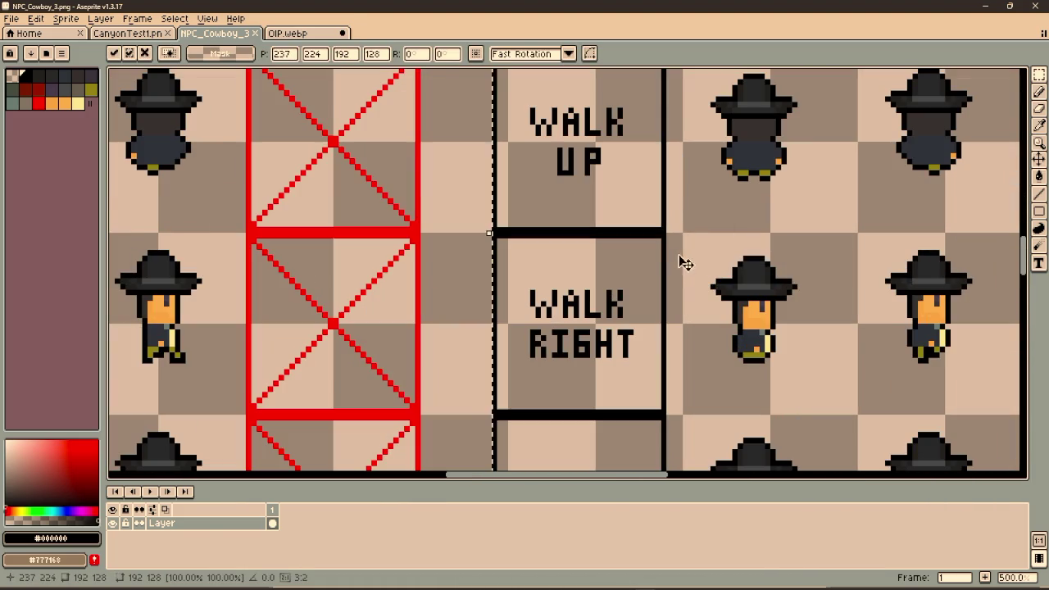
pyautogui.moveTo(620, 278); pyautogui.dragTo(551, 276)
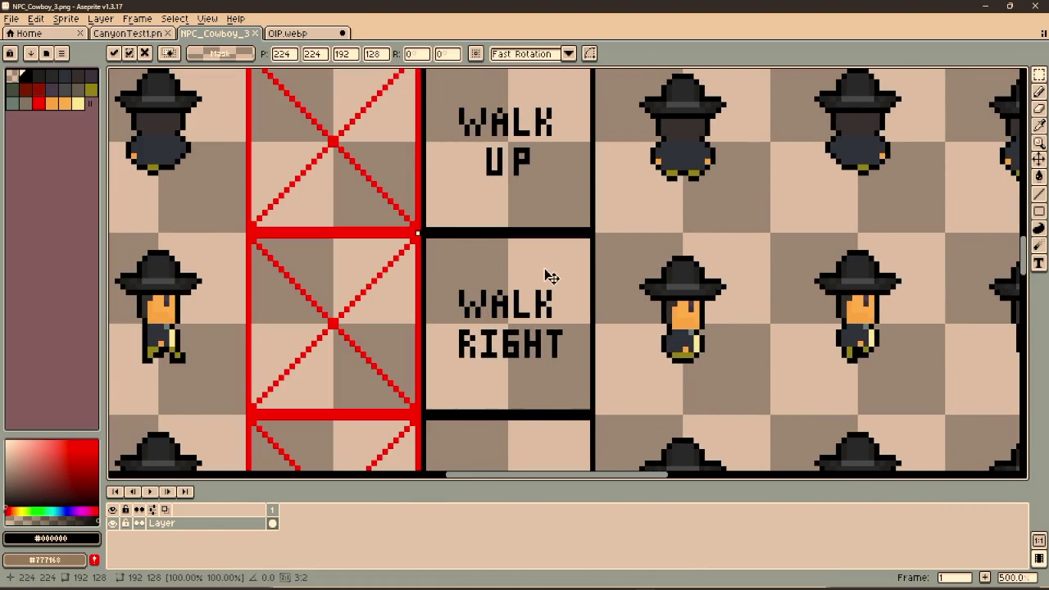
pyautogui.scroll(-4, 706, 265)
pyautogui.scroll(2, 686, 264)
pyautogui.press('Return')
pyautogui.scroll(-4, 656, 216)
pyautogui.scroll(3, 656, 216)
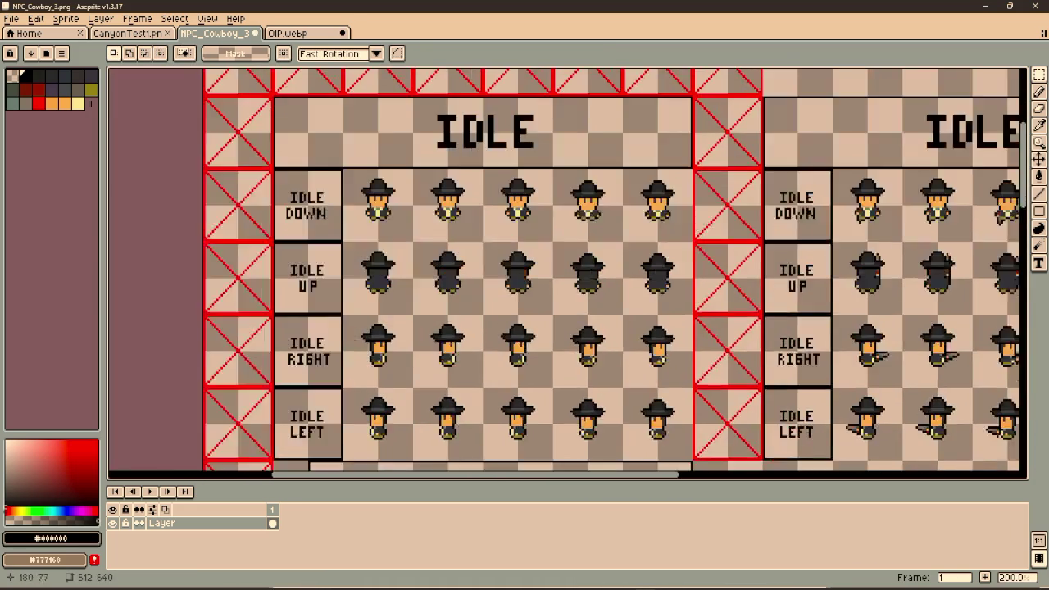
pyautogui.scroll(8, 818, 232)
# Copy the 1x6 revolver strip from the idle pistol cowboy onto the first walking cowboy
pyautogui.press('i')
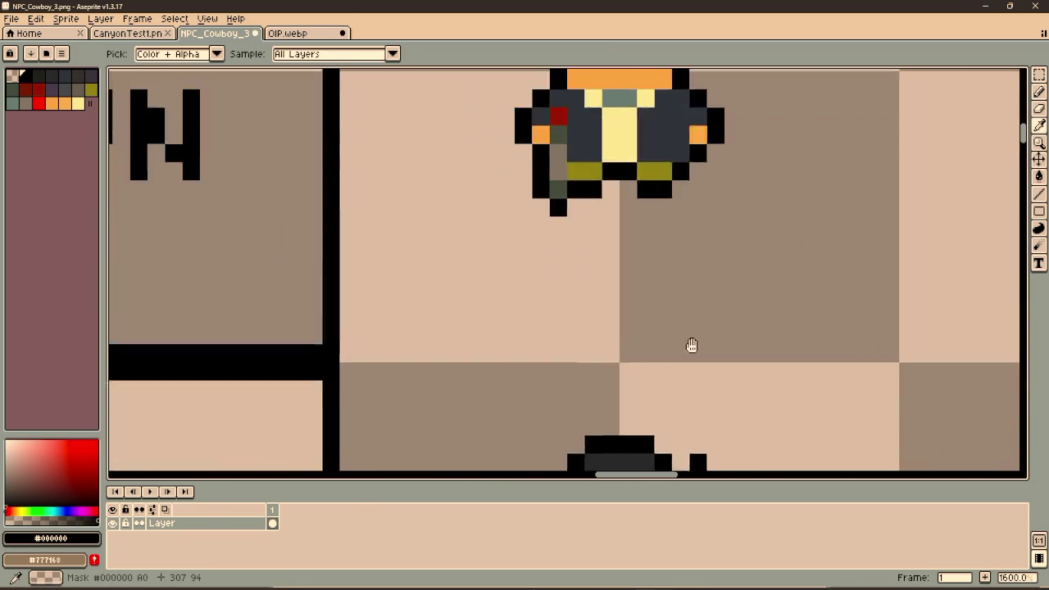
pyautogui.scroll(-3, 691, 347)
pyautogui.press('m')
pyautogui.moveTo(661, 251)
pyautogui.mouseDown()
pyautogui.moveTo(662, 302)
pyautogui.moveTo(675, 181)
pyautogui.moveTo(618, 154)
pyautogui.mouseUp()
pyautogui.scroll(-2, 663, 301)
pyautogui.scroll(-5, 618, 153)
pyautogui.scroll(4, 635, 245)
pyautogui.scroll(2, 625, 222)
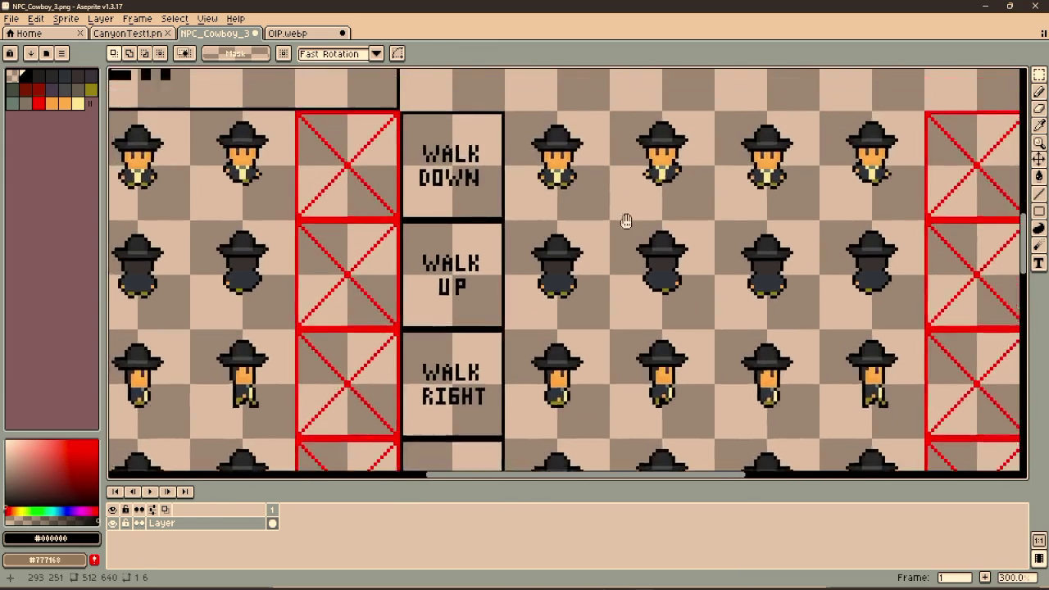
pyautogui.scroll(2, 589, 273)
pyautogui.scroll(2, 588, 273)
pyautogui.scroll(1, 601, 322)
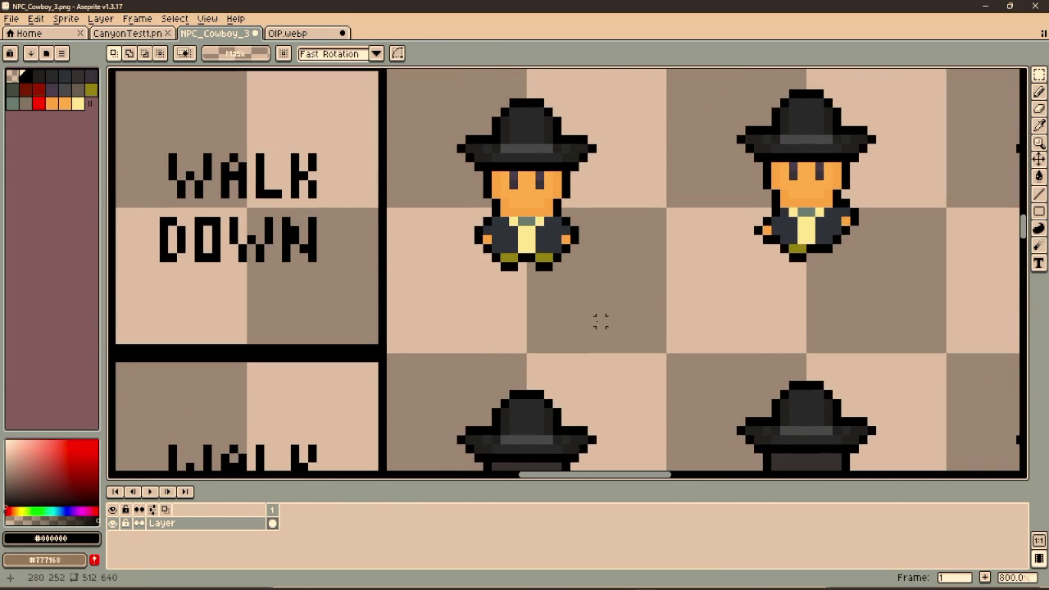
pyautogui.hotkey('ctrl', 'v')
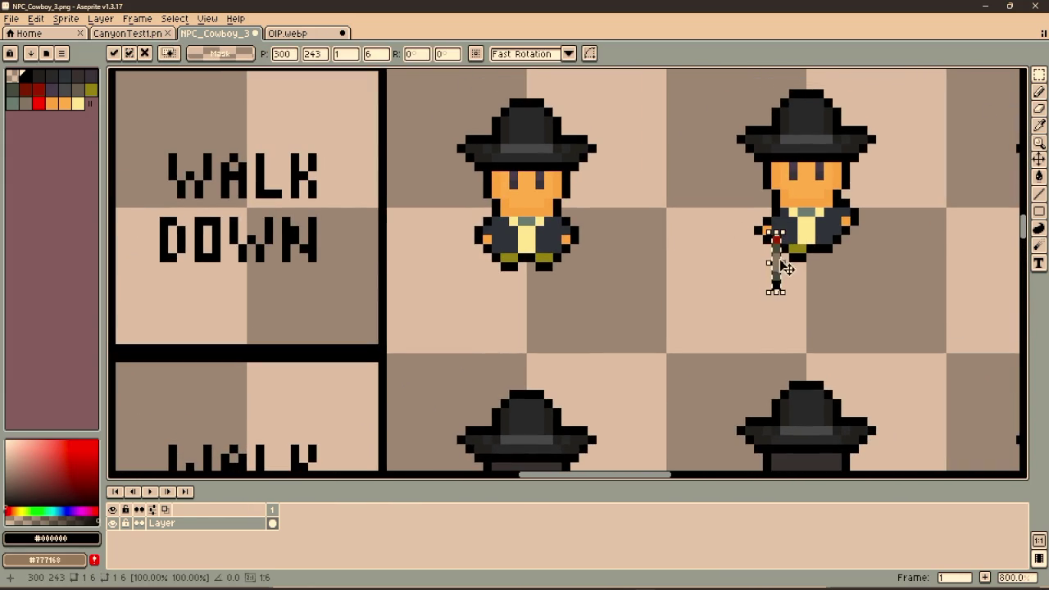
pyautogui.moveTo(771, 274)
pyautogui.mouseDown()
pyautogui.moveTo(625, 294)
pyautogui.moveTo(487, 263)
pyautogui.moveTo(497, 262)
pyautogui.moveTo(492, 275)
pyautogui.mouseUp()
pyautogui.press('Return')
# Paste the revolver again, one pixel lower, onto the middle walking cowboy
pyautogui.press('i')
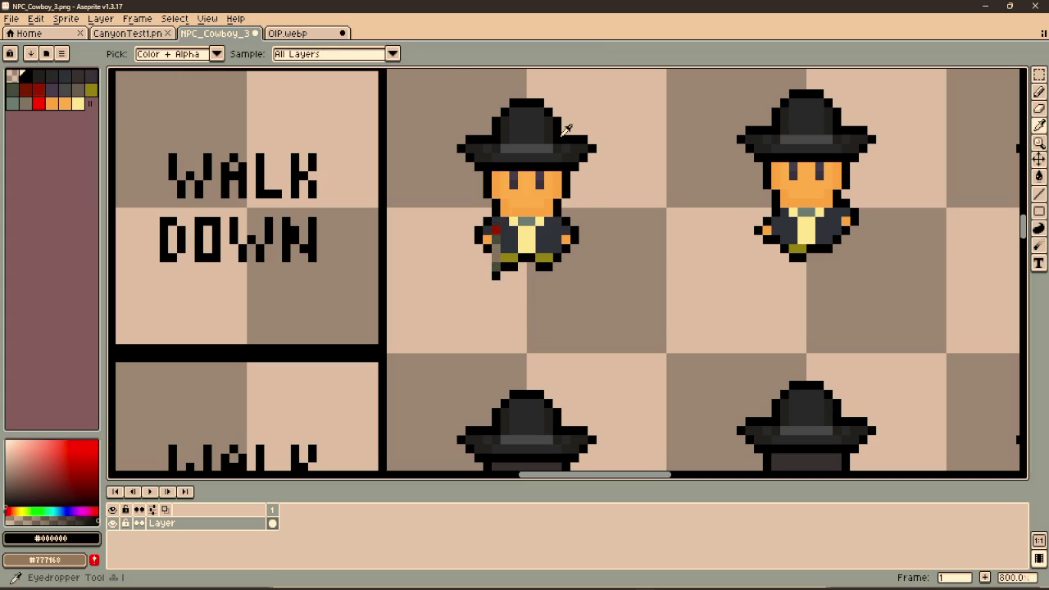
pyautogui.press('b')
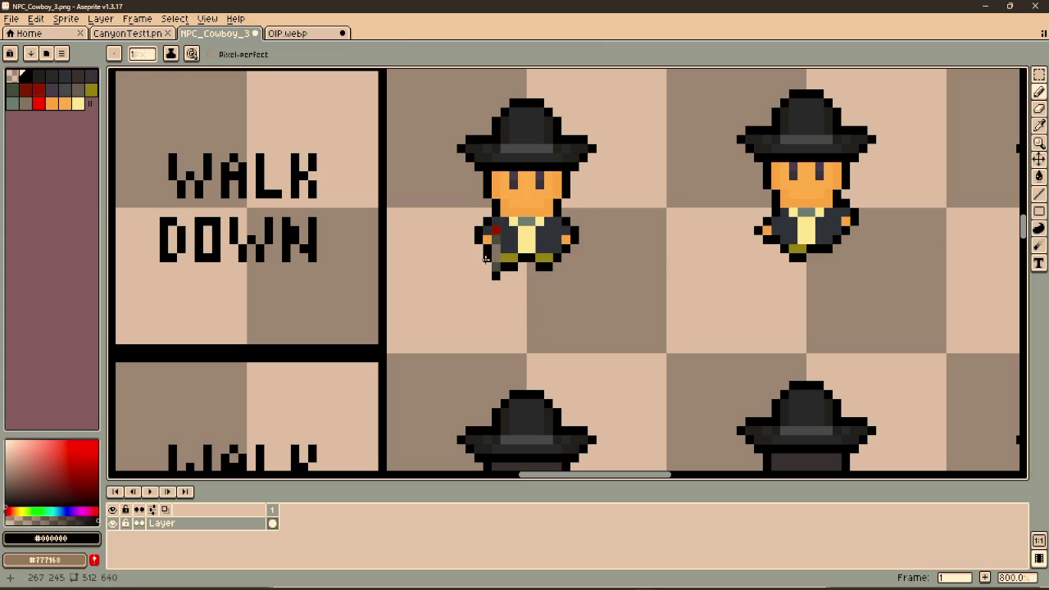
pyautogui.moveTo(800, 227)
pyautogui.mouseDown()
pyautogui.moveTo(567, 256)
pyautogui.moveTo(543, 290)
pyautogui.moveTo(543, 280)
pyautogui.mouseUp()
pyautogui.hotkey('ctrl', 'v')
pyautogui.press('Down')
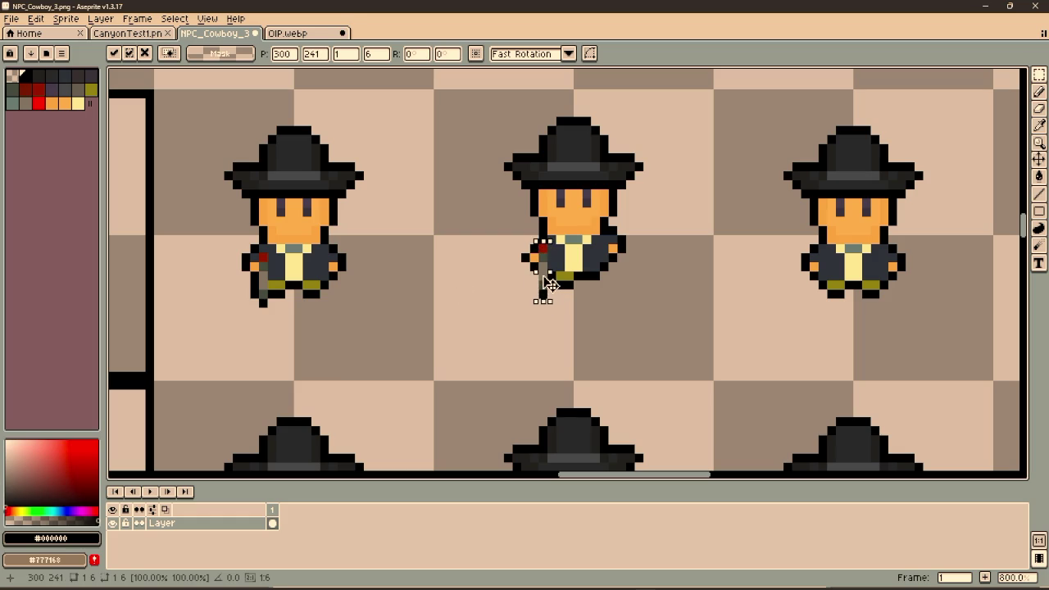
pyautogui.click(482, 300)
# Reselect the revolver strip on the left walking cowboy
pyautogui.press('b')
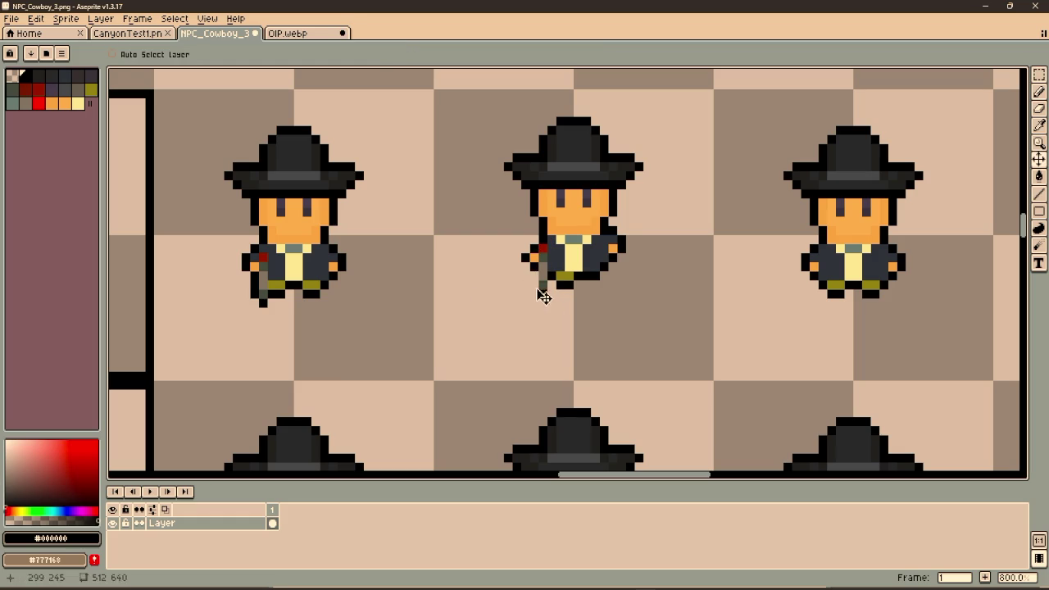
pyautogui.moveTo(691, 275)
pyautogui.mouseDown()
pyautogui.moveTo(484, 300)
pyautogui.moveTo(455, 317)
pyautogui.mouseUp()
pyautogui.press('v')
pyautogui.hotkey('ctrl', 'b')
pyautogui.moveTo(251, 240); pyautogui.dragTo(258, 280)
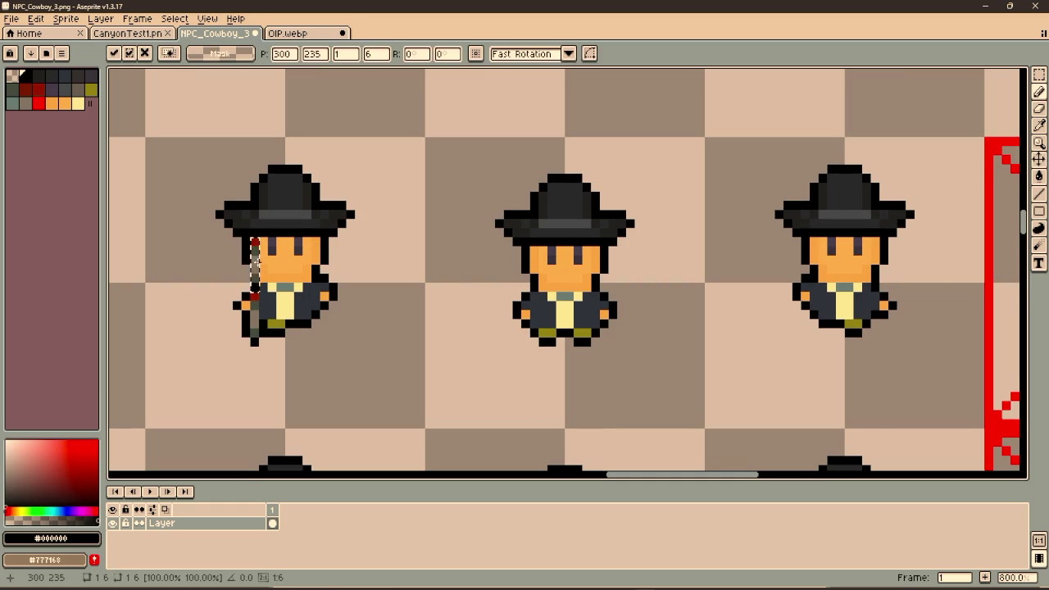
pyautogui.press('Return')
pyautogui.moveTo(252, 239)
pyautogui.mouseDown()
pyautogui.moveTo(256, 291)
pyautogui.moveTo(259, 257)
pyautogui.mouseUp()
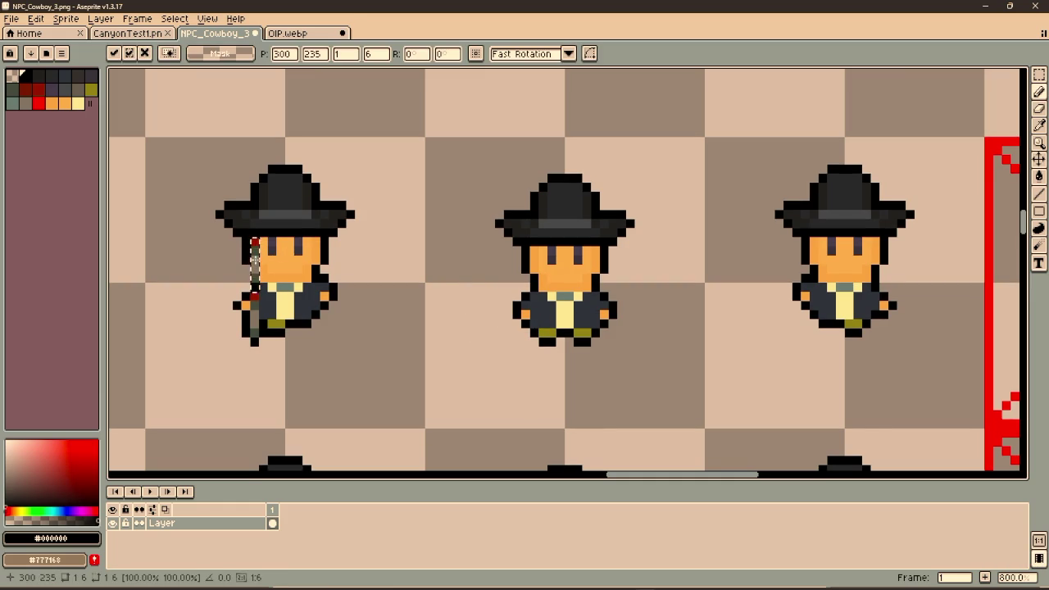
pyautogui.press('Return')
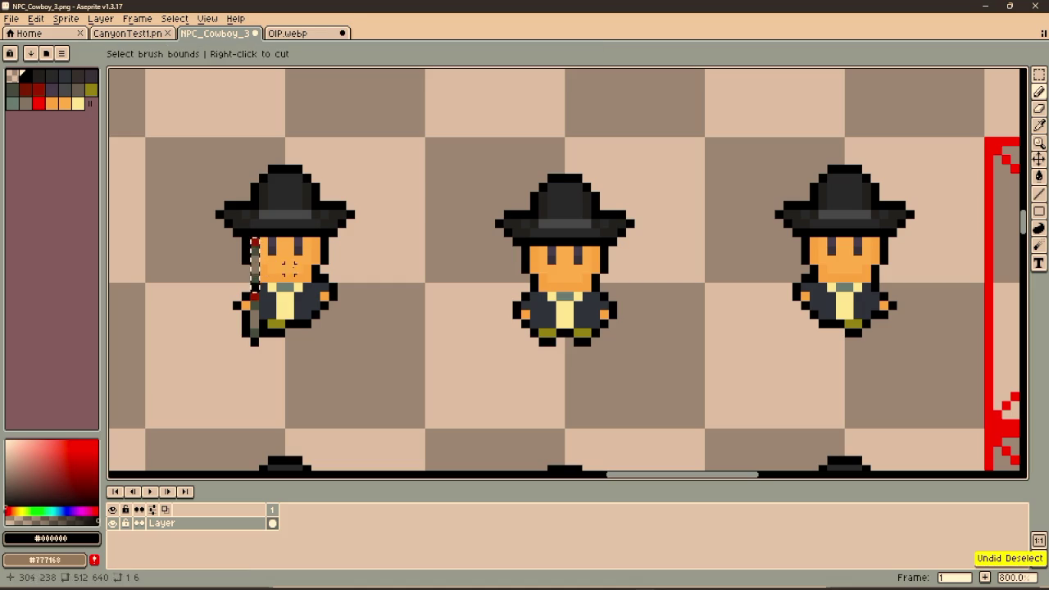
pyautogui.press('Escape')
# Paste another revolver onto the next cowboy to the right in the WALK DOWN row
pyautogui.hotkey('ctrl', 'v')
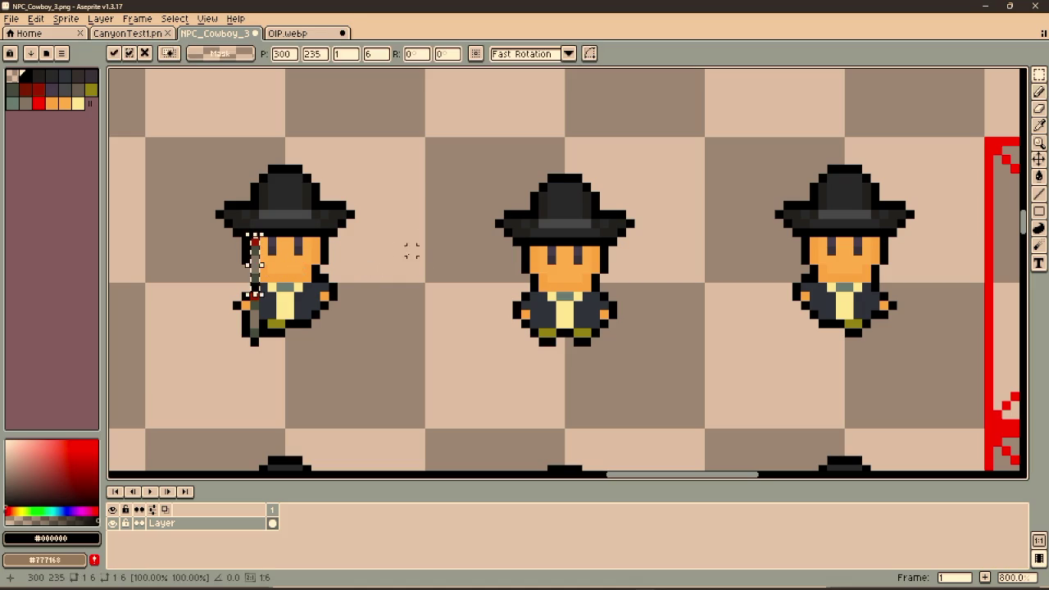
pyautogui.moveTo(260, 264)
pyautogui.mouseDown()
pyautogui.moveTo(475, 273)
pyautogui.moveTo(536, 335)
pyautogui.mouseUp()
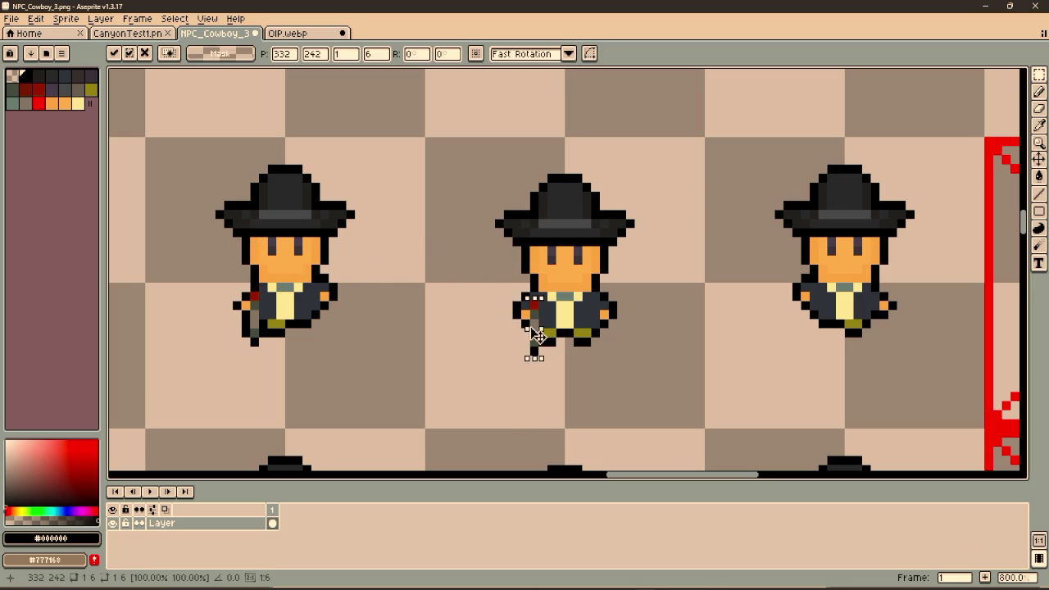
pyautogui.moveTo(699, 259)
pyautogui.mouseDown()
pyautogui.moveTo(543, 222)
pyautogui.moveTo(615, 326)
pyautogui.moveTo(654, 332)
pyautogui.mouseUp()
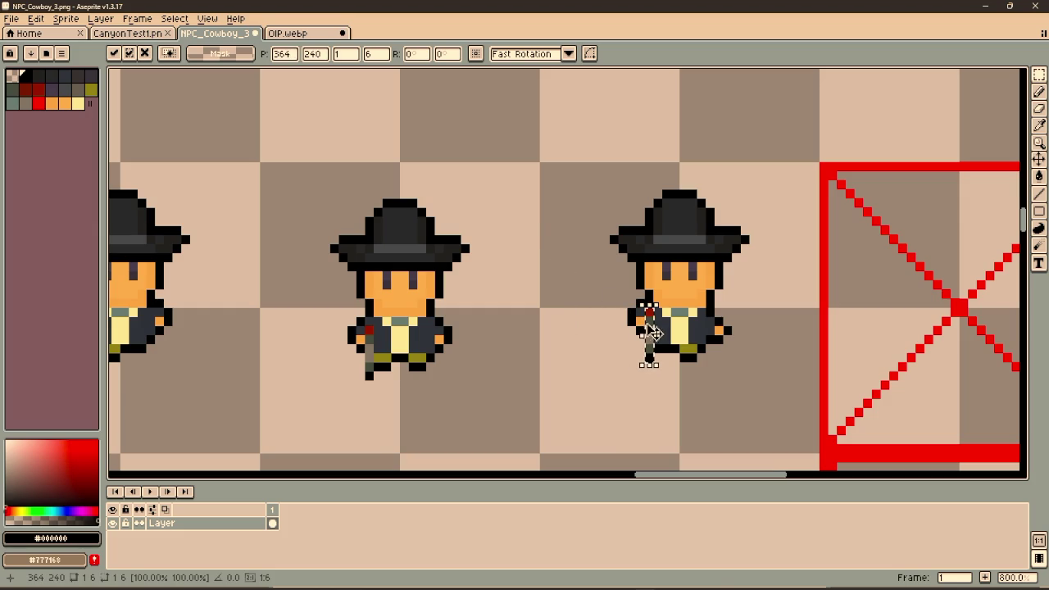
pyautogui.click(590, 314)
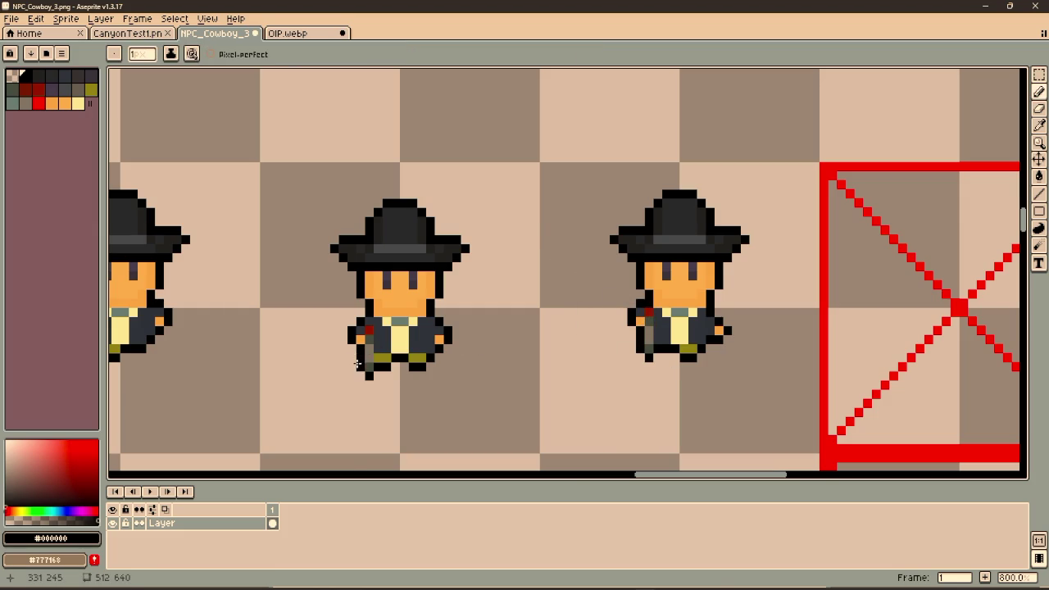
pyautogui.scroll(-4, 325, 340)
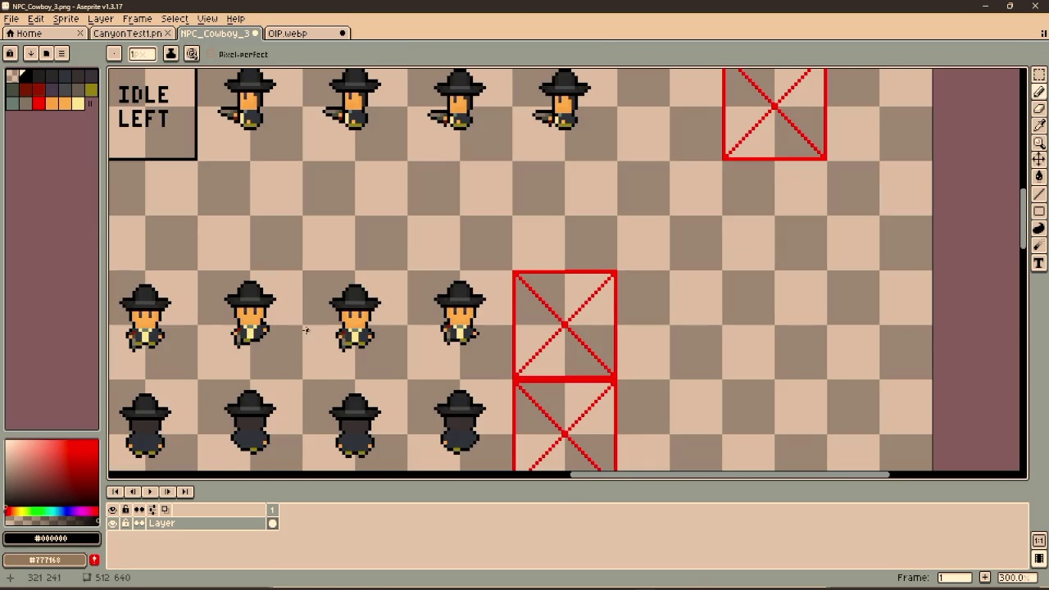
pyautogui.moveTo(396, 421); pyautogui.dragTo(574, 297)
# Save the sprite sheet, then undo and restore the FIRE lettering
pyautogui.hotkey('ctrl', 's')
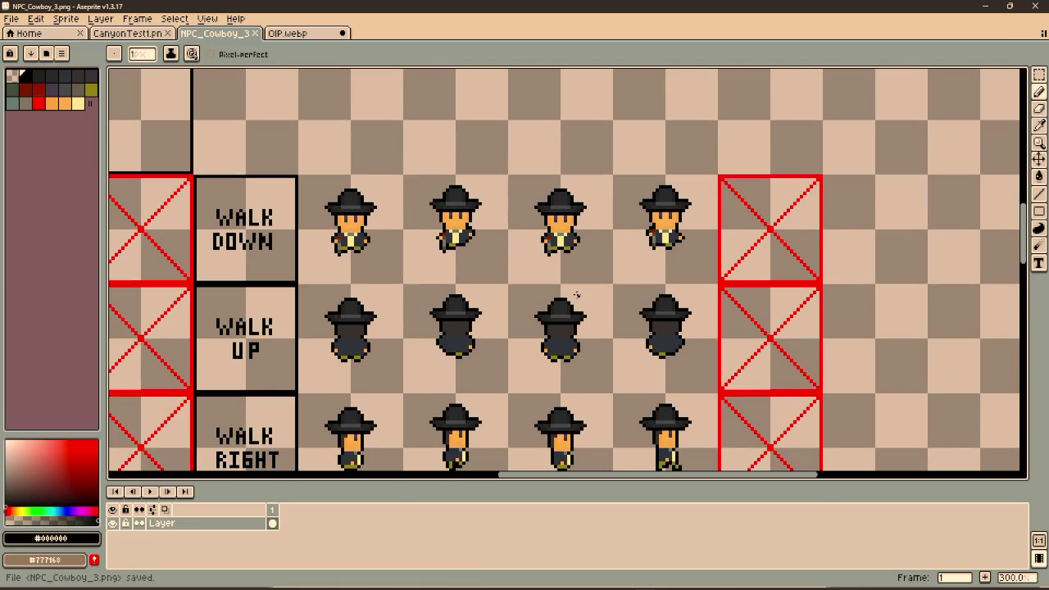
pyautogui.hotkey('ctrl', 'z')
pyautogui.hotkey('ctrl', 'z')
pyautogui.hotkey('ctrl', 'z')
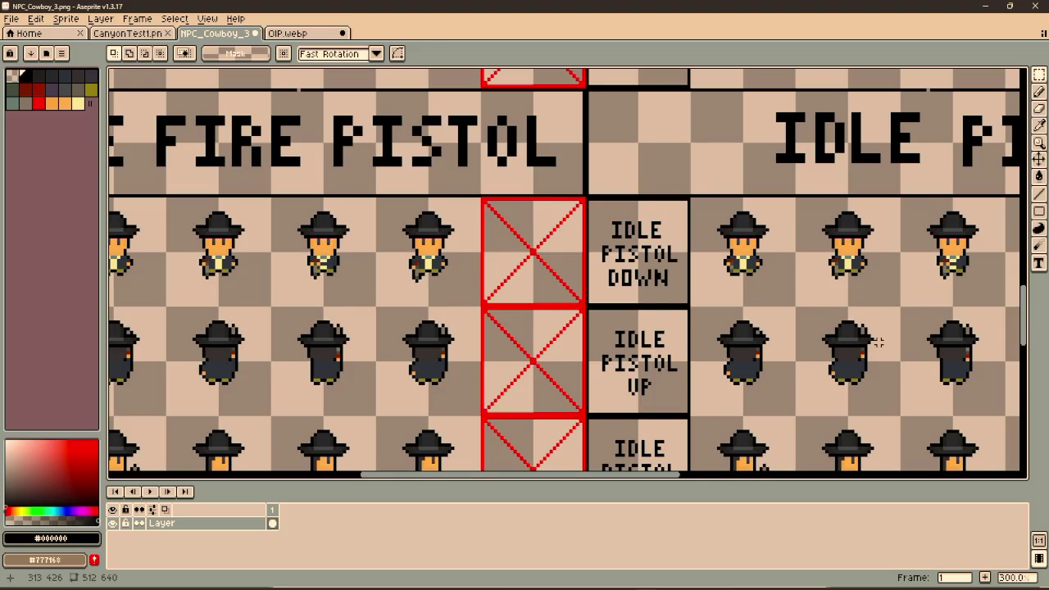
pyautogui.hotkey('ctrl', 'y')
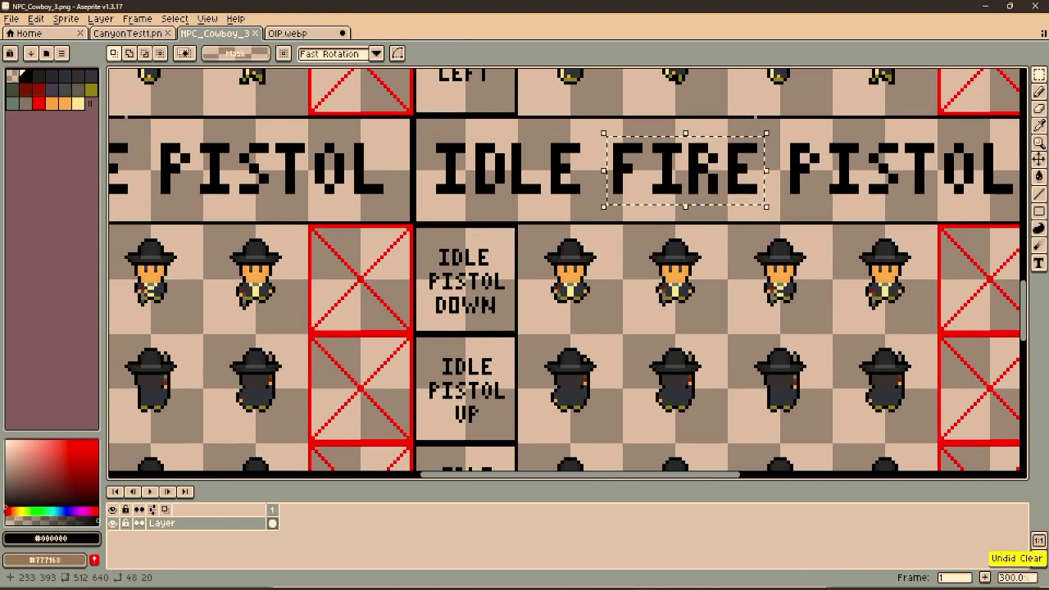
pyautogui.hotkey('ctrl', 'y')
# Erase the FIRE word from the banner and paste FIRE lettering back in
pyautogui.moveTo(387, 177); pyautogui.dragTo(559, 266)
pyautogui.press('Delete')
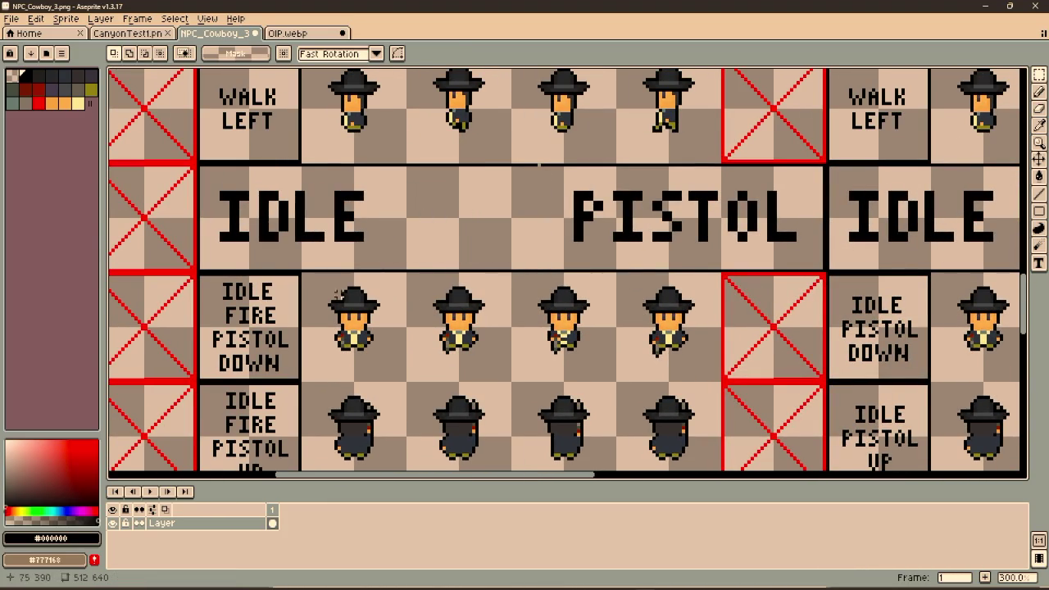
pyautogui.hscroll(5, 552, 270)
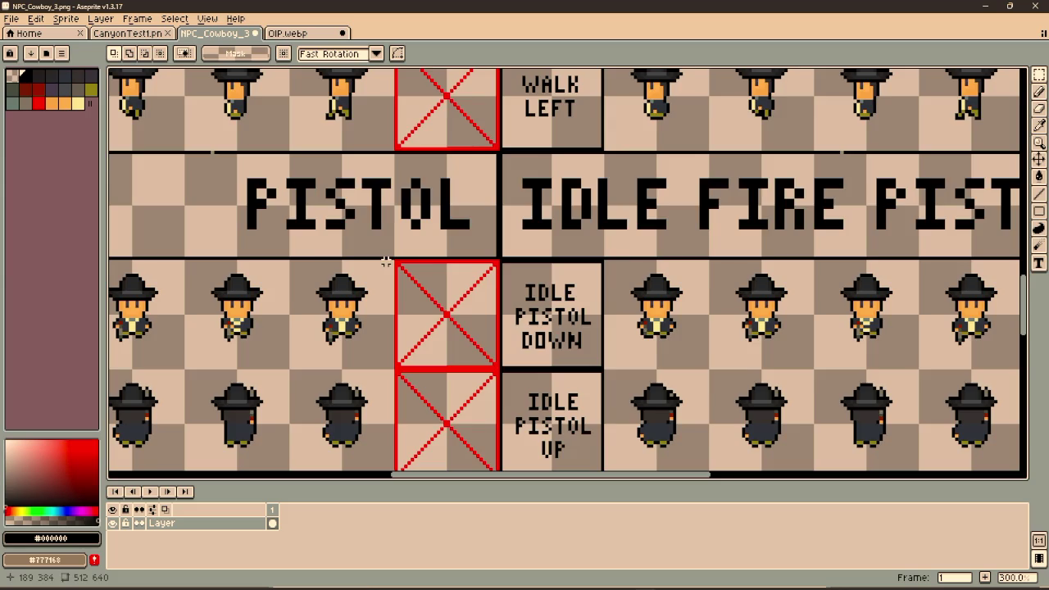
pyautogui.scroll(-3, 519, 272)
pyautogui.scroll(2, 478, 278)
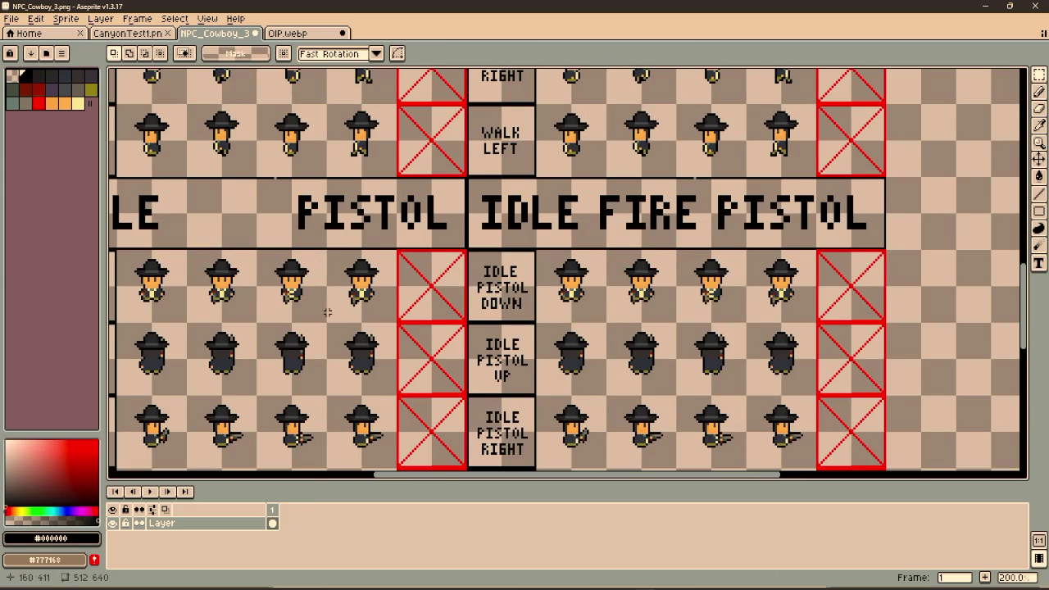
pyautogui.moveTo(327, 312); pyautogui.dragTo(483, 268)
pyautogui.press('Return')
pyautogui.hotkey('ctrl', 'v')
# Pan back to the WALK header and clear the selection around the walk frames
pyautogui.scroll(-3, 480, 264)
pyautogui.scroll(3, 447, 236)
pyautogui.scroll(-1, 446, 236)
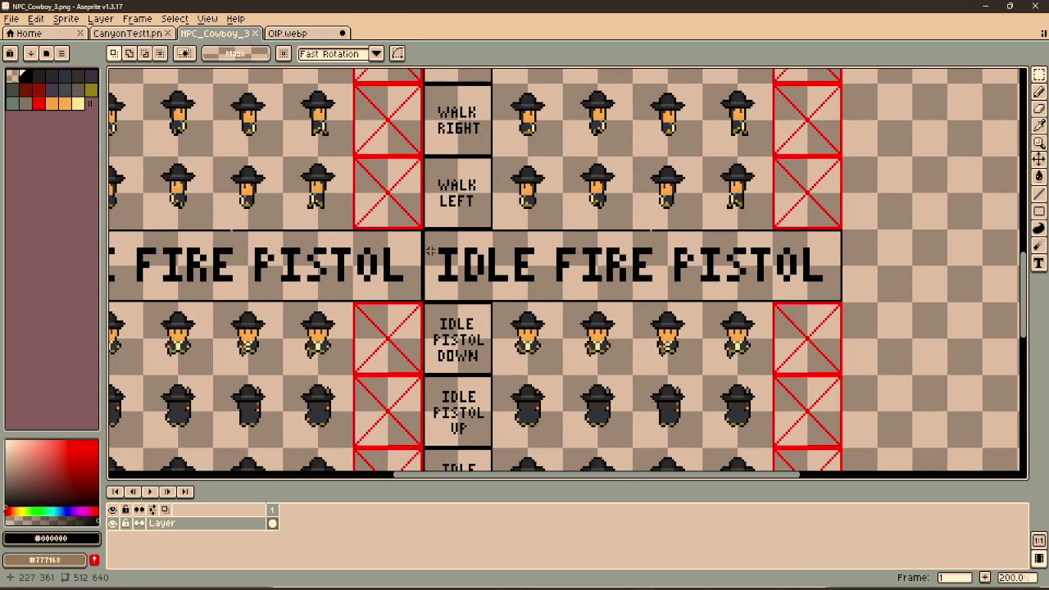
pyautogui.scroll(3, 424, 235)
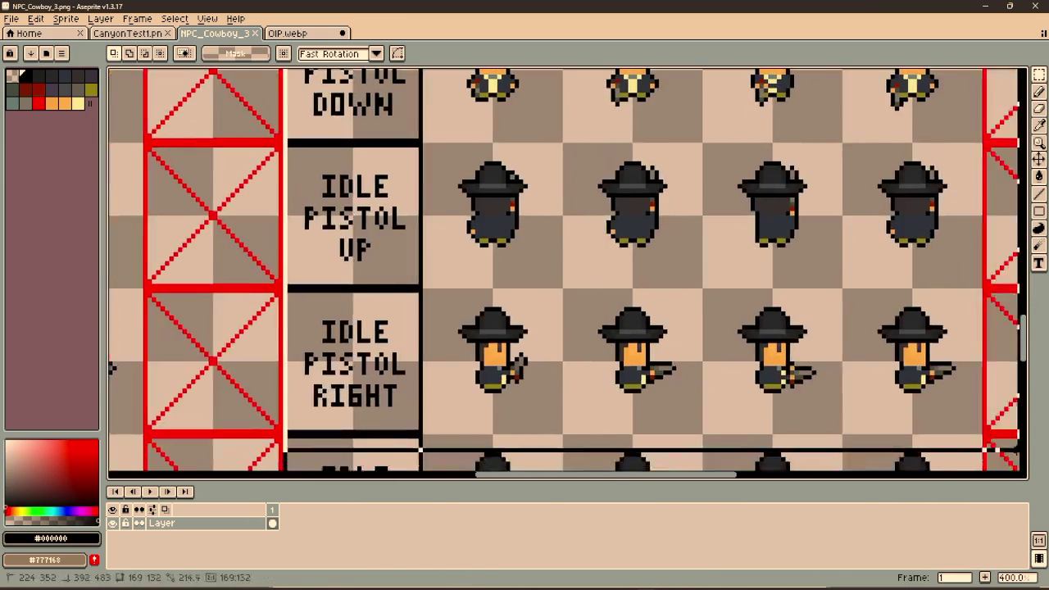
pyautogui.moveTo(420, 449)
pyautogui.mouseDown()
pyautogui.moveTo(611, 437)
pyautogui.moveTo(749, 320)
pyautogui.mouseUp()
pyautogui.scroll(-2, 451, 129)
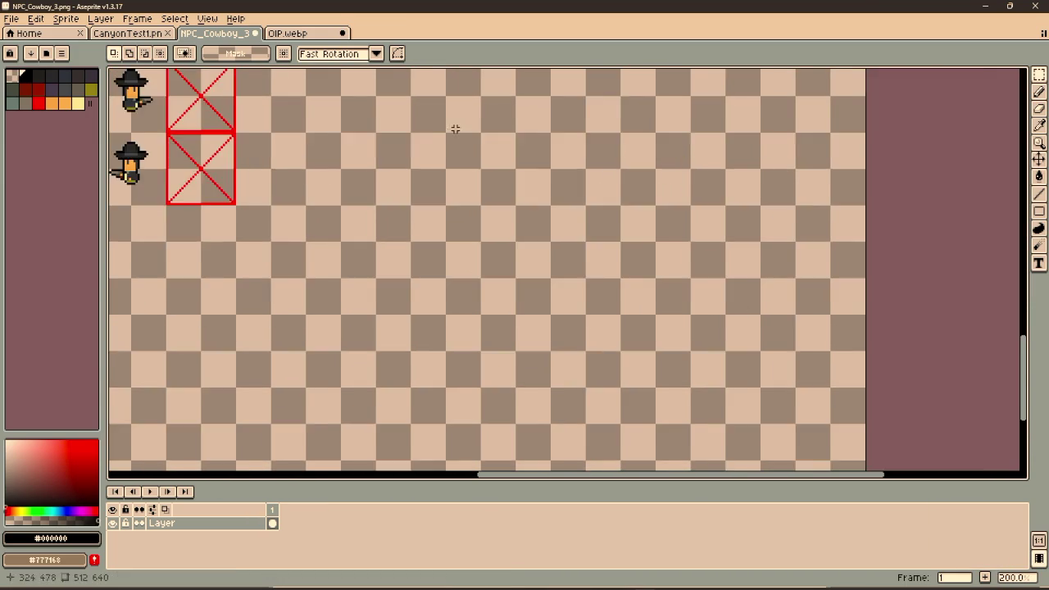
pyautogui.hscroll(-3, 681, 245)
pyautogui.scroll(-2, 681, 245)
pyautogui.scroll(3, 648, 216)
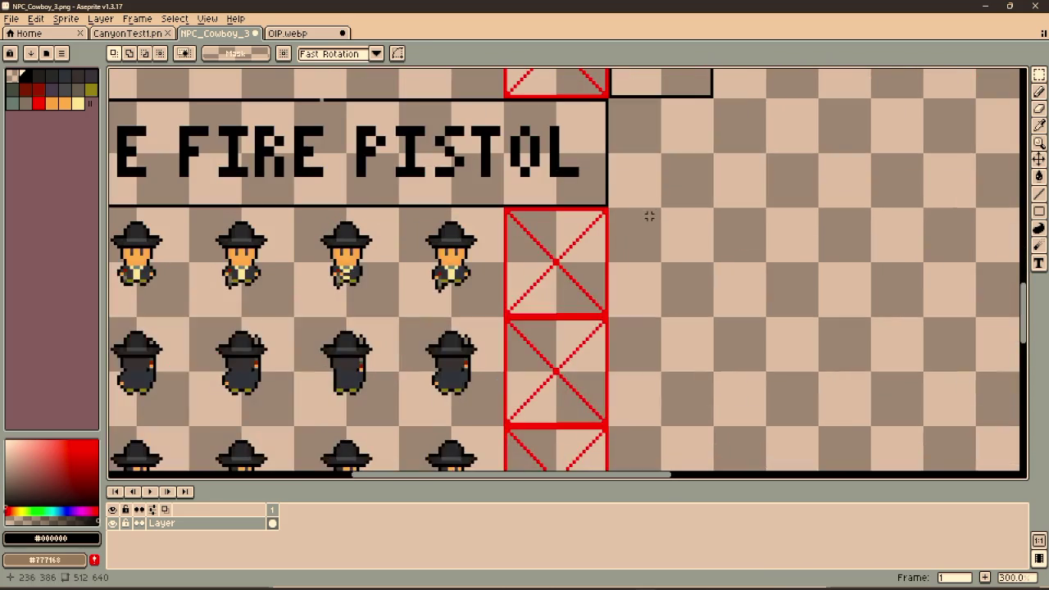
pyautogui.moveTo(652, 193)
pyautogui.mouseDown()
pyautogui.moveTo(639, 206)
pyautogui.moveTo(705, 173)
pyautogui.moveTo(719, 181)
pyautogui.moveTo(699, 192)
pyautogui.mouseUp()
pyautogui.scroll(-3, 722, 172)
pyautogui.scroll(1, 379, 148)
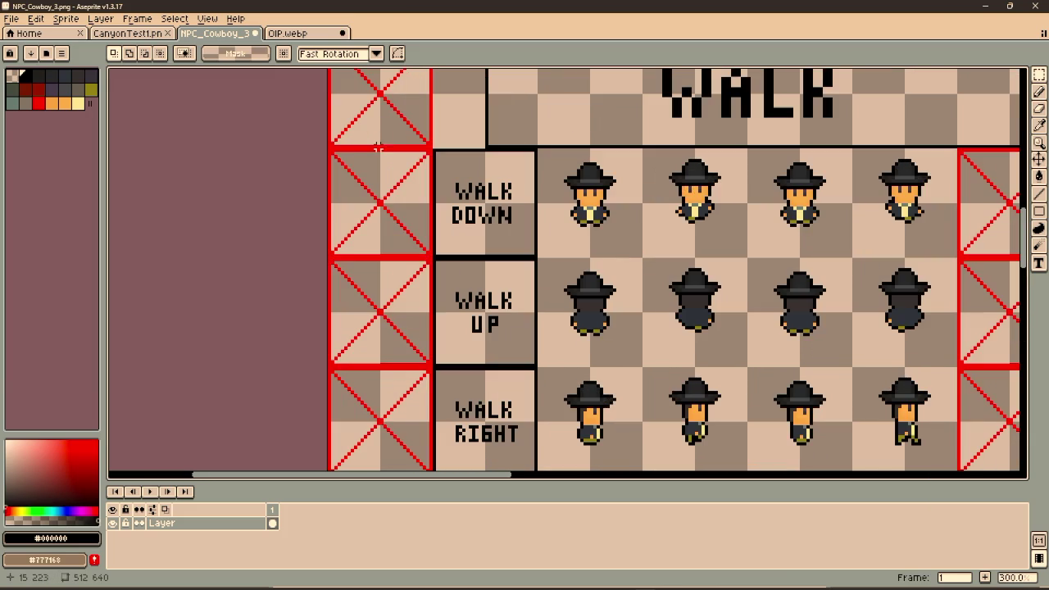
pyautogui.moveTo(434, 149)
pyautogui.mouseDown()
pyautogui.moveTo(721, 315)
pyautogui.moveTo(597, 335)
pyautogui.mouseUp()
pyautogui.scroll(-1, 696, 320)
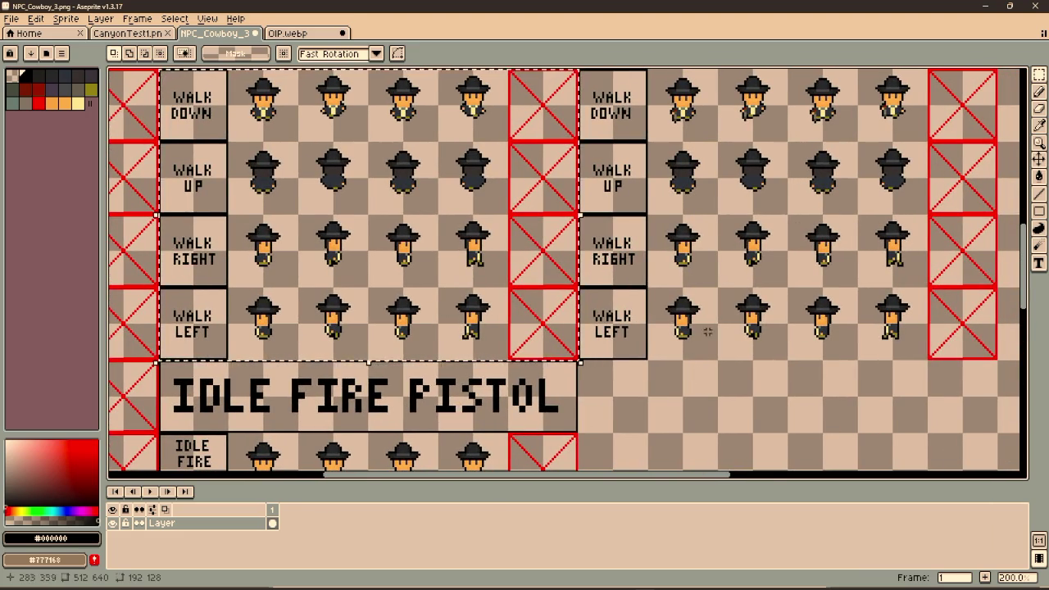
pyautogui.moveTo(708, 330); pyautogui.dragTo(648, 390)
pyautogui.hotkey('ctrl', 'd')
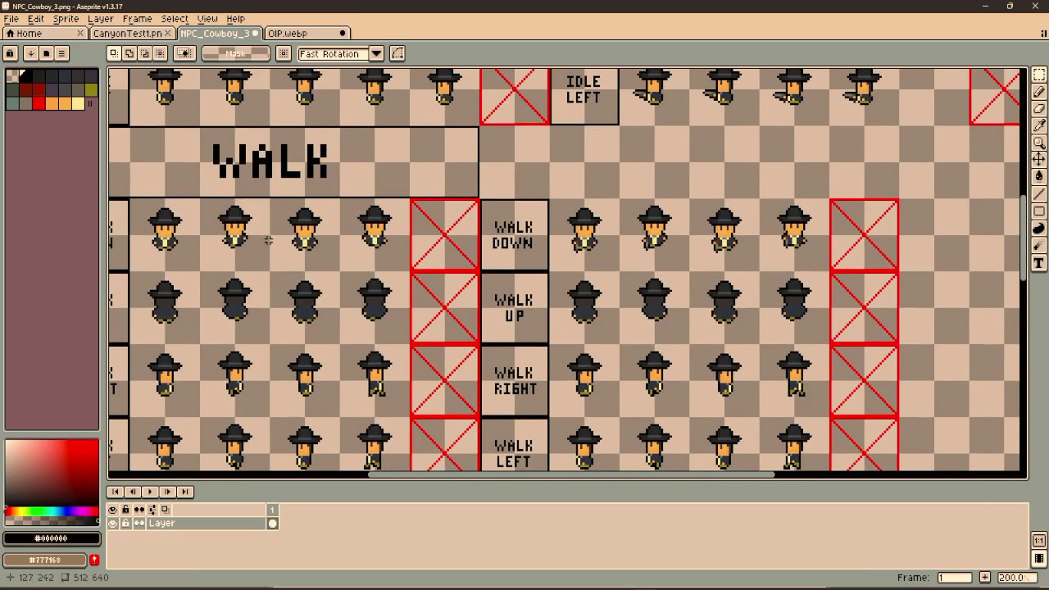
# Bring the IDLE rows above WALK into view and cancel a stray paste
pyautogui.moveTo(421, 144); pyautogui.dragTo(475, 220)
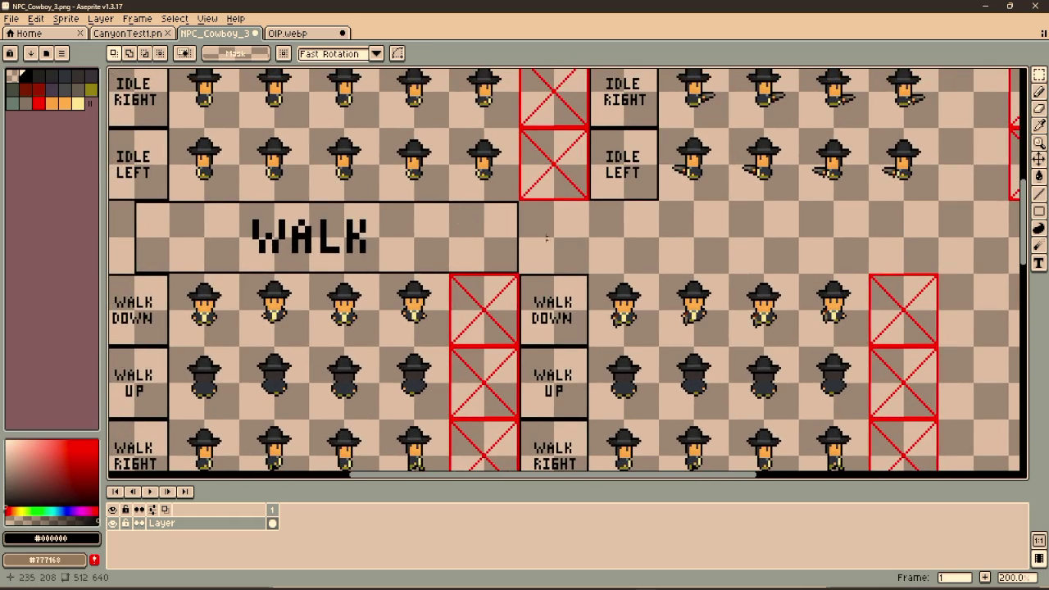
pyautogui.hscroll(-4, 508, 225)
pyautogui.scroll(-8, 508, 225)
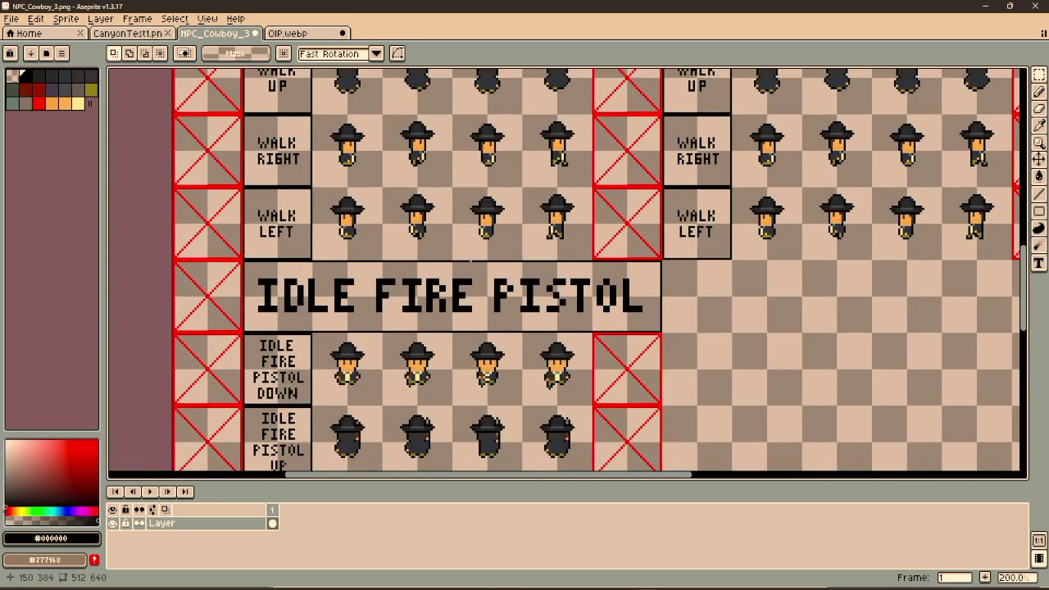
pyautogui.scroll(-5, 685, 302)
pyautogui.hscroll(3, 685, 301)
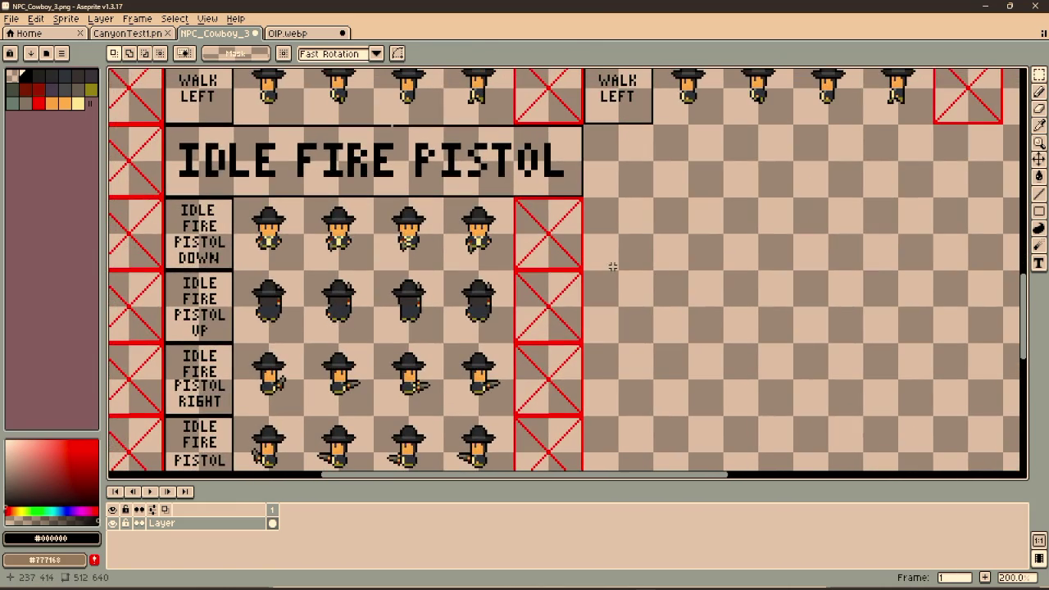
pyautogui.hotkey('ctrl', 'v')
pyautogui.press('Return')
# Copy the labelled walk frames and place them right of the IDLE FIRE PISTOL rows
pyautogui.scroll(5, 623, 328)
pyautogui.hscroll(-3, 623, 328)
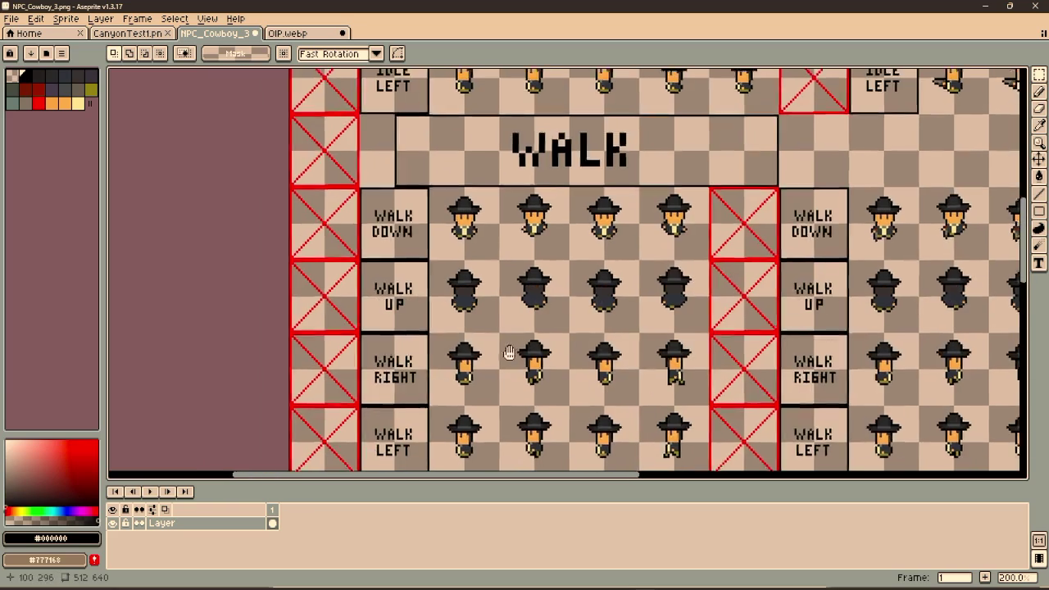
pyautogui.scroll(3, 416, 196)
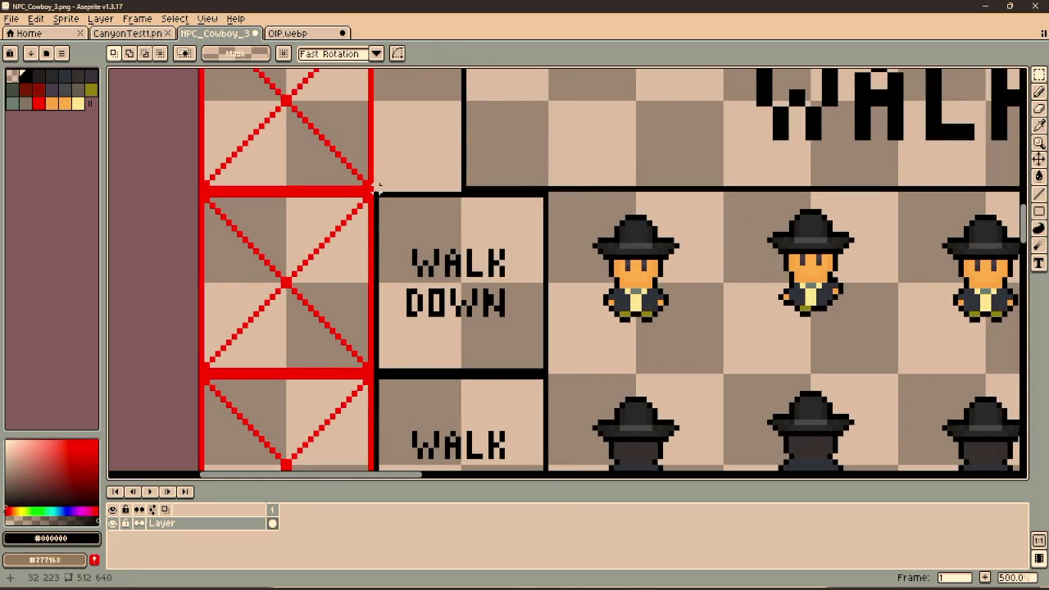
pyautogui.moveTo(375, 195)
pyautogui.mouseDown()
pyautogui.moveTo(1016, 467)
pyautogui.moveTo(623, 99)
pyautogui.moveTo(628, 227)
pyautogui.moveTo(615, 246)
pyautogui.moveTo(789, 249)
pyautogui.mouseUp()
pyautogui.scroll(-2, 788, 250)
pyautogui.scroll(-2, 789, 249)
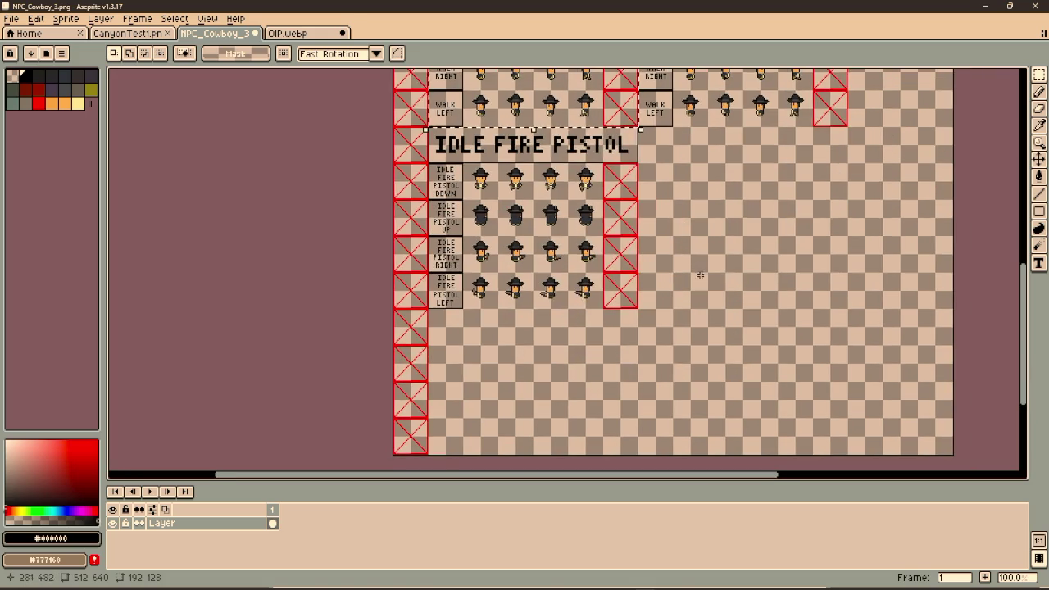
pyautogui.hotkey('ctrl', 'v')
pyautogui.scroll(2, 541, 282)
pyautogui.moveTo(541, 282)
pyautogui.mouseDown()
pyautogui.moveTo(838, 235)
pyautogui.moveTo(645, 244)
pyautogui.mouseUp()
pyautogui.scroll(4, 730, 293)
pyautogui.scroll(-1, 730, 292)
pyautogui.moveTo(613, 342)
pyautogui.mouseDown()
pyautogui.moveTo(810, 322)
pyautogui.moveTo(789, 312)
pyautogui.mouseUp()
pyautogui.click(836, 196)
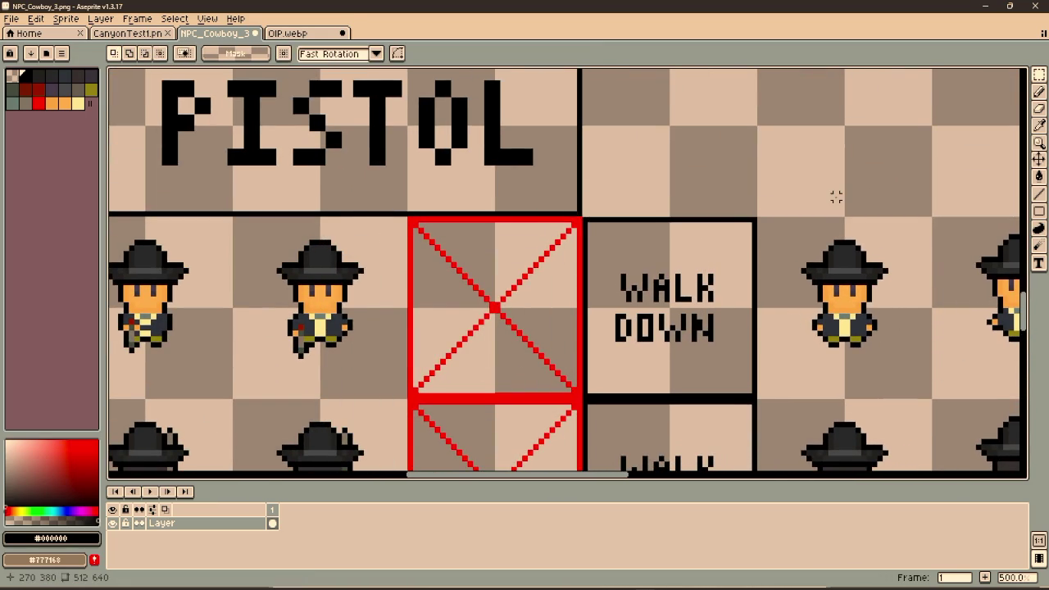
# Copy the left cowboy's revolver and commit a pasted copy on the sheet
pyautogui.scroll(-2, 603, 166)
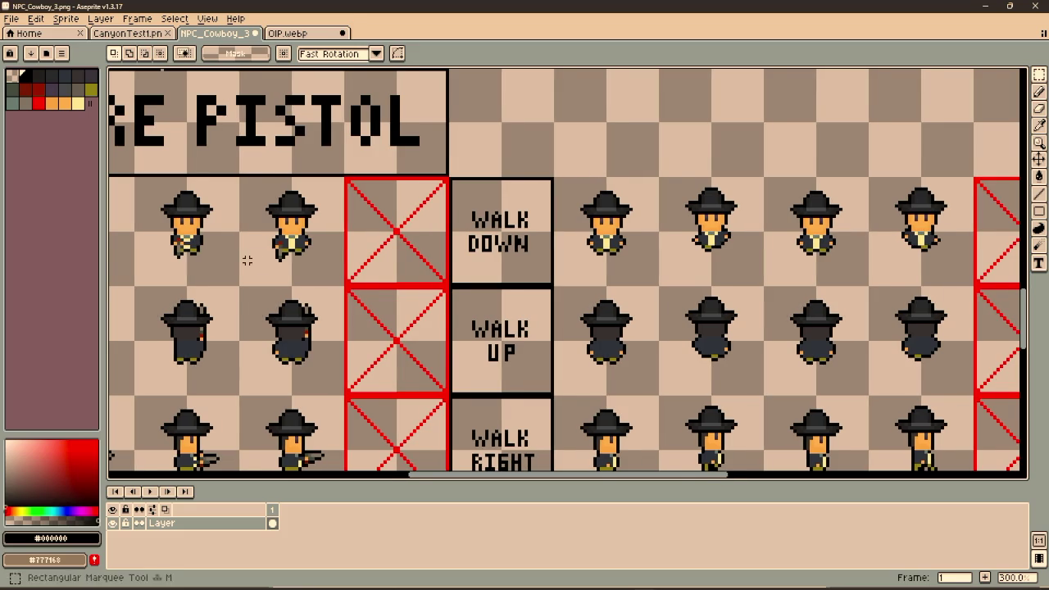
pyautogui.hscroll(-5, 246, 257)
pyautogui.scroll(4, 324, 212)
pyautogui.moveTo(322, 197); pyautogui.dragTo(328, 228)
pyautogui.hscroll(10, 455, 256)
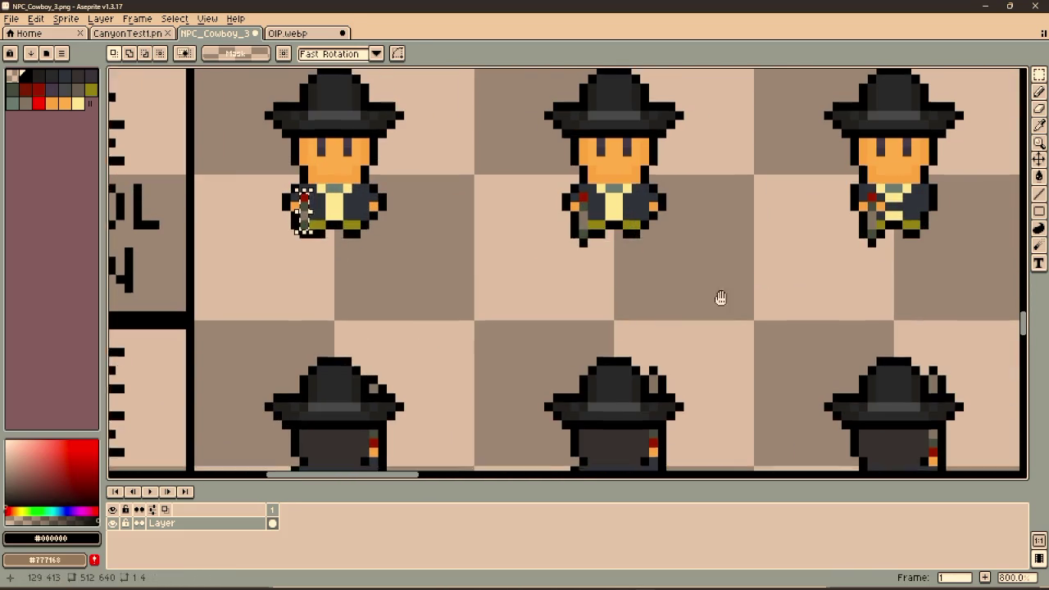
pyautogui.scroll(2, 520, 273)
pyautogui.hotkey('ctrl', 'v')
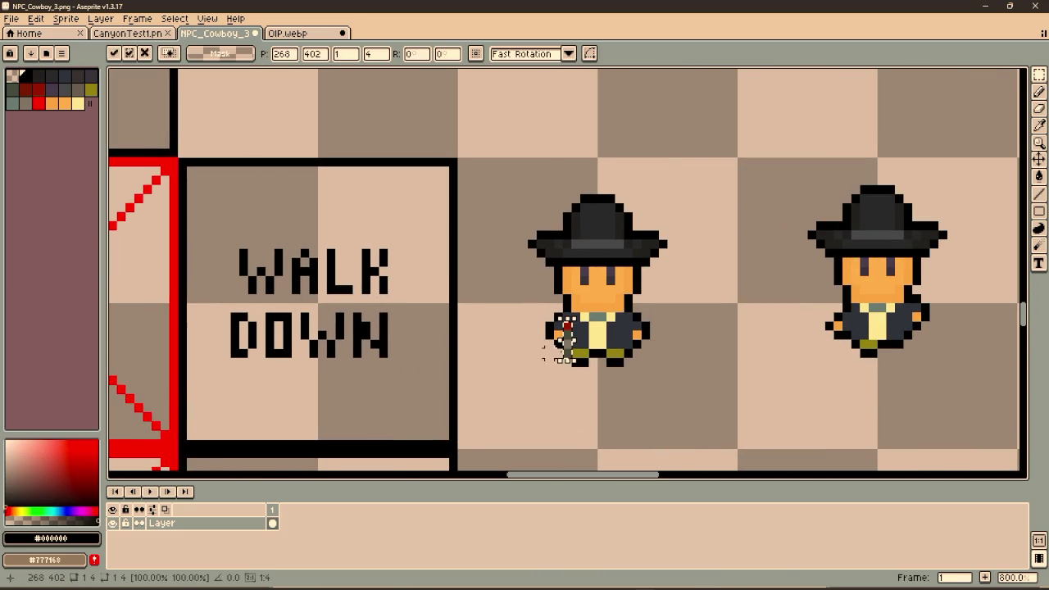
pyautogui.click(514, 334)
# Place another revolver copy beside the front-facing walking cowboy's arm
pyautogui.scroll(-3, 236, 320)
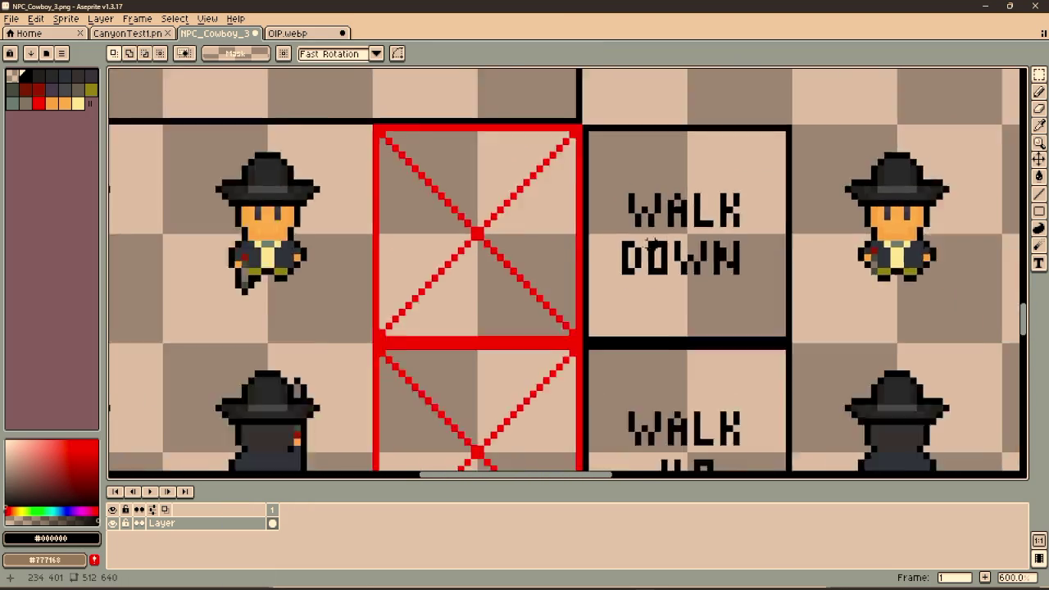
pyautogui.scroll(3, 343, 248)
pyautogui.moveTo(354, 240); pyautogui.dragTo(354, 284)
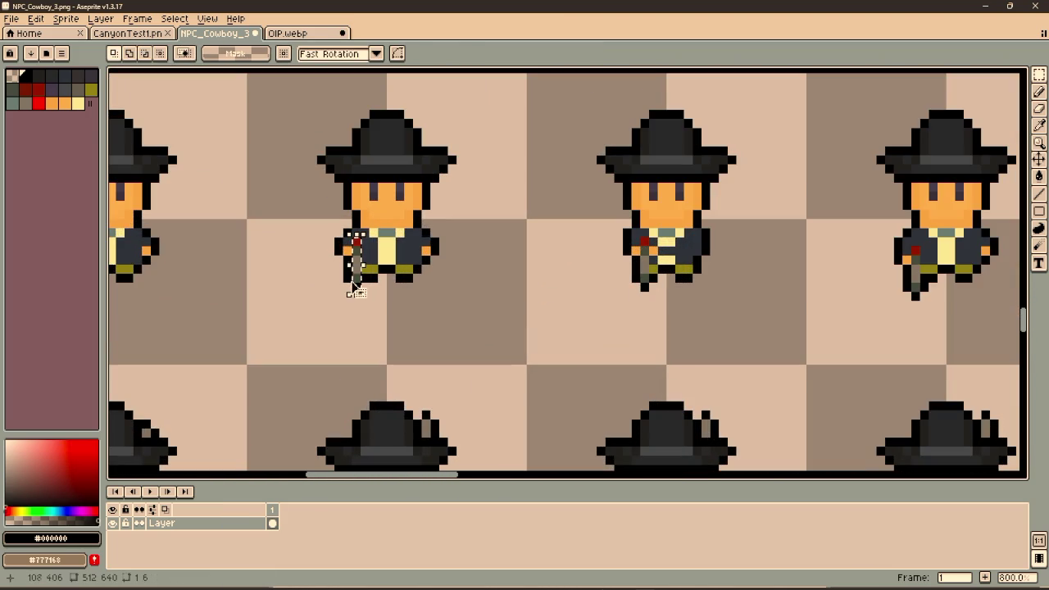
pyautogui.scroll(-3, 496, 287)
pyautogui.hscroll(5, 648, 291)
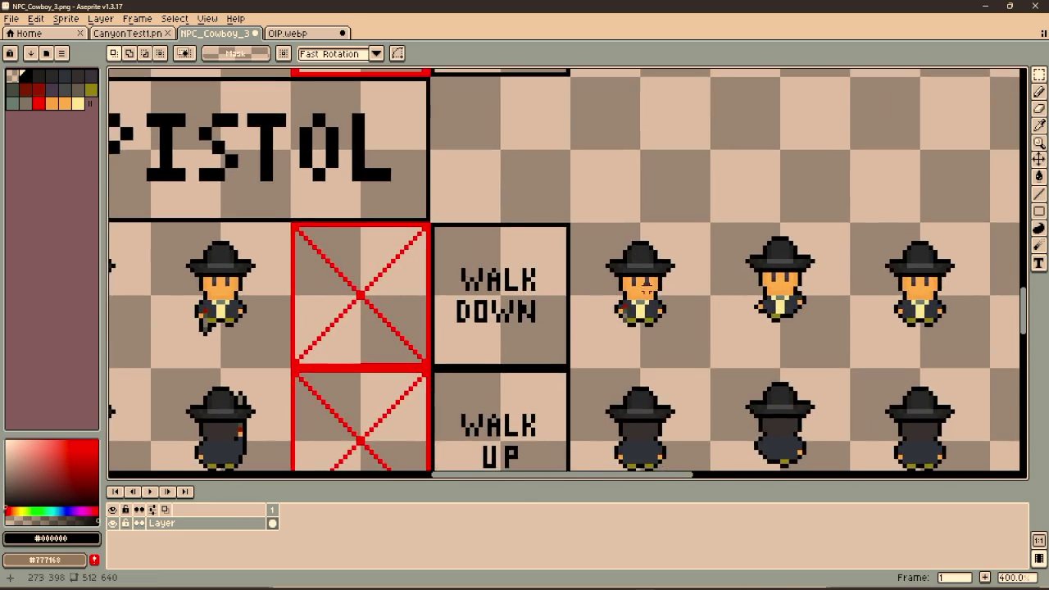
pyautogui.scroll(5, 645, 288)
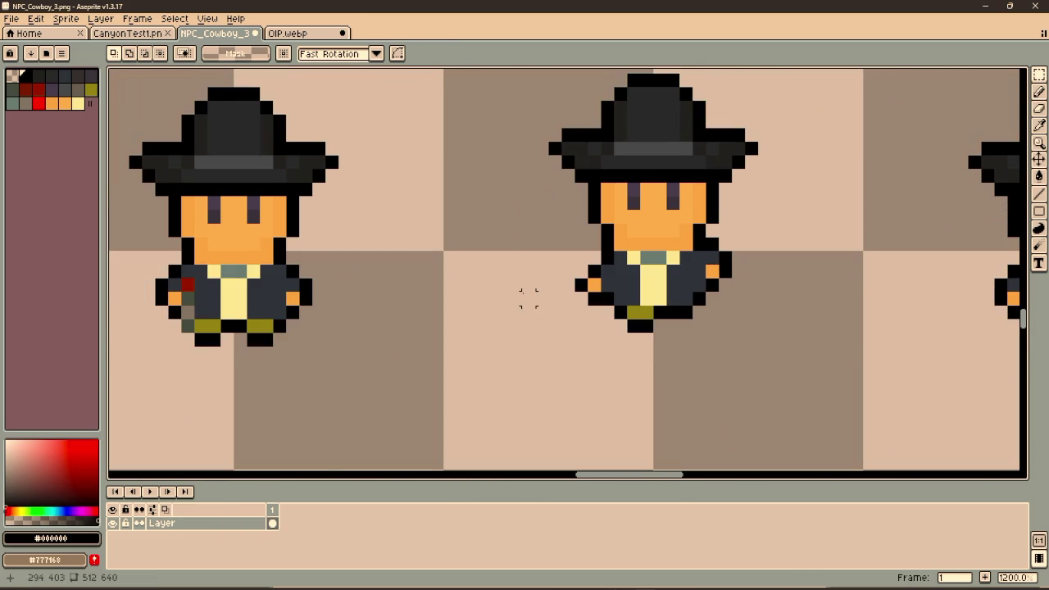
pyautogui.hotkey('ctrl', 'v')
pyautogui.moveTo(584, 333); pyautogui.dragTo(610, 318)
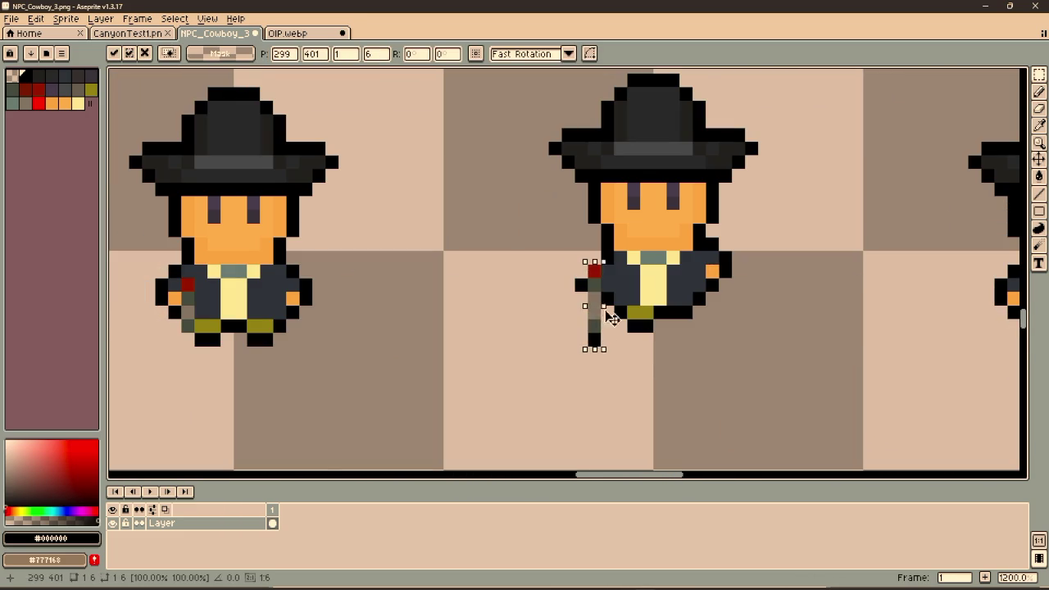
pyautogui.press('Return')
# Marquee-select the revolver pixels hanging from the cowboy's arm
pyautogui.press('i')
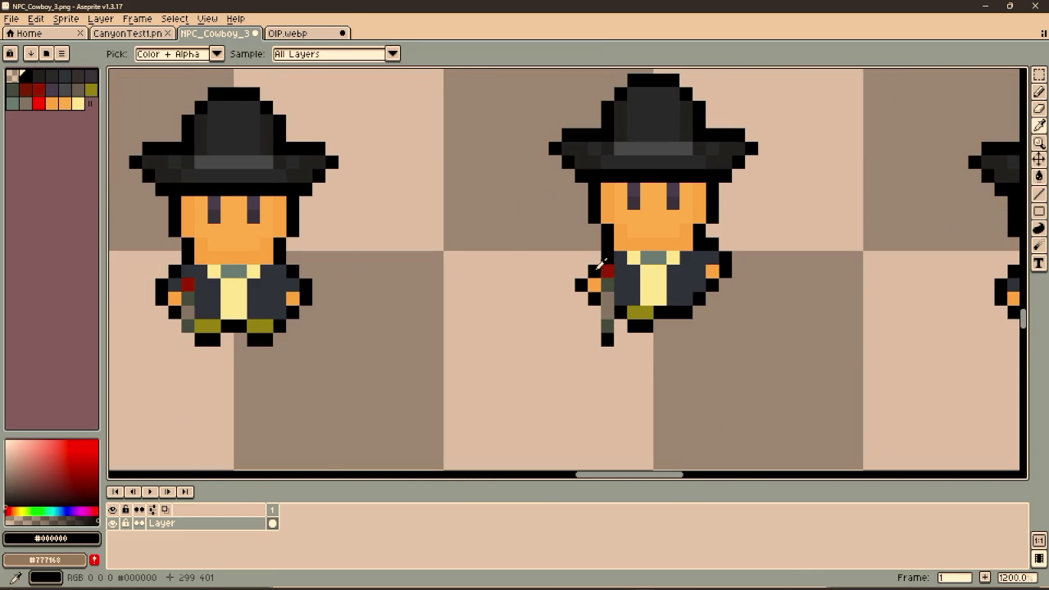
pyautogui.press('b')
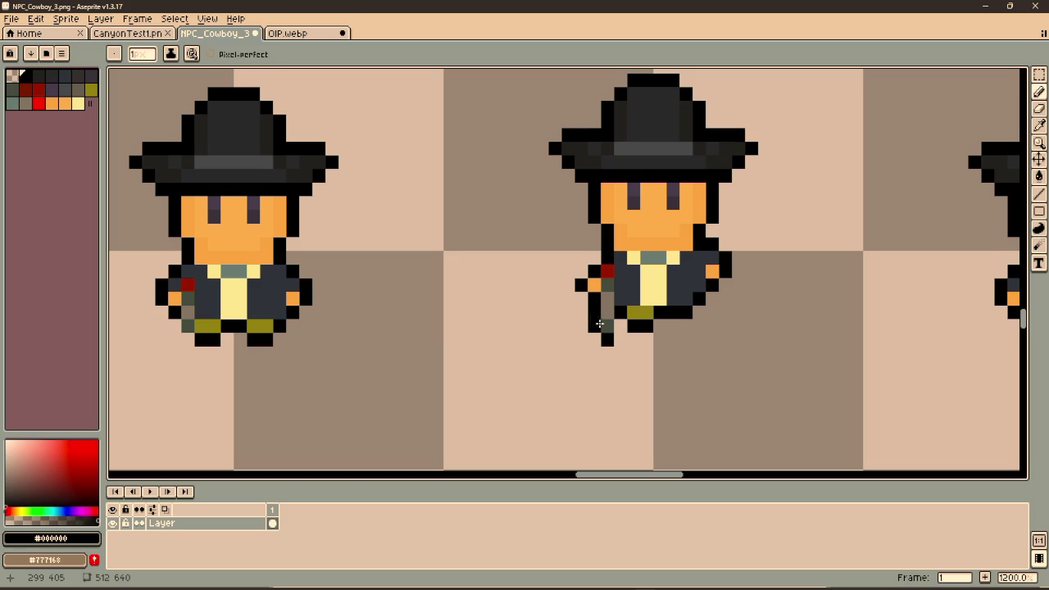
pyautogui.scroll(-3, 412, 307)
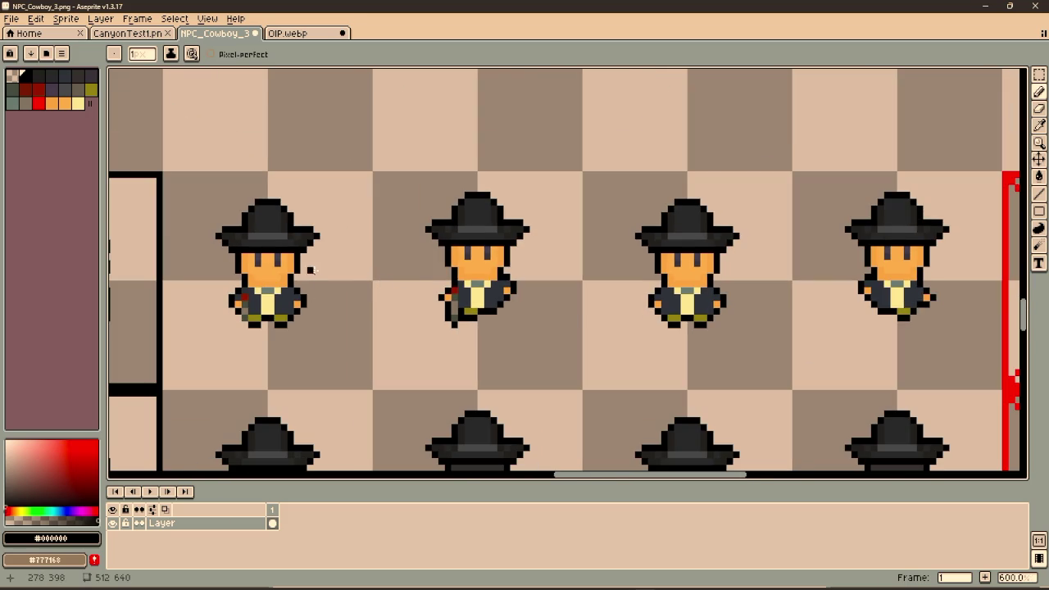
pyautogui.scroll(-3, 312, 270)
pyautogui.scroll(2, 431, 223)
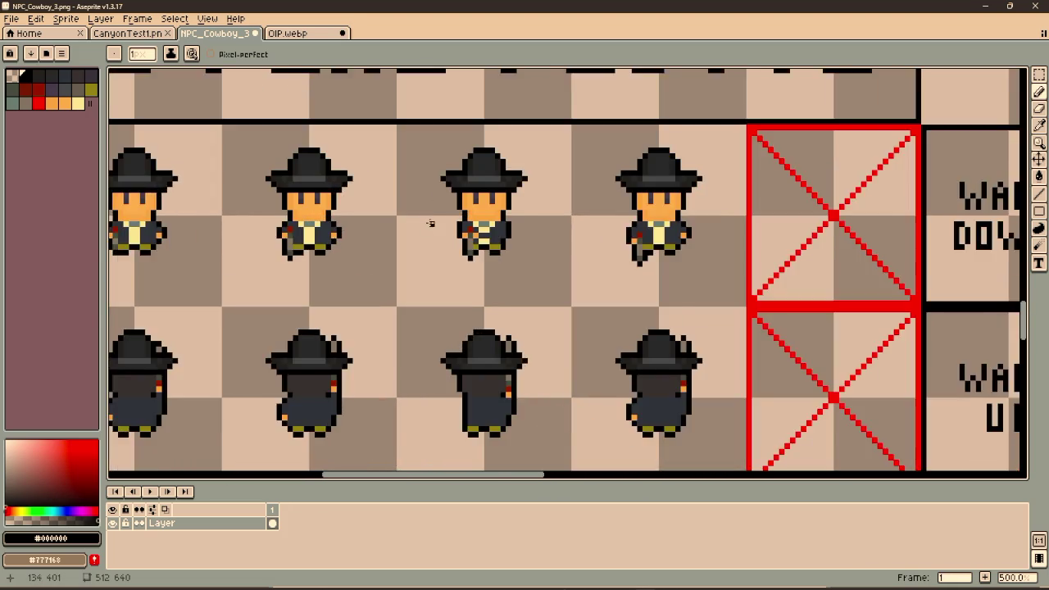
pyautogui.scroll(4, 430, 223)
pyautogui.press('m')
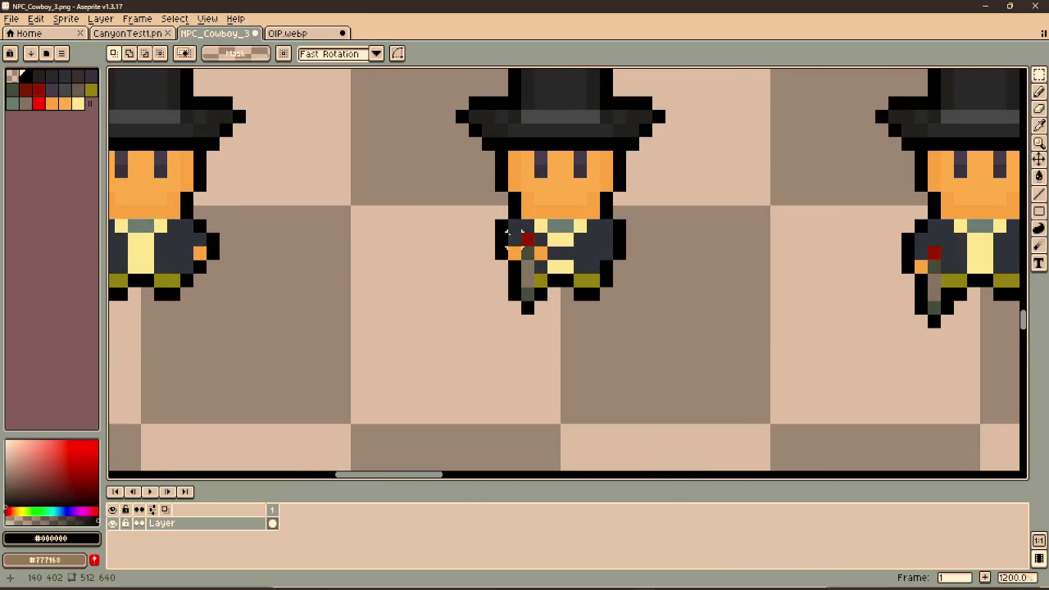
pyautogui.moveTo(514, 238); pyautogui.dragTo(527, 305)
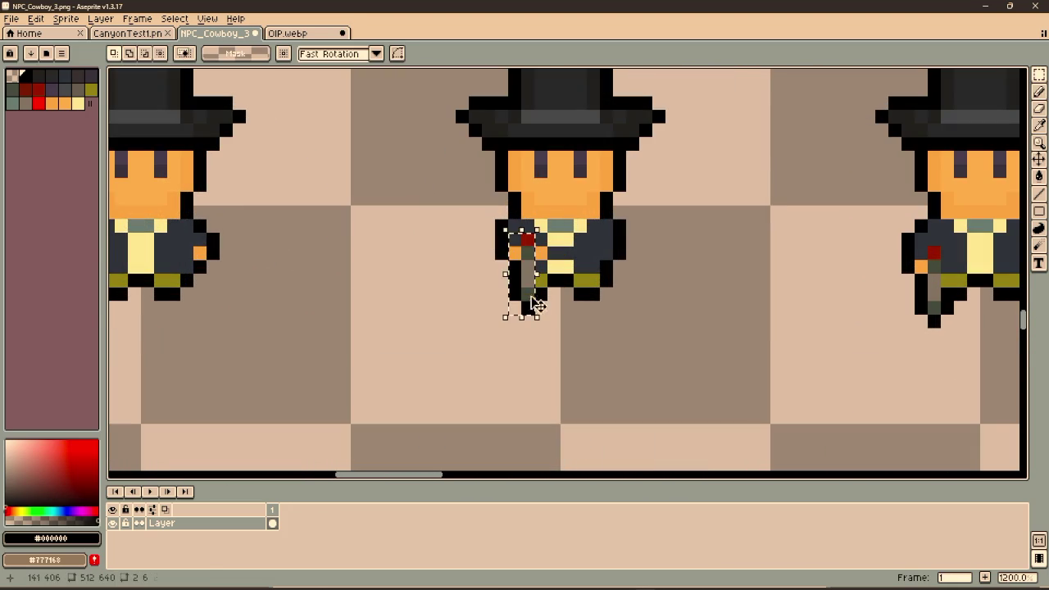
pyautogui.moveTo(521, 234); pyautogui.dragTo(527, 309)
pyautogui.scroll(-3, 527, 308)
pyautogui.hscroll(3, 524, 303)
pyautogui.scroll(2, 648, 245)
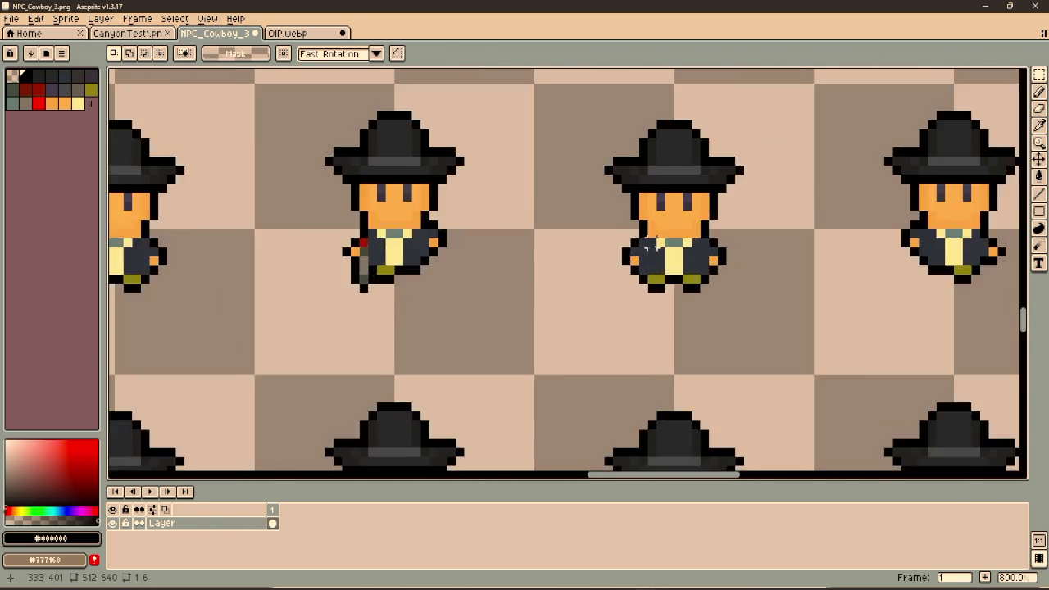
# Drop the revolver in place and recolour the hand pixel orange and stray jacket pixels navy
pyautogui.hscroll(2, 648, 245)
pyautogui.scroll(1, 467, 293)
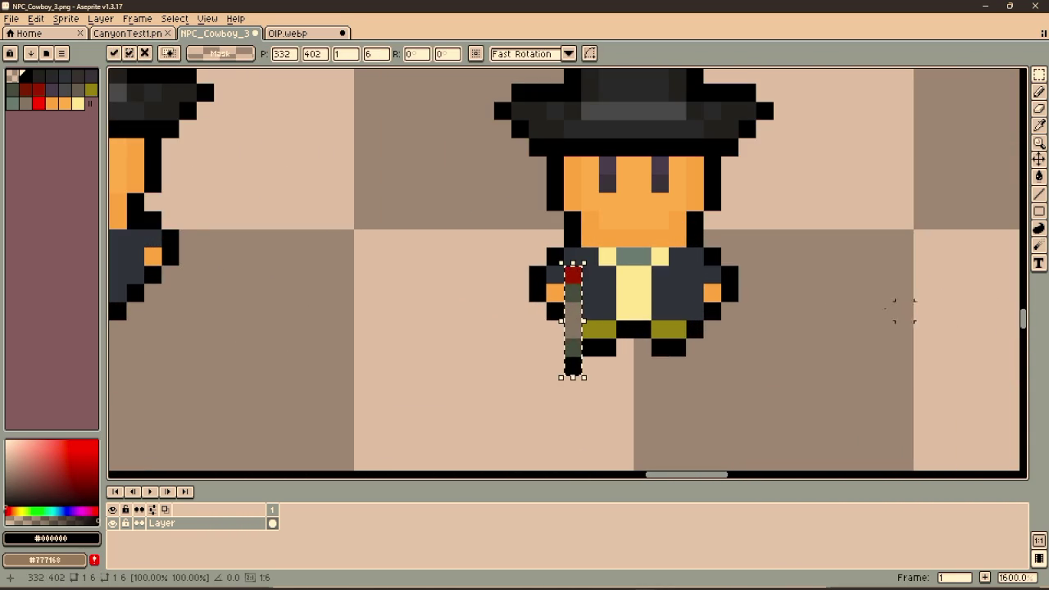
pyautogui.click(782, 310)
pyautogui.press('i')
pyautogui.click(718, 284)
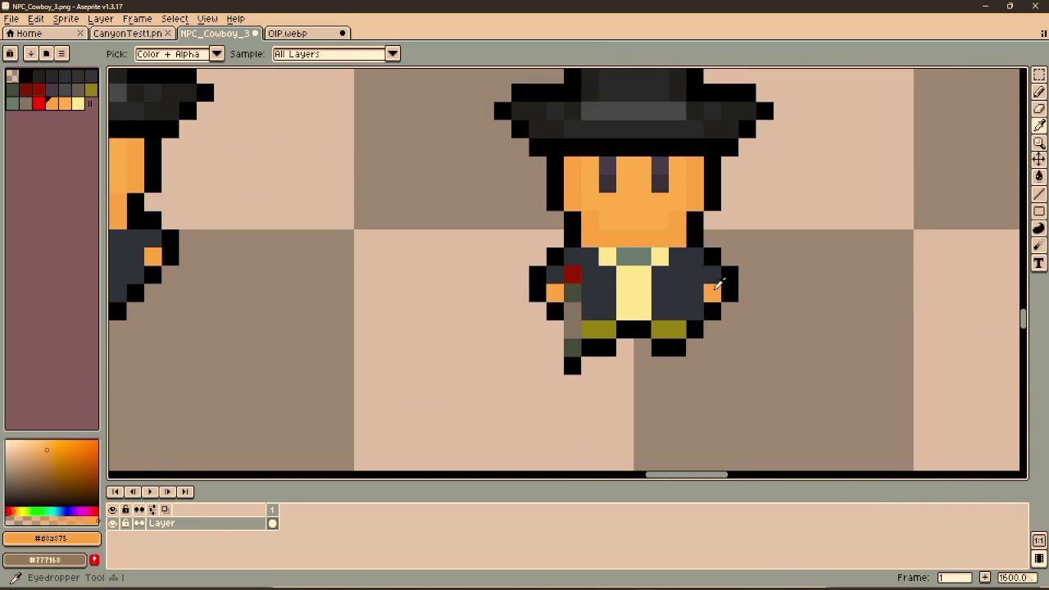
pyautogui.press('b')
pyautogui.click(590, 292)
pyautogui.keyDown('alt'); pyautogui.click(662, 293); pyautogui.keyUp('alt')
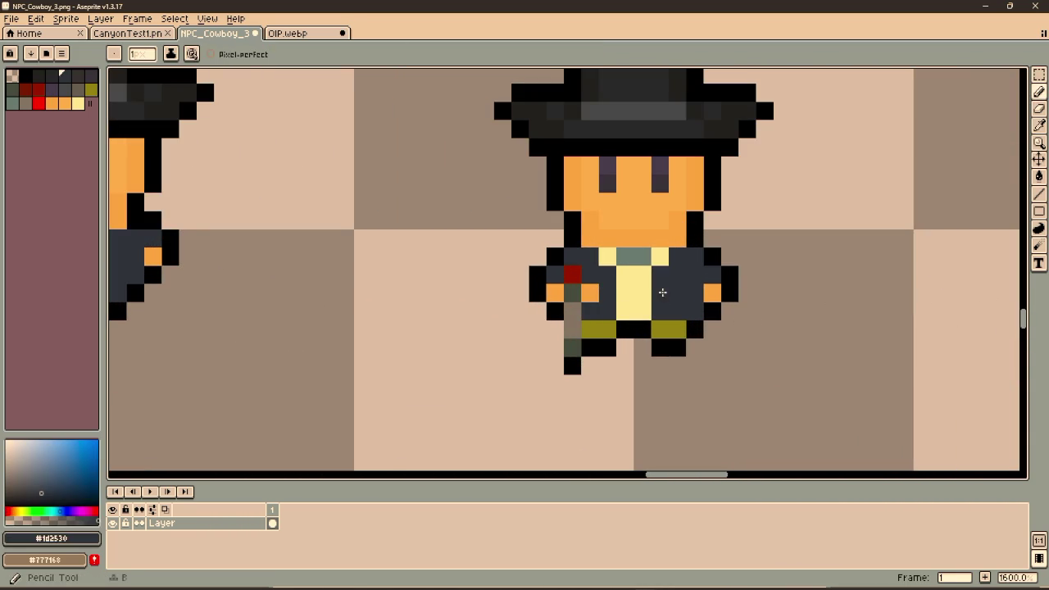
pyautogui.moveTo(630, 287); pyautogui.dragTo(718, 289)
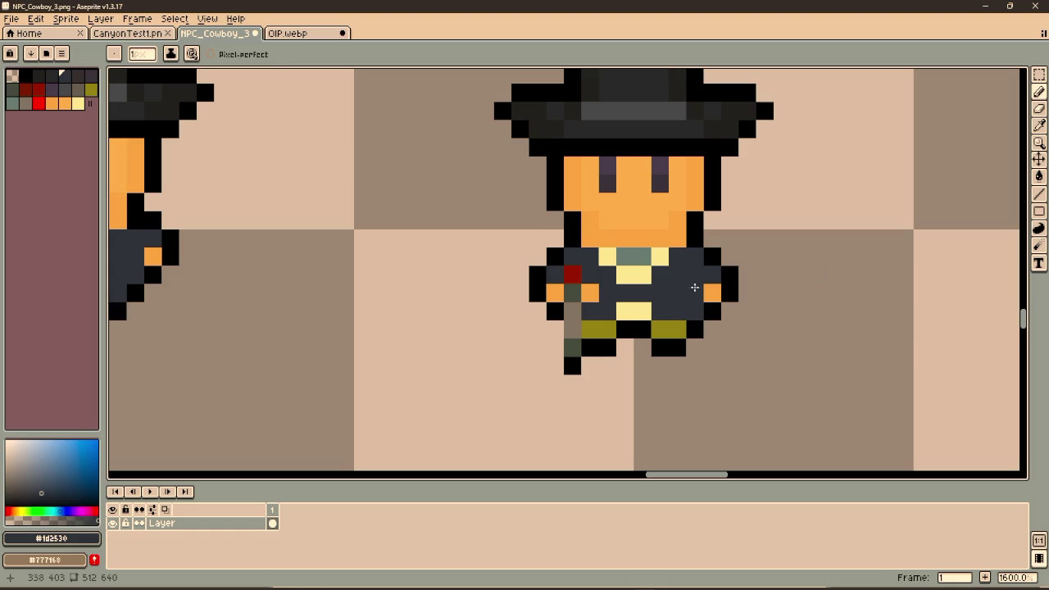
# Shift the block at the jacket's right edge one pixel left and save the sheet
pyautogui.press('m')
pyautogui.moveTo(721, 265)
pyautogui.mouseDown()
pyautogui.moveTo(756, 321)
pyautogui.moveTo(729, 295)
pyautogui.moveTo(626, 312)
pyautogui.mouseUp()
pyautogui.click(796, 251)
pyautogui.scroll(-1, 662, 271)
pyautogui.hotkey('ctrl', 's')
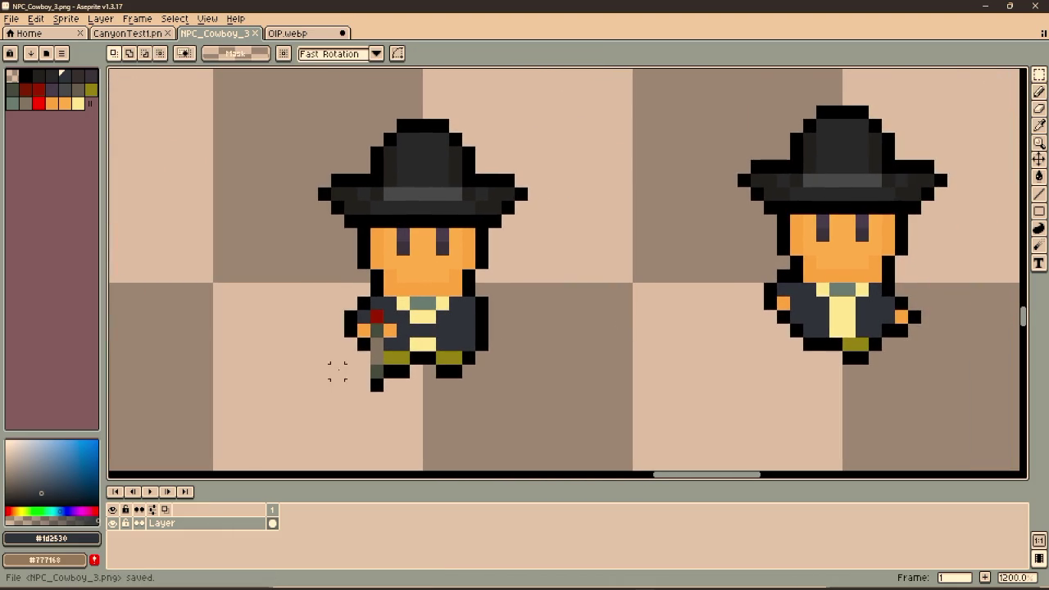
# Copy the down-held revolver onto the next walking cowboy's hand
pyautogui.moveTo(367, 306); pyautogui.dragTo(387, 396)
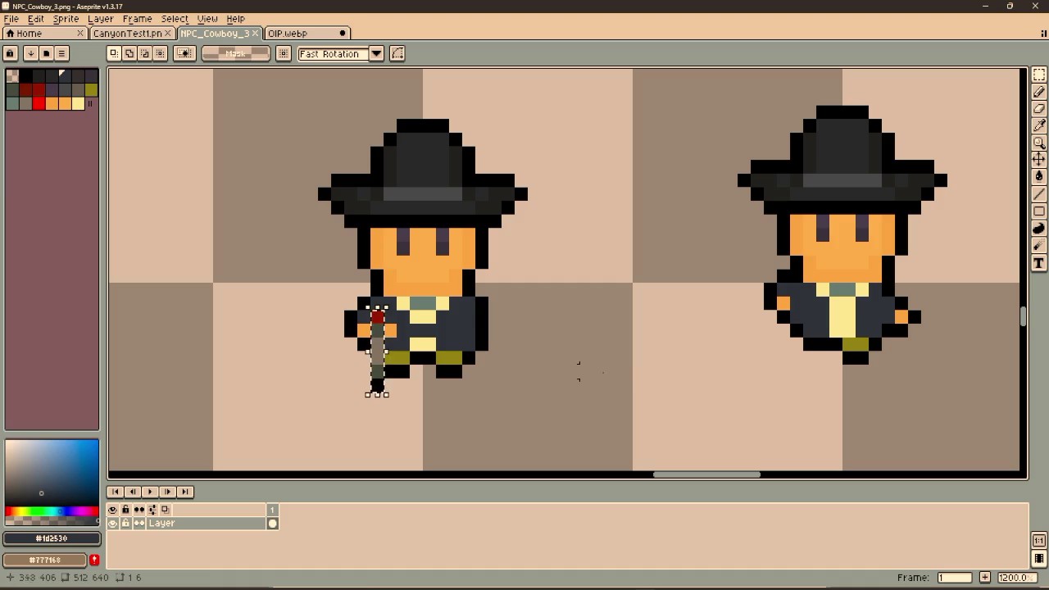
pyautogui.moveTo(651, 358); pyautogui.dragTo(597, 344)
pyautogui.hotkey('ctrl', 't')
pyautogui.moveTo(266, 361)
pyautogui.mouseDown()
pyautogui.moveTo(702, 352)
pyautogui.moveTo(672, 342)
pyautogui.moveTo(684, 343)
pyautogui.mouseUp()
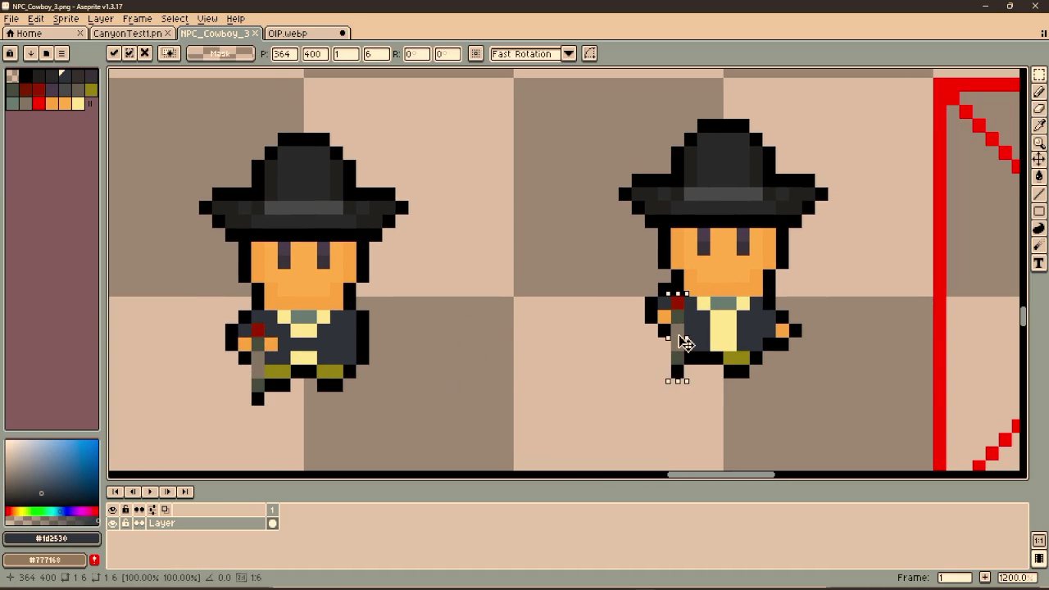
pyautogui.press('Return')
# Touch up the pasted revolver with a navy jacket pixel and a black outline pixel
pyautogui.scroll(3, 630, 354)
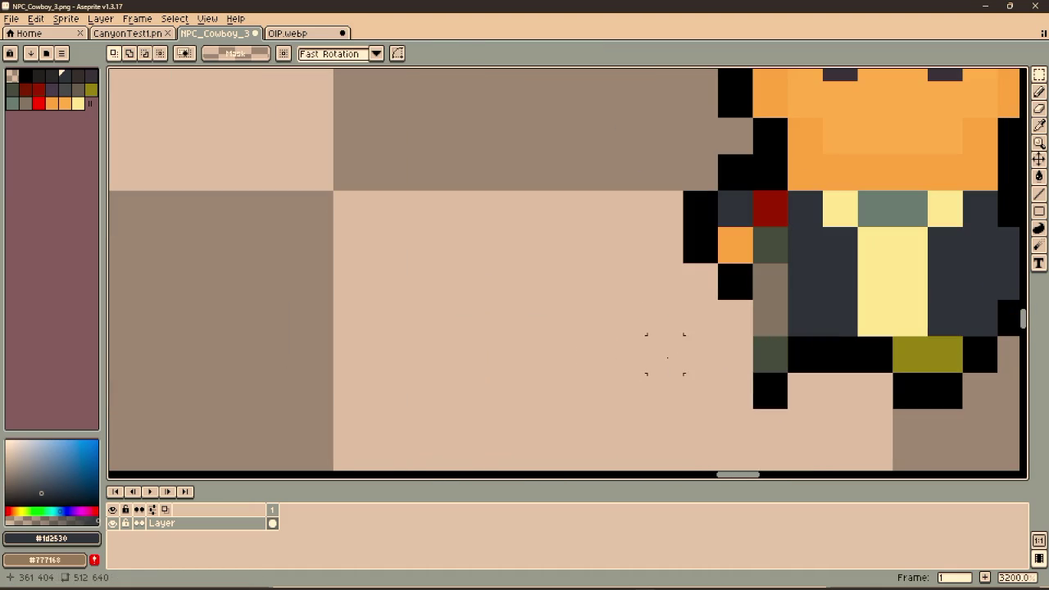
pyautogui.press('b')
pyautogui.click(735, 334)
pyautogui.keyDown('alt'); pyautogui.click(745, 274); pyautogui.keyUp('alt')
pyautogui.click(737, 347)
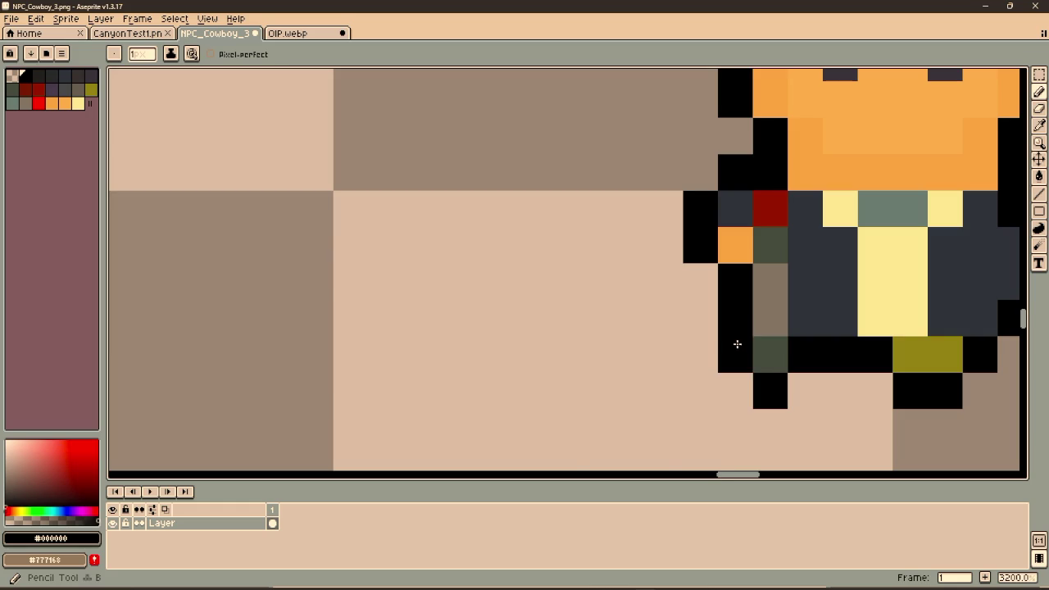
pyautogui.scroll(-3, 672, 323)
pyautogui.scroll(-3, 618, 283)
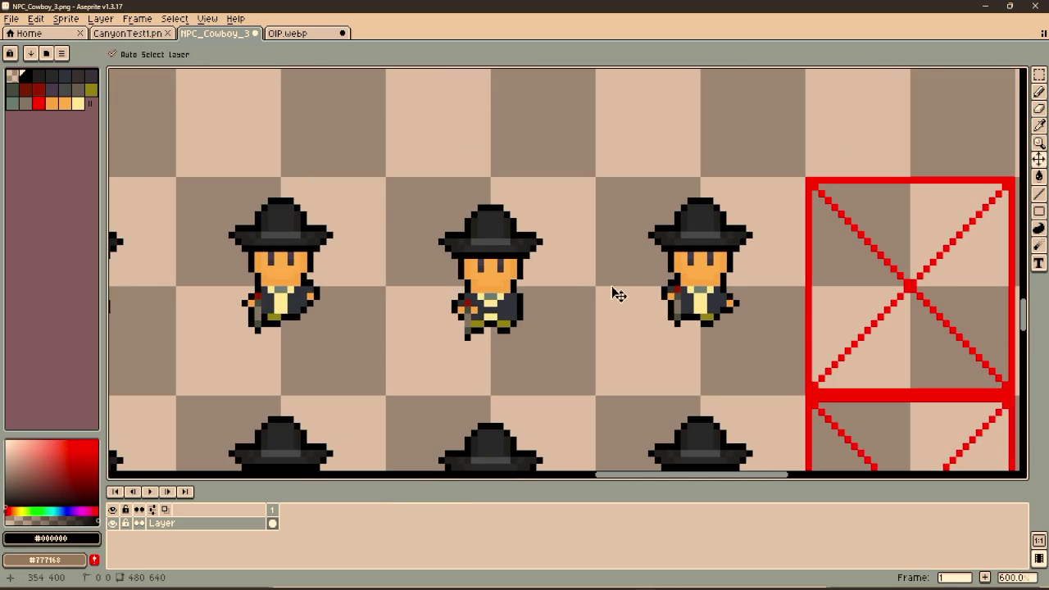
# Save the sheet and bring the WALK RIGHT and IDLE FIRE PISTOL rows into view
pyautogui.hotkey('ctrl', 's')
pyautogui.scroll(-2, 479, 338)
pyautogui.moveTo(479, 338); pyautogui.dragTo(738, 82)
pyautogui.scroll(1, 695, 209)
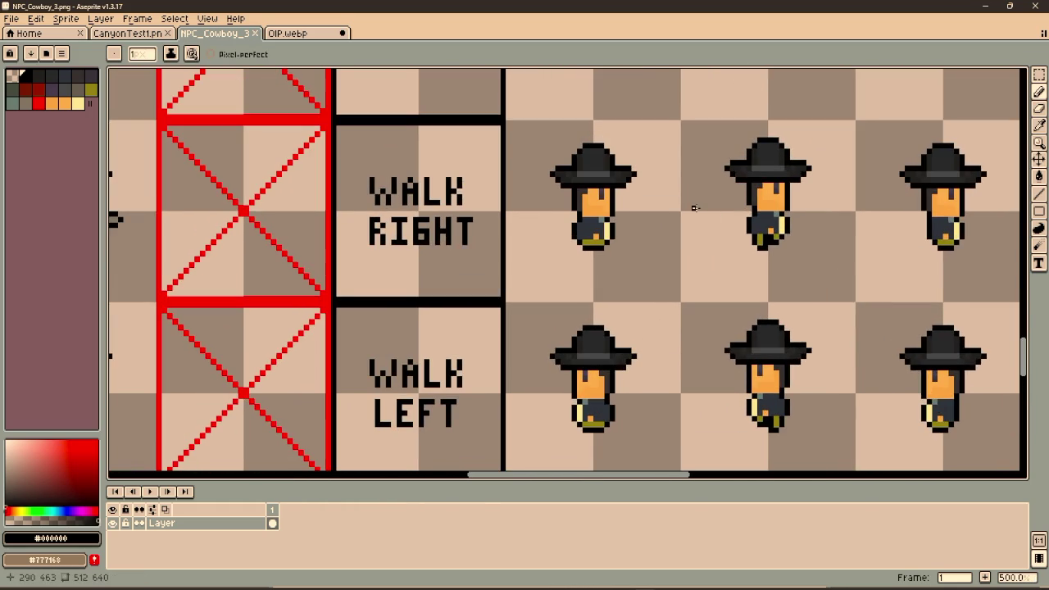
pyautogui.moveTo(563, 214)
pyautogui.mouseDown()
pyautogui.moveTo(484, 208)
pyautogui.moveTo(1017, 208)
pyautogui.moveTo(418, 248)
pyautogui.mouseUp()
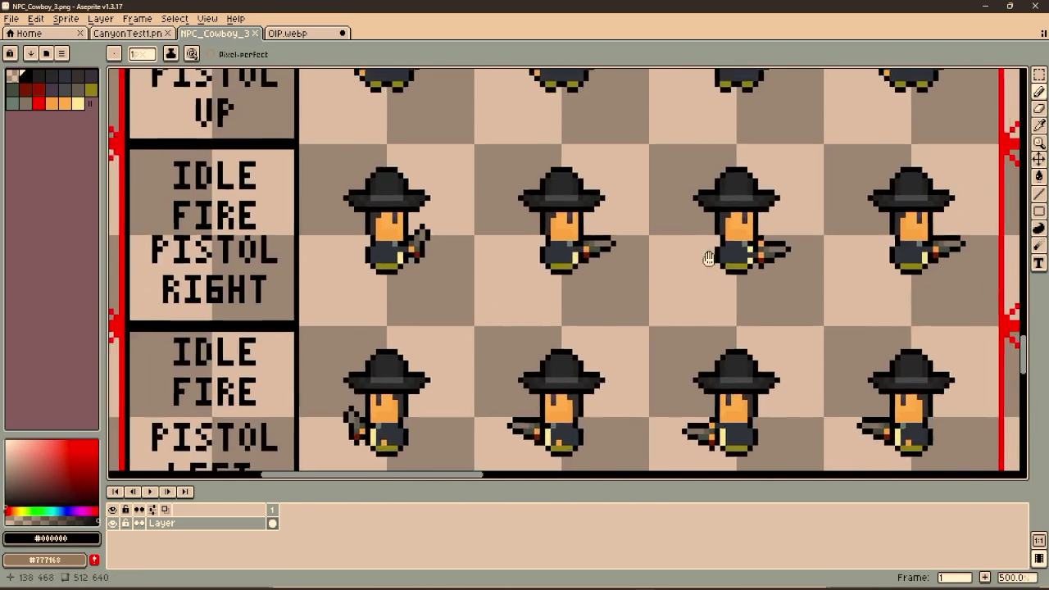
pyautogui.scroll(1, 418, 248)
pyautogui.scroll(1, 418, 248)
# Copy the firing cowboy's gun and place it beside the first WALK RIGHT cowboy
pyautogui.press('m')
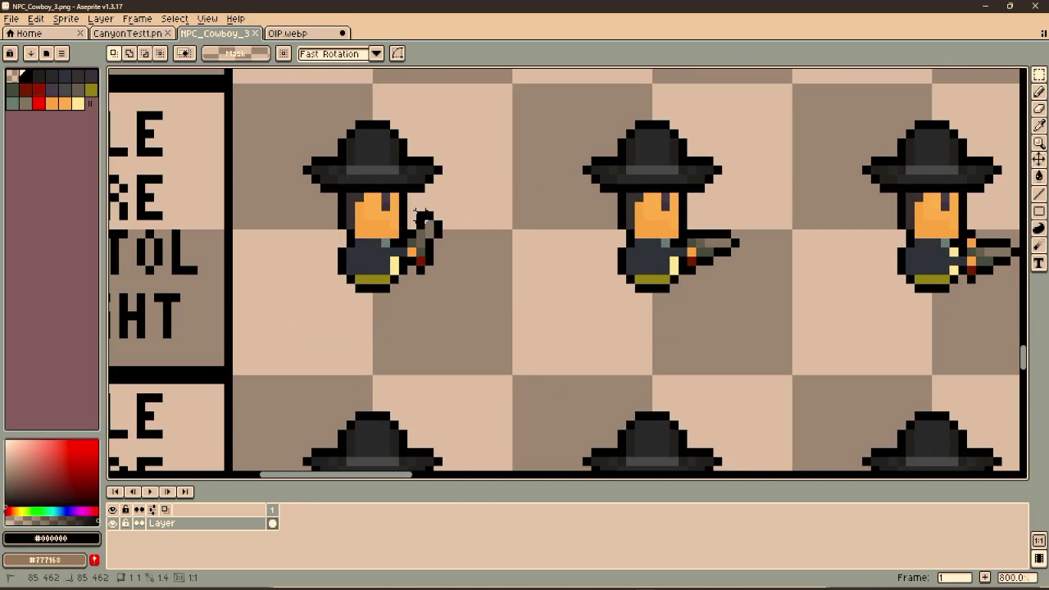
pyautogui.moveTo(408, 210)
pyautogui.mouseDown()
pyautogui.moveTo(454, 259)
pyautogui.moveTo(455, 281)
pyautogui.mouseUp()
pyautogui.scroll(-4, 842, 251)
pyautogui.moveTo(842, 252); pyautogui.dragTo(419, 252)
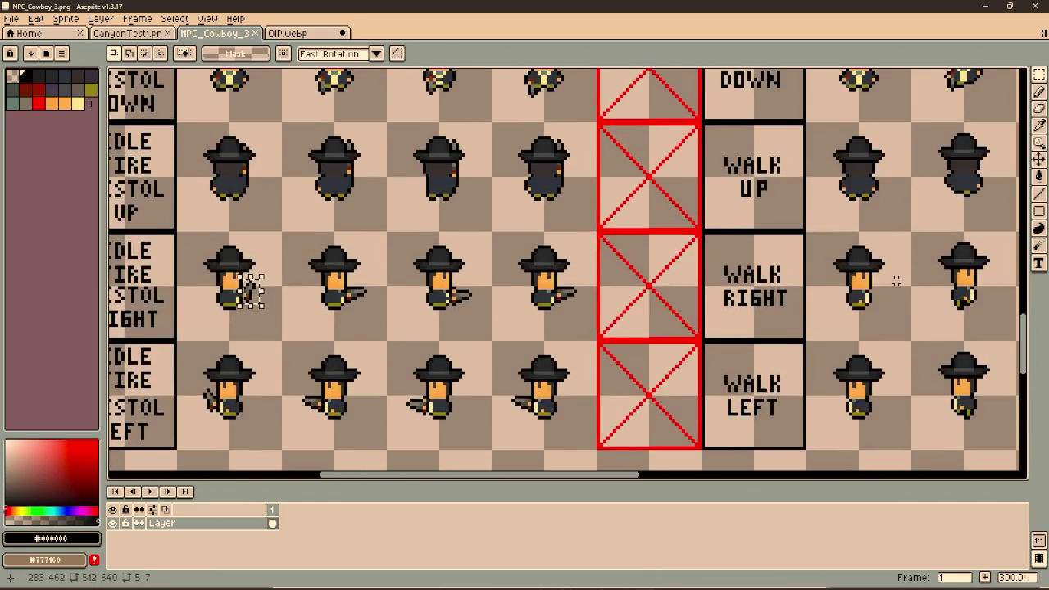
pyautogui.scroll(6, 574, 298)
pyautogui.hotkey('ctrl', 'v')
pyautogui.moveTo(573, 303); pyautogui.dragTo(482, 302)
pyautogui.click(572, 268)
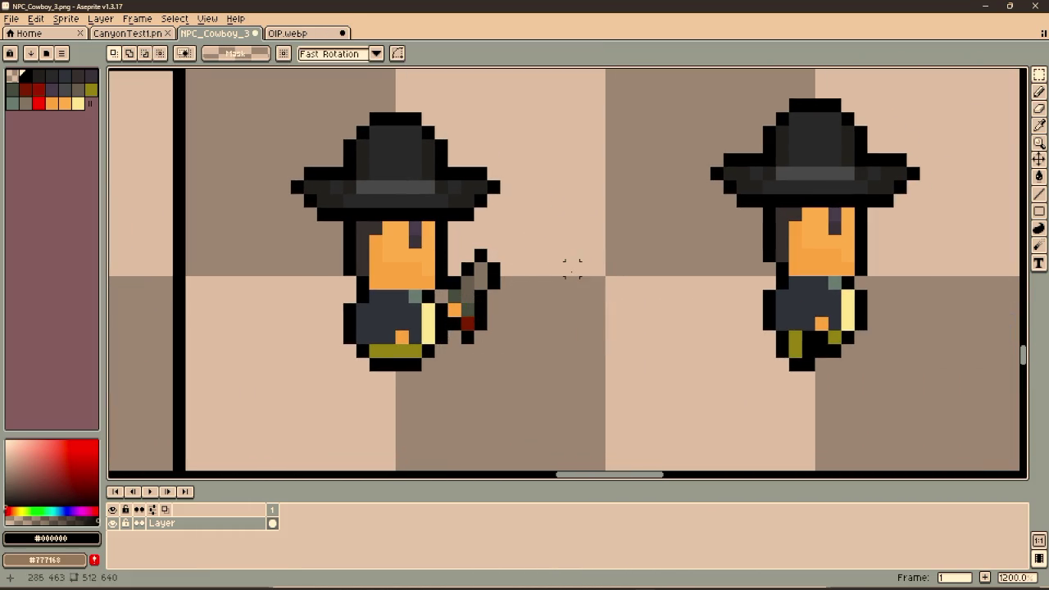
# Touch up the hand with orange and black outline pixels and save the sheet
pyautogui.press('i')
pyautogui.click(412, 305)
pyautogui.press('b')
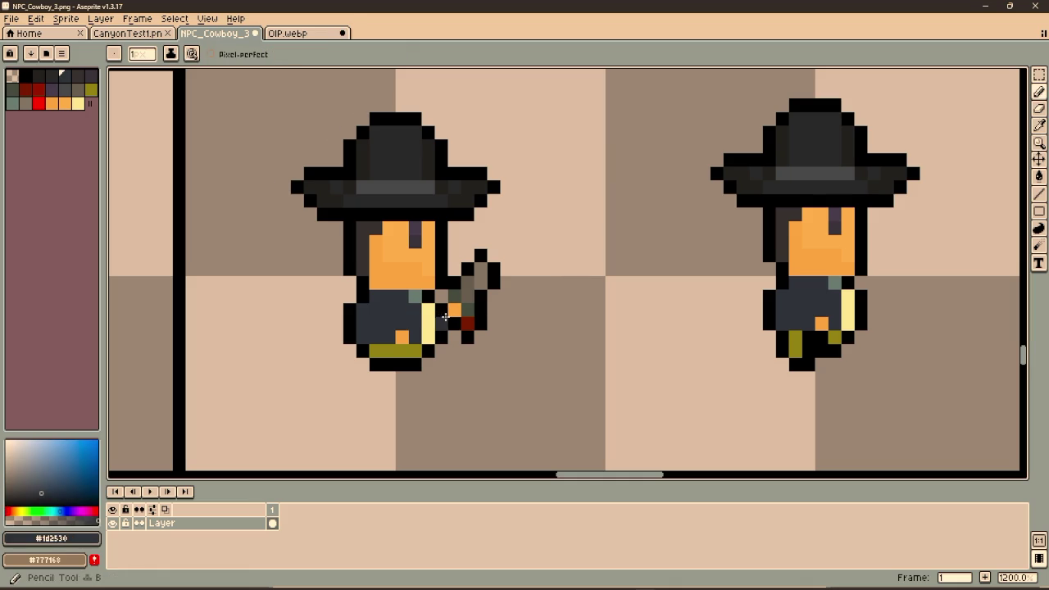
pyautogui.press('i')
pyautogui.press('b')
pyautogui.hotkey('ctrl', 's')
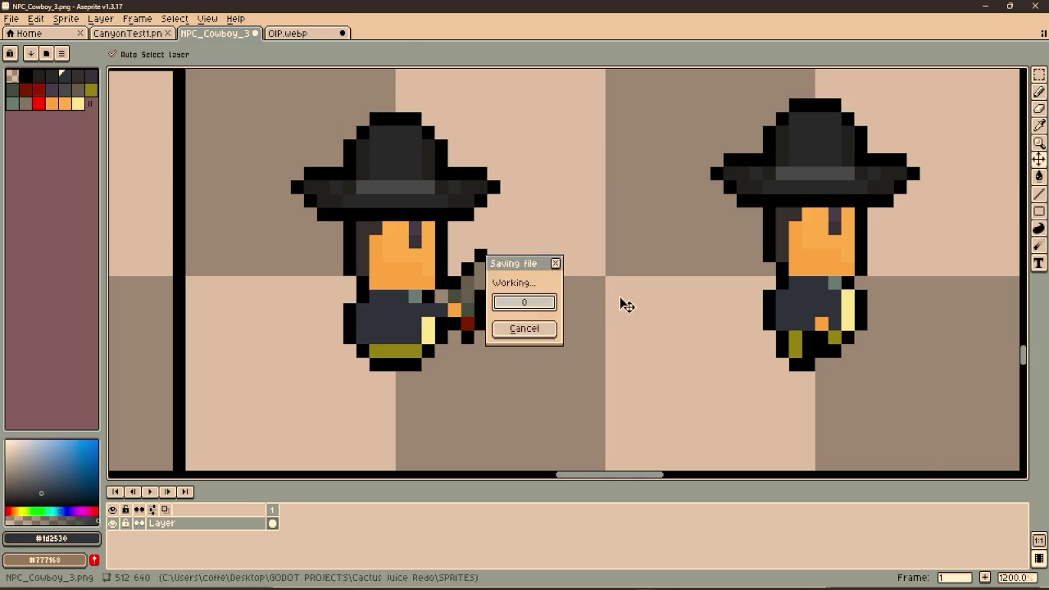
pyautogui.scroll(1, 458, 305)
pyautogui.scroll(1, 458, 305)
pyautogui.hotkey('ctrl', 'z')
pyautogui.press('i')
pyautogui.click(435, 236)
pyautogui.press('b')
pyautogui.click(449, 287)
pyautogui.scroll(-5, 449, 287)
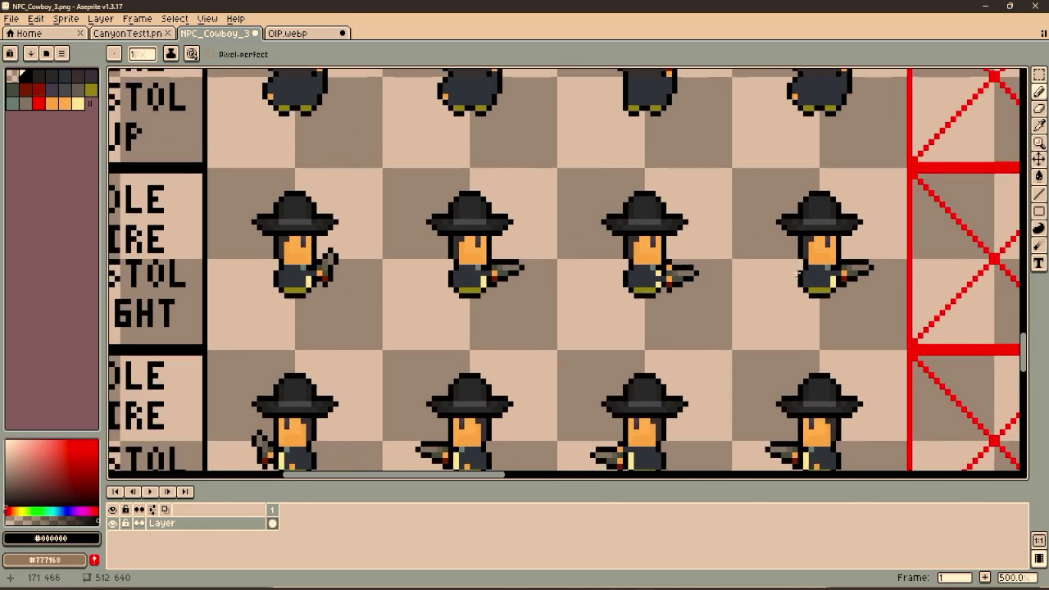
pyautogui.scroll(2, 502, 268)
# Copy the middle cowboy's arm and gun onto another frame and fix stray pixels navy
pyautogui.press('m')
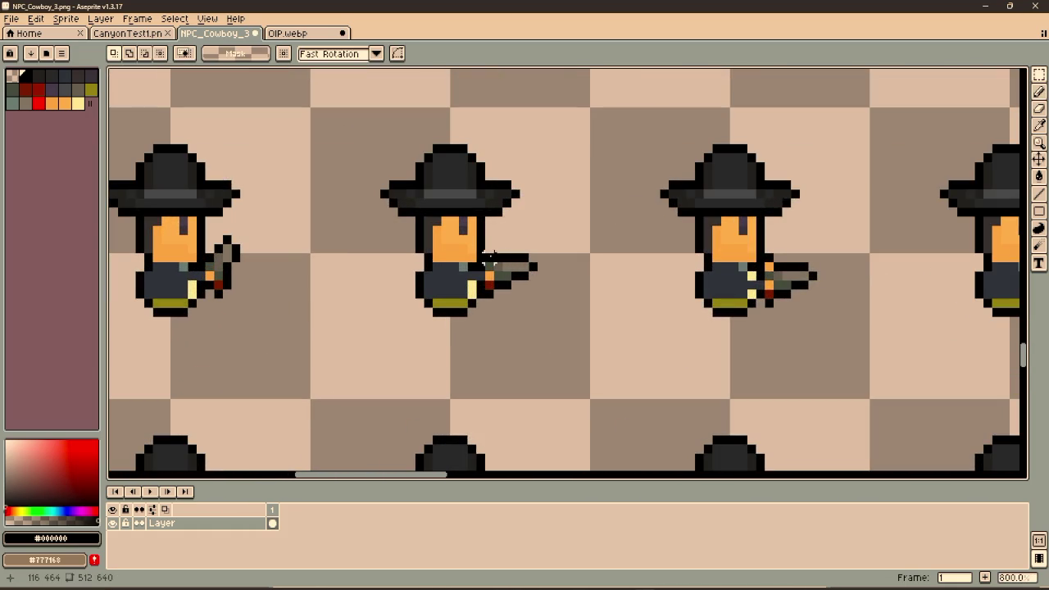
pyautogui.moveTo(447, 215); pyautogui.dragTo(547, 299)
pyautogui.scroll(-4, 611, 329)
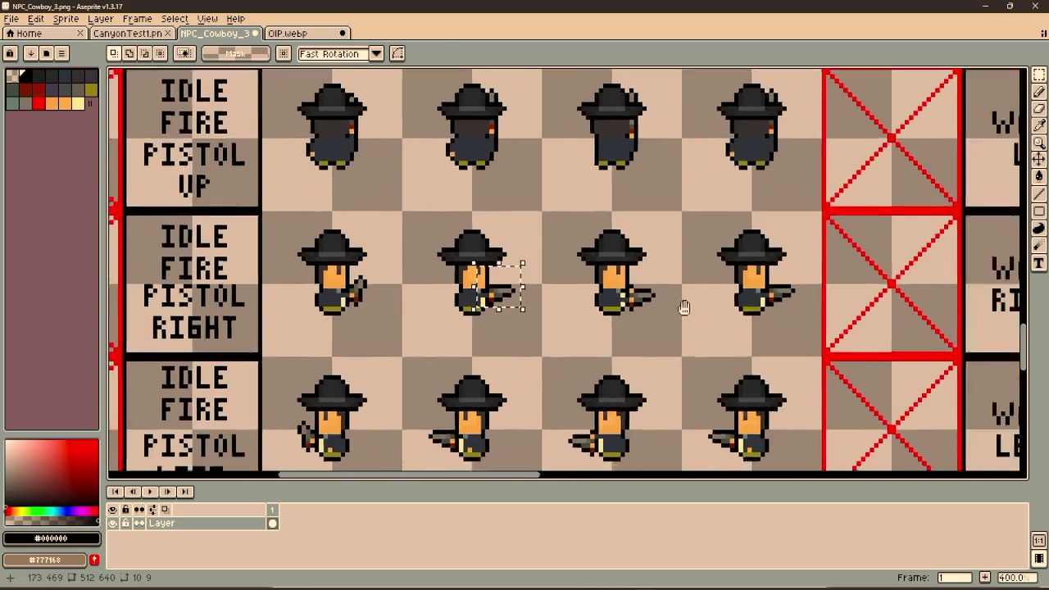
pyautogui.hscroll(5, 557, 300)
pyautogui.scroll(4, 618, 307)
pyautogui.hotkey('ctrl', 'v')
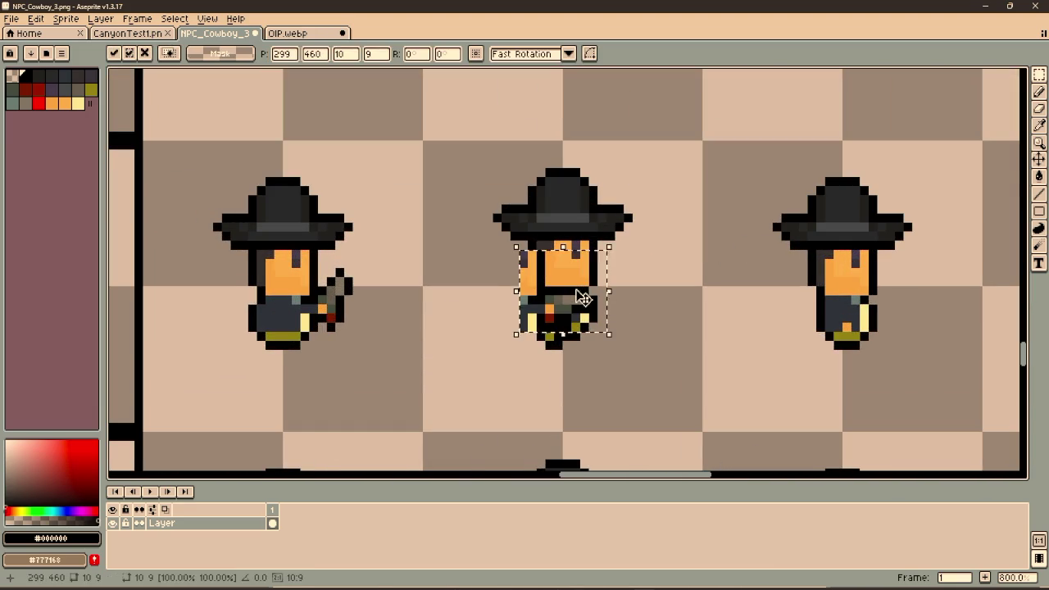
pyautogui.moveTo(582, 297); pyautogui.dragTo(638, 289)
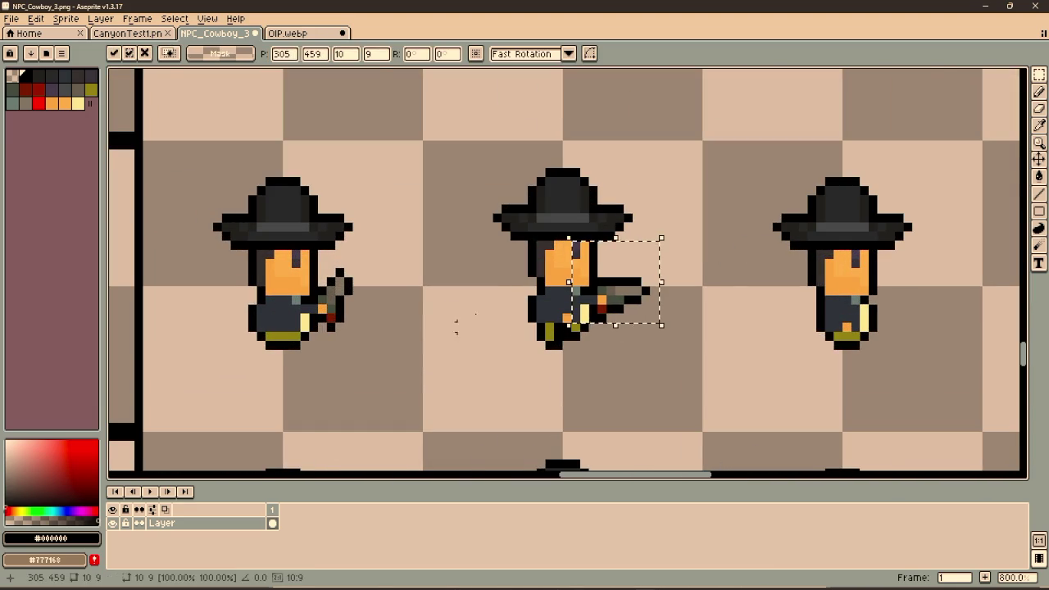
pyautogui.scroll(3, 511, 304)
pyautogui.hotkey('ctrl', 'd')
pyautogui.press('b')
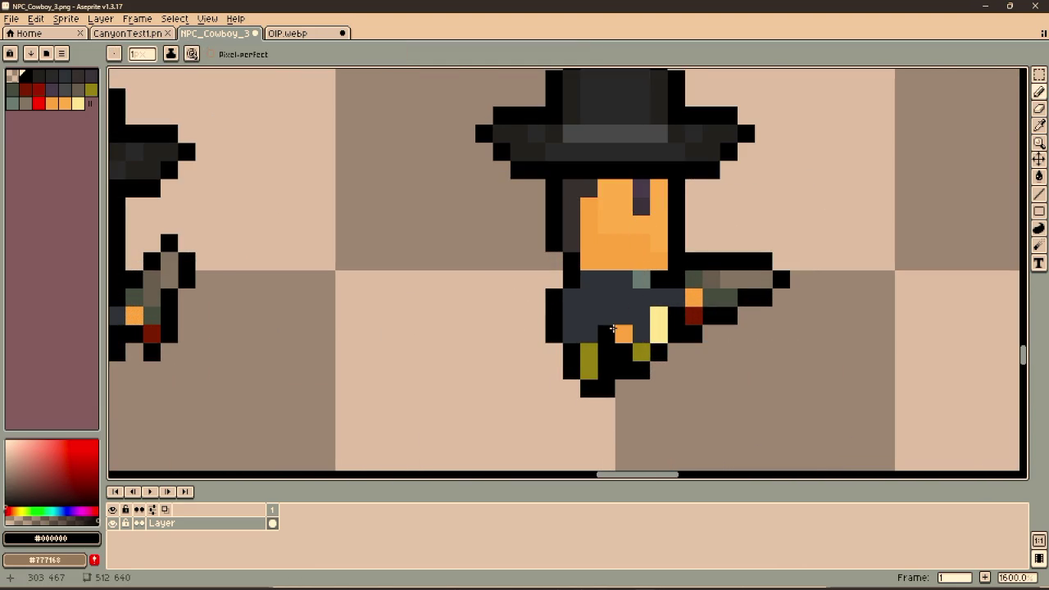
pyautogui.keyDown('alt'); pyautogui.click(614, 297); pyautogui.keyUp('alt')
pyautogui.click(623, 334)
pyautogui.click(729, 333)
pyautogui.scroll(-3, 753, 329)
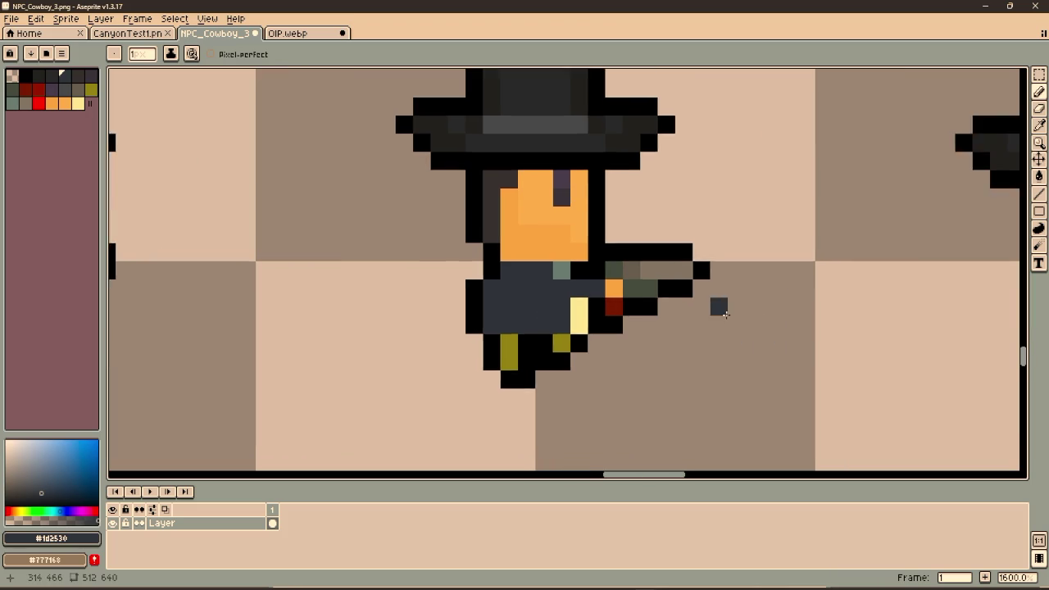
pyautogui.scroll(-1, 591, 315)
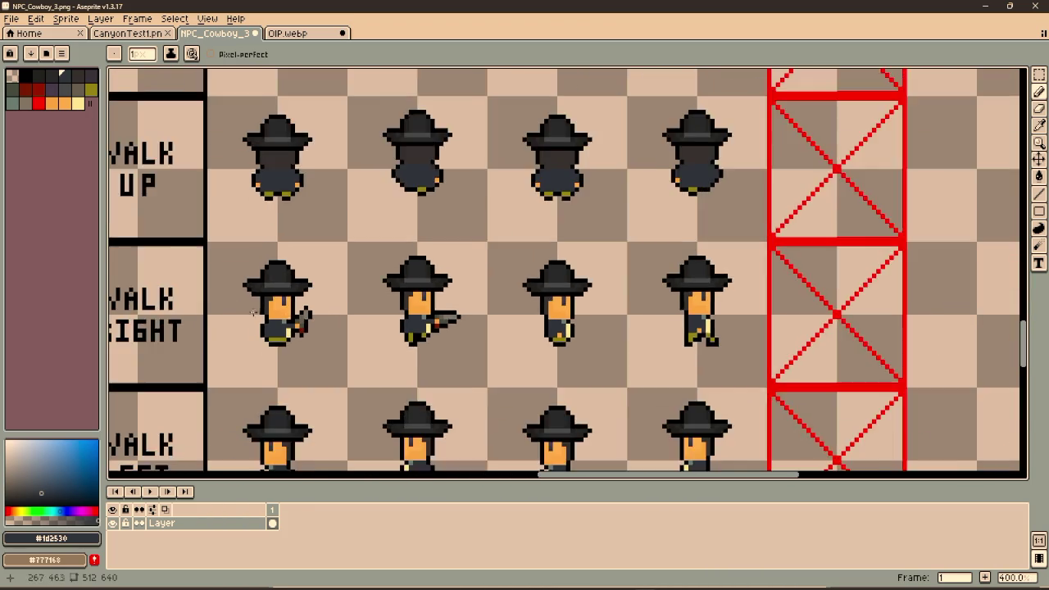
pyautogui.scroll(1, 536, 208)
pyautogui.scroll(2, 536, 209)
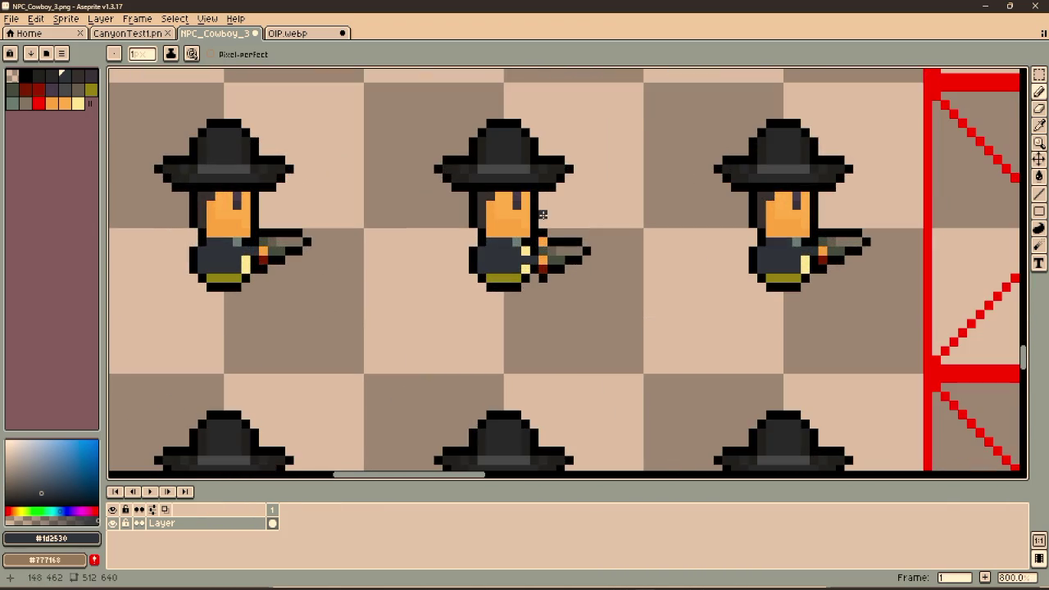
pyautogui.scroll(2, 543, 214)
# Paste the outstretched gun arm onto the middle cowboy's side and deselect
pyautogui.press('m')
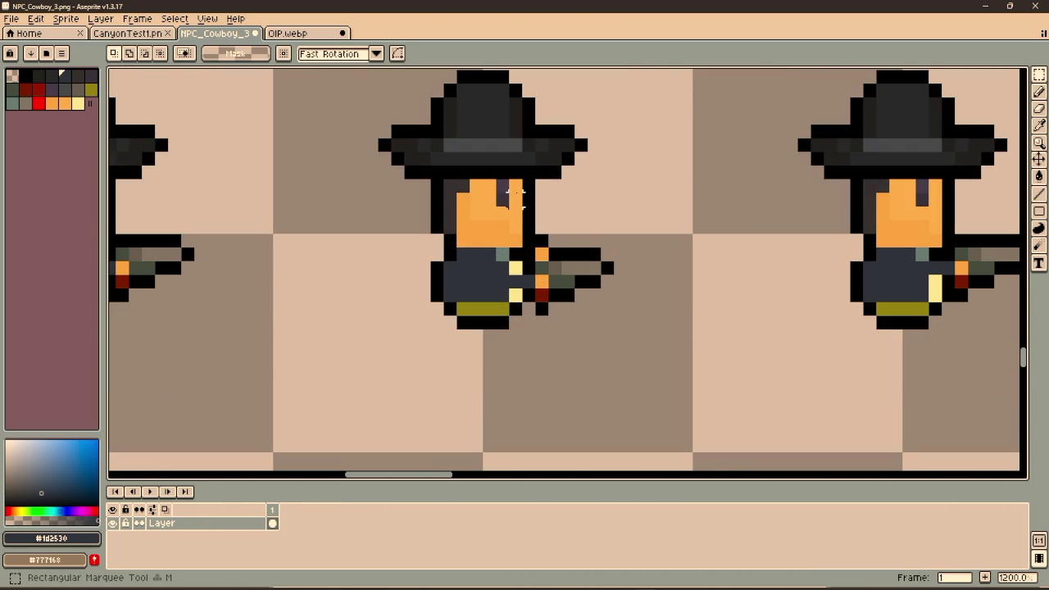
pyautogui.moveTo(496, 180); pyautogui.dragTo(613, 278)
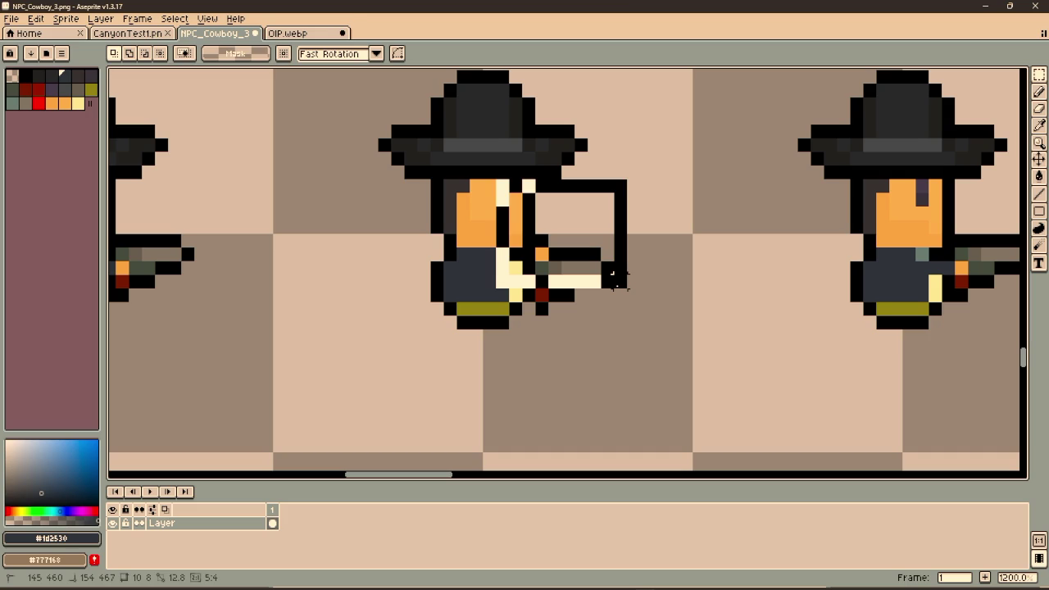
pyautogui.scroll(-1, 617, 285)
pyautogui.scroll(-4, 635, 279)
pyautogui.hscroll(5, 655, 254)
pyautogui.hscroll(3, 773, 269)
pyautogui.scroll(3, 662, 265)
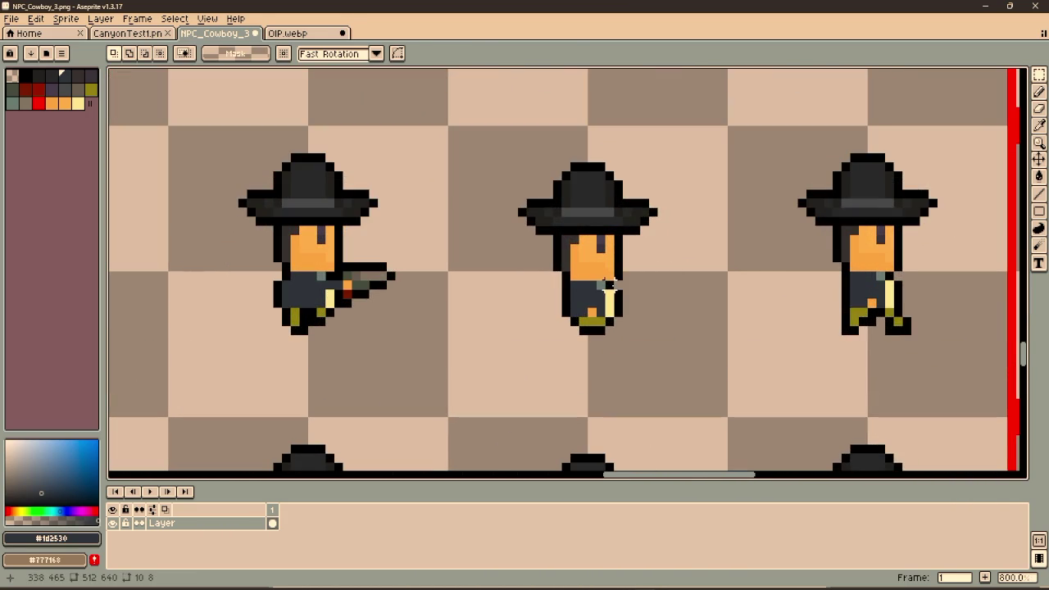
pyautogui.hotkey('ctrl', 'v')
pyautogui.moveTo(573, 283)
pyautogui.mouseDown()
pyautogui.moveTo(637, 293)
pyautogui.moveTo(652, 277)
pyautogui.mouseUp()
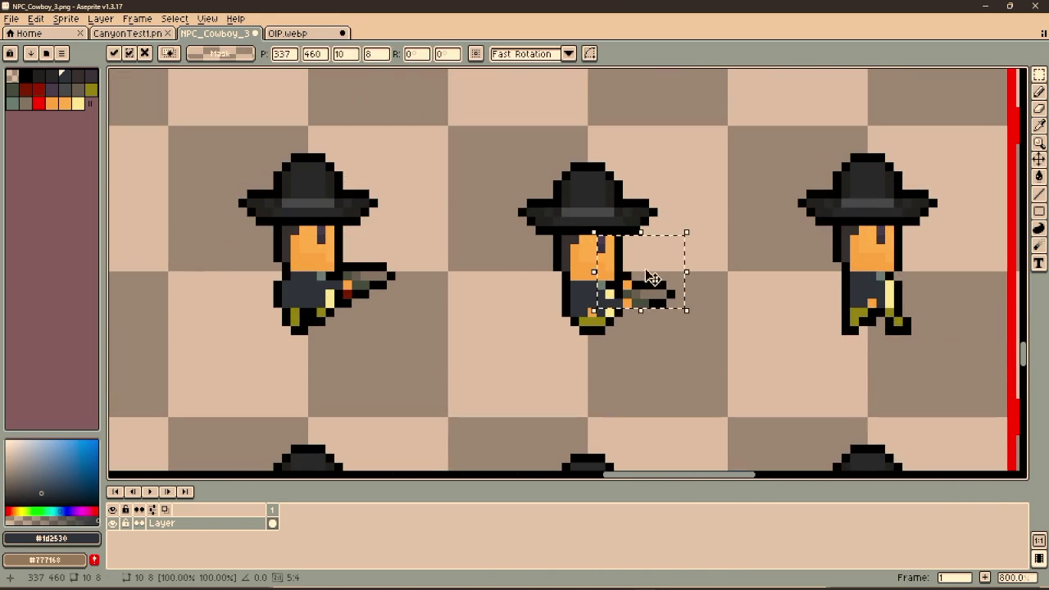
pyautogui.press('Return')
pyautogui.hotkey('ctrl', 'd')
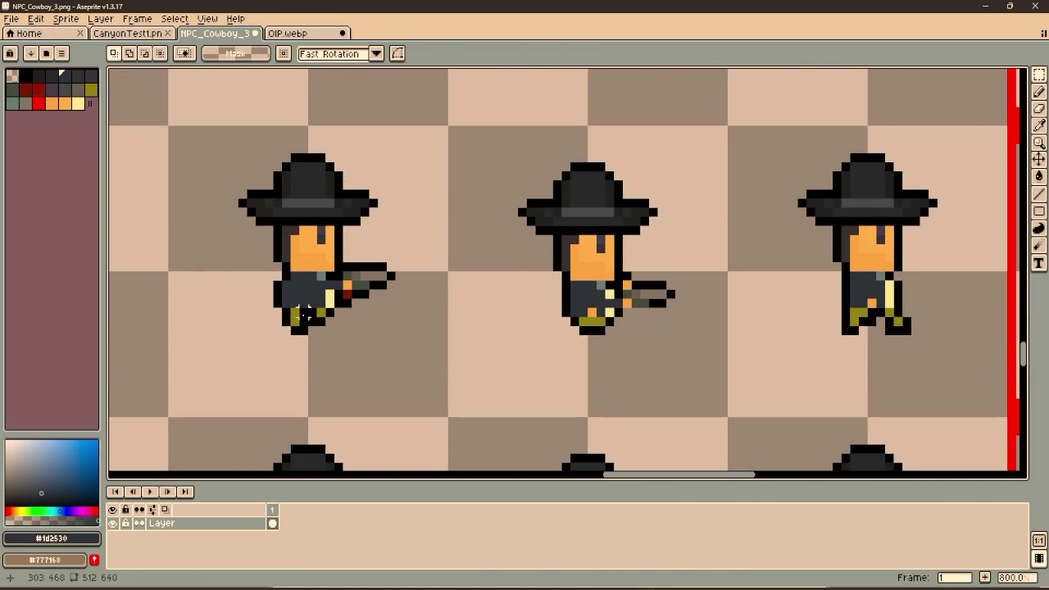
pyautogui.scroll(3, 299, 313)
# Paste a small patch of arm pixels onto the right cowboy's hand
pyautogui.moveTo(348, 278); pyautogui.dragTo(401, 314)
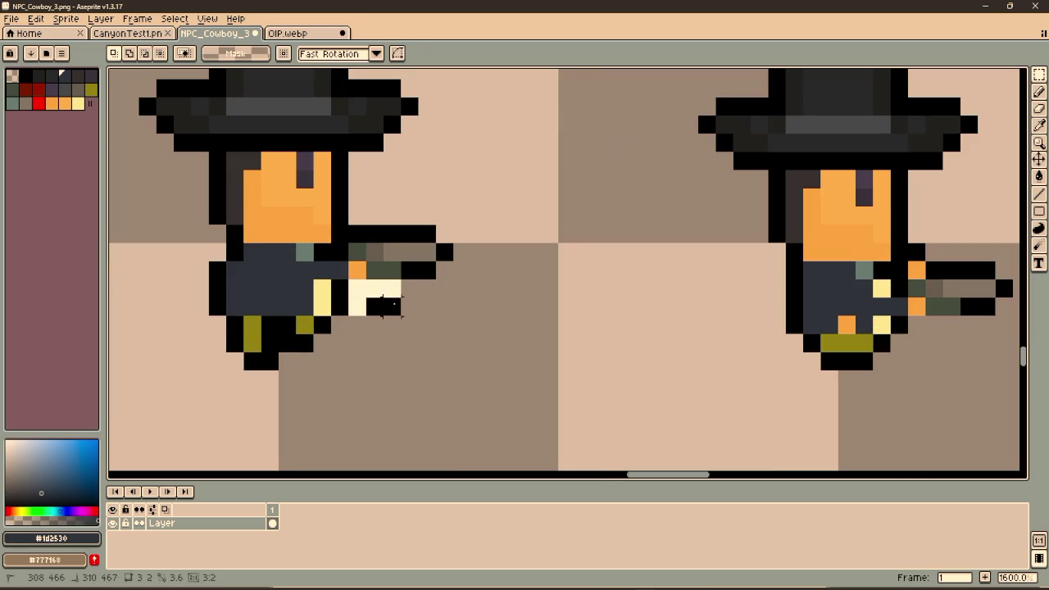
pyautogui.hscroll(5, 520, 303)
pyautogui.hotkey('ctrl', 'v')
pyautogui.moveTo(222, 298); pyautogui.dragTo(755, 313)
pyautogui.click(761, 351)
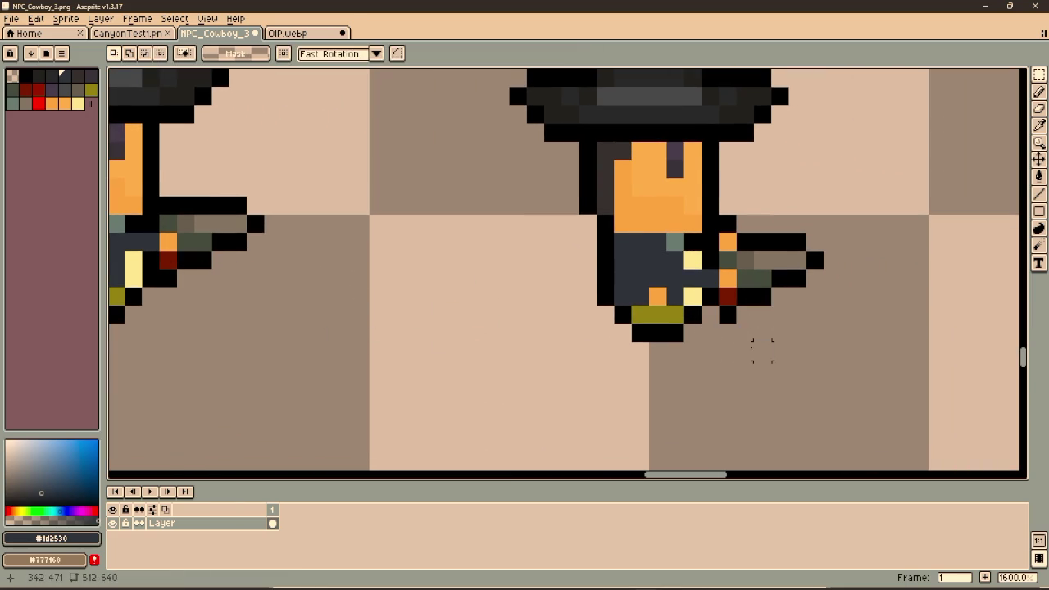
pyautogui.scroll(-4, 496, 328)
pyautogui.hscroll(-10, 371, 281)
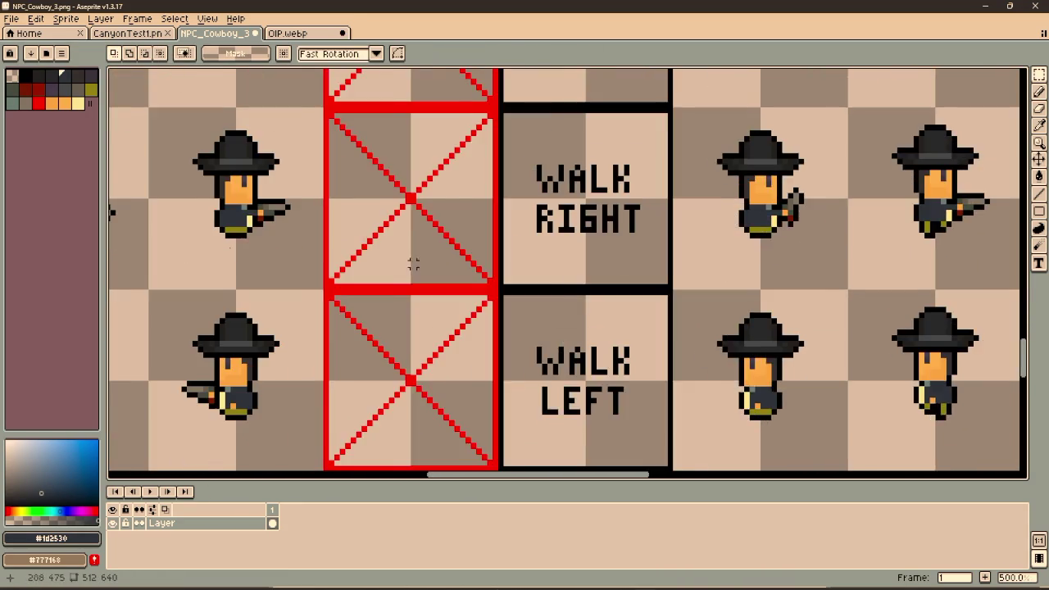
pyautogui.scroll(2, 696, 187)
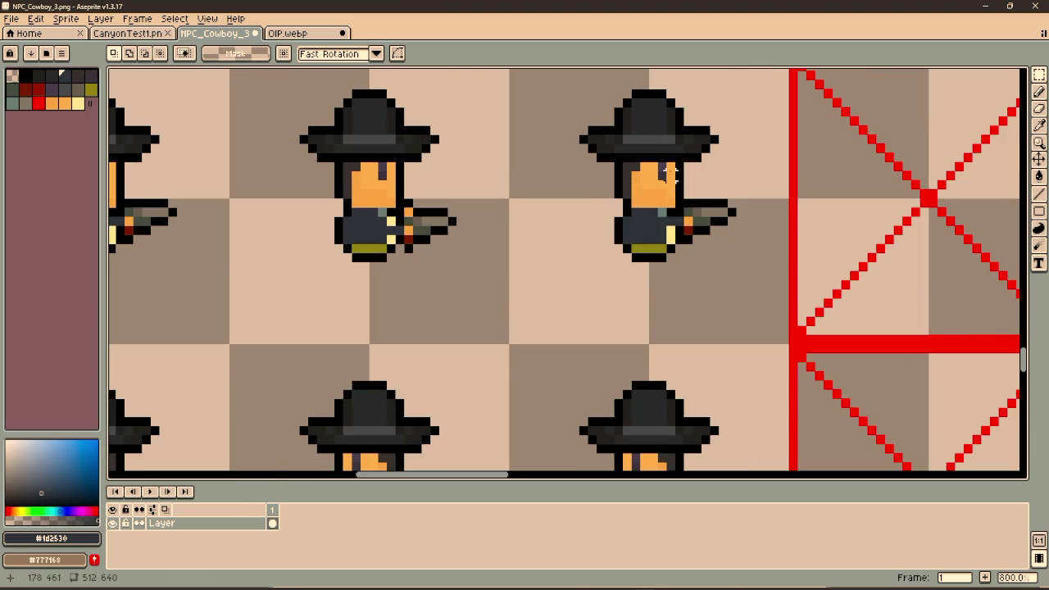
# Copy the right cowboy's arm and gun onto the remaining cowboy and save NPC_Cowboy_3.png
pyautogui.moveTo(656, 160); pyautogui.dragTo(738, 246)
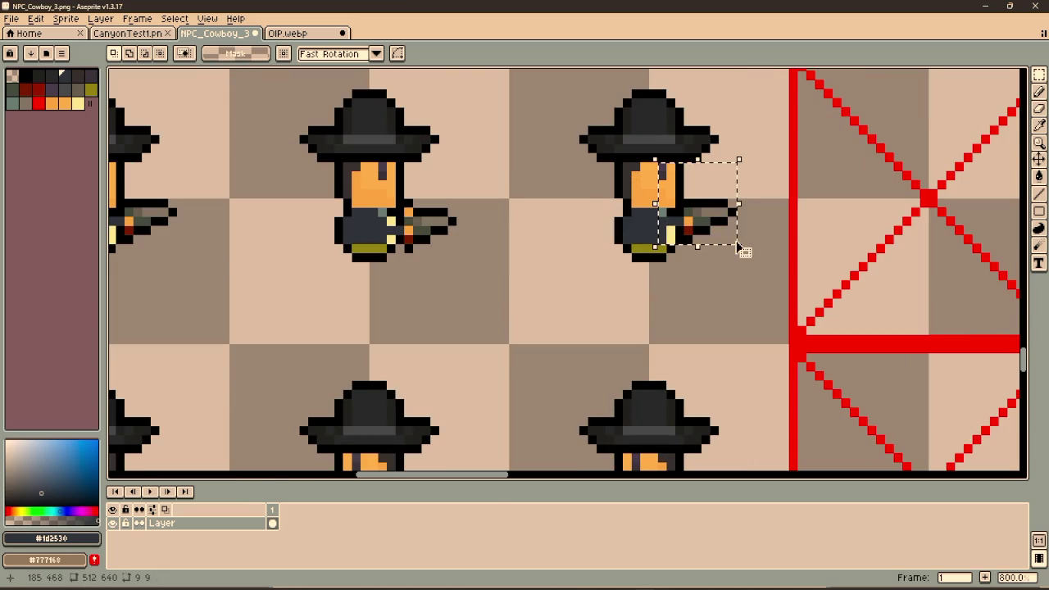
pyautogui.scroll(-3, 736, 241)
pyautogui.scroll(-5, 525, 270)
pyautogui.hscroll(8, 525, 271)
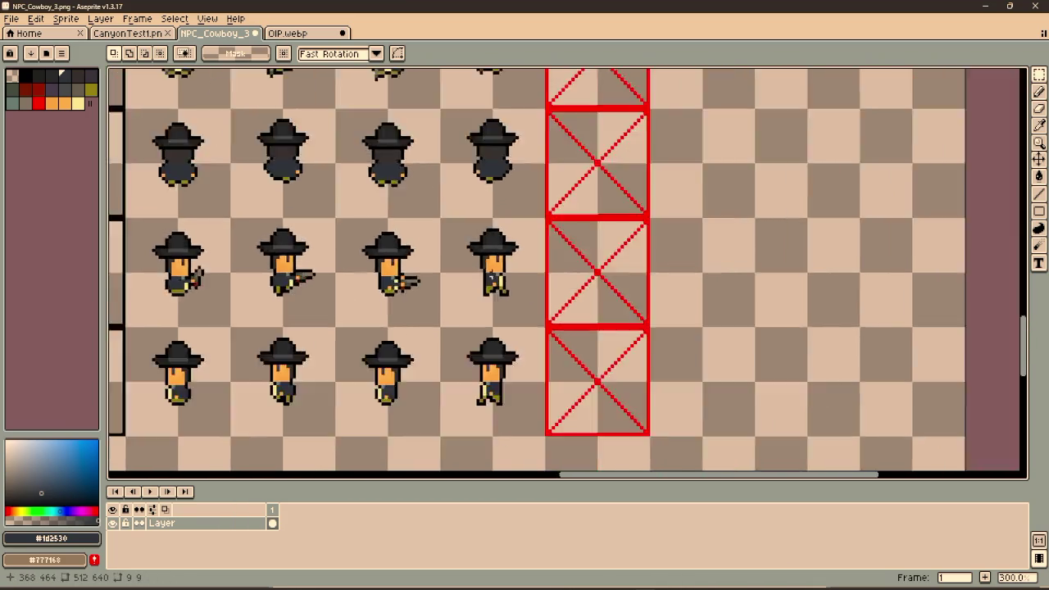
pyautogui.scroll(4, 369, 277)
pyautogui.hotkey('ctrl', 'v')
pyautogui.moveTo(606, 312); pyautogui.dragTo(672, 288)
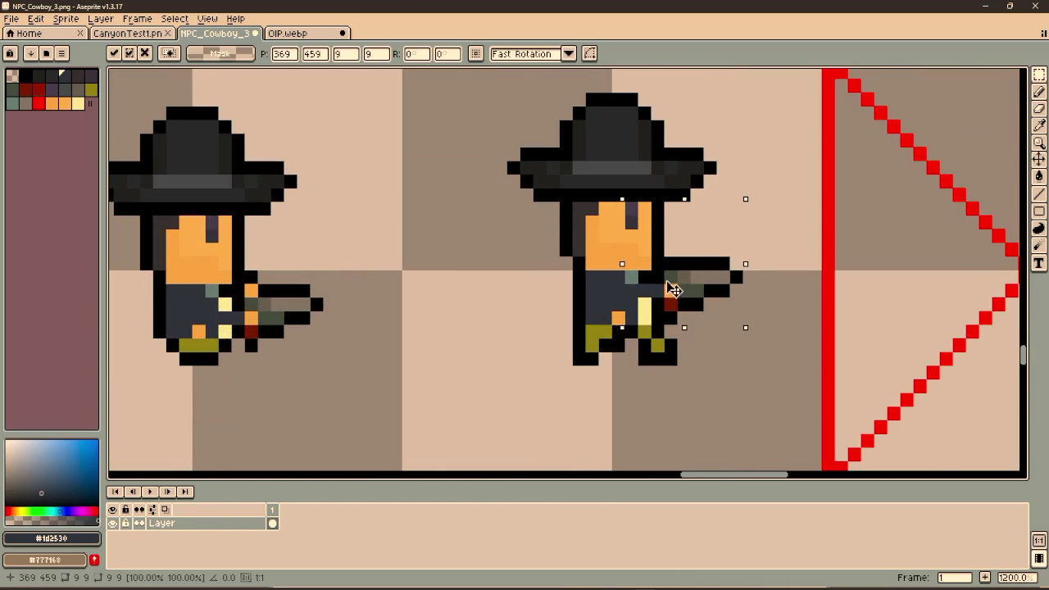
pyautogui.press('Return')
pyautogui.scroll(1, 481, 287)
pyautogui.press('i')
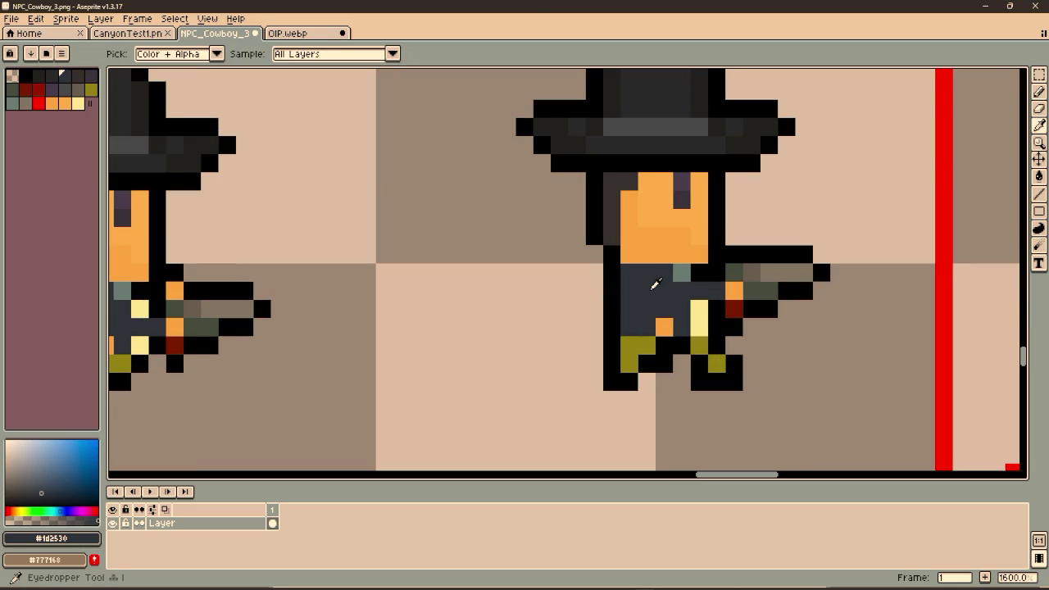
pyautogui.press('b')
pyautogui.scroll(-5, 595, 275)
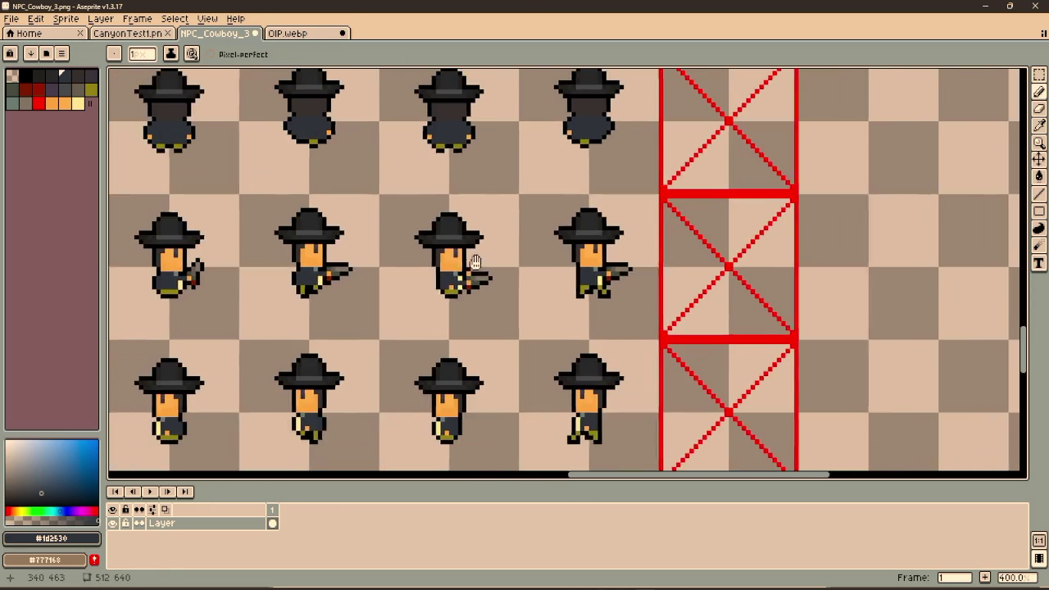
pyautogui.hscroll(-3, 533, 296)
pyautogui.hotkey('ctrl', 's')
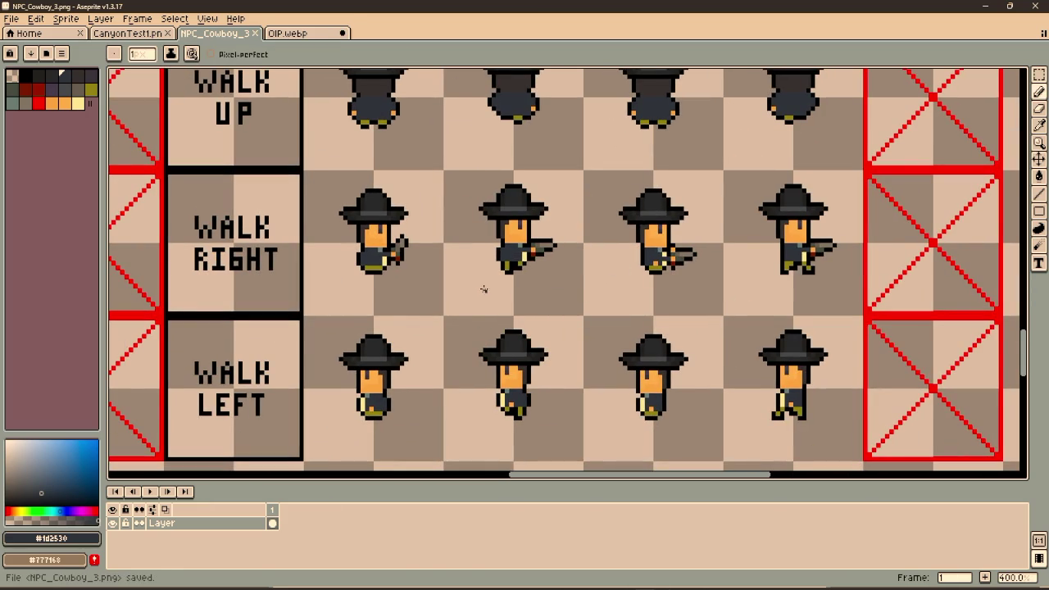
# Select the word PISTOL in the IDLE FIRE PISTOL RIGHT label
pyautogui.scroll(-2, 483, 289)
pyautogui.scroll(3, 488, 246)
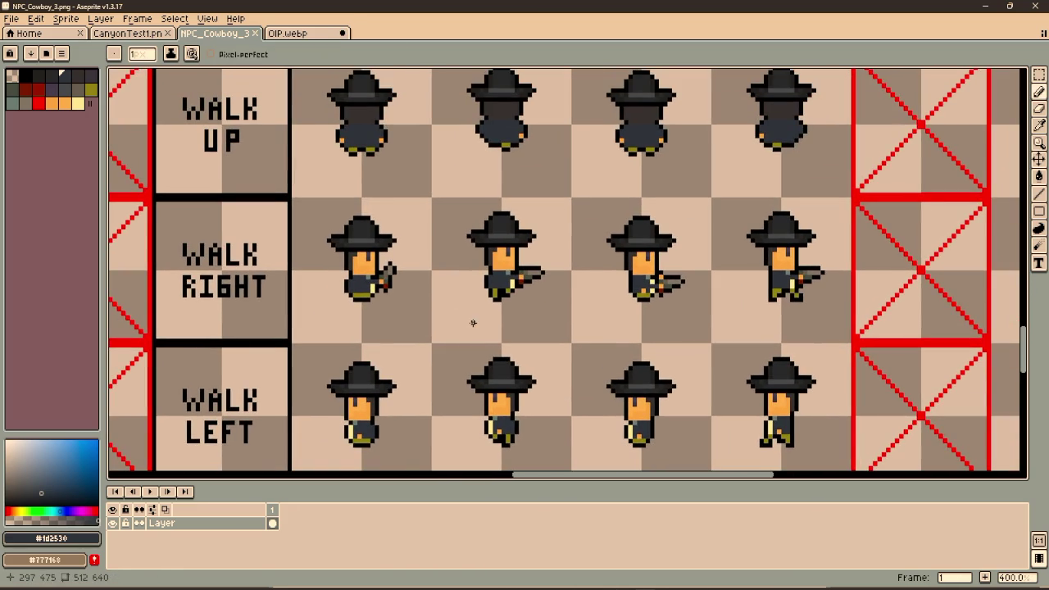
pyautogui.hscroll(-3, 435, 348)
pyautogui.scroll(1, 486, 350)
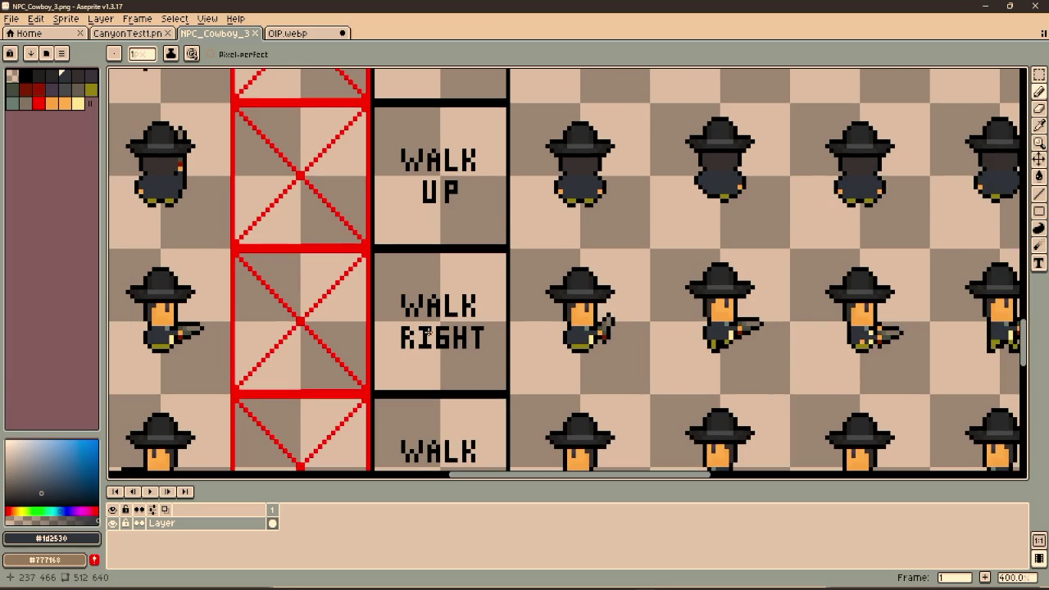
pyautogui.scroll(-2, 349, 269)
pyautogui.hscroll(-3, 304, 328)
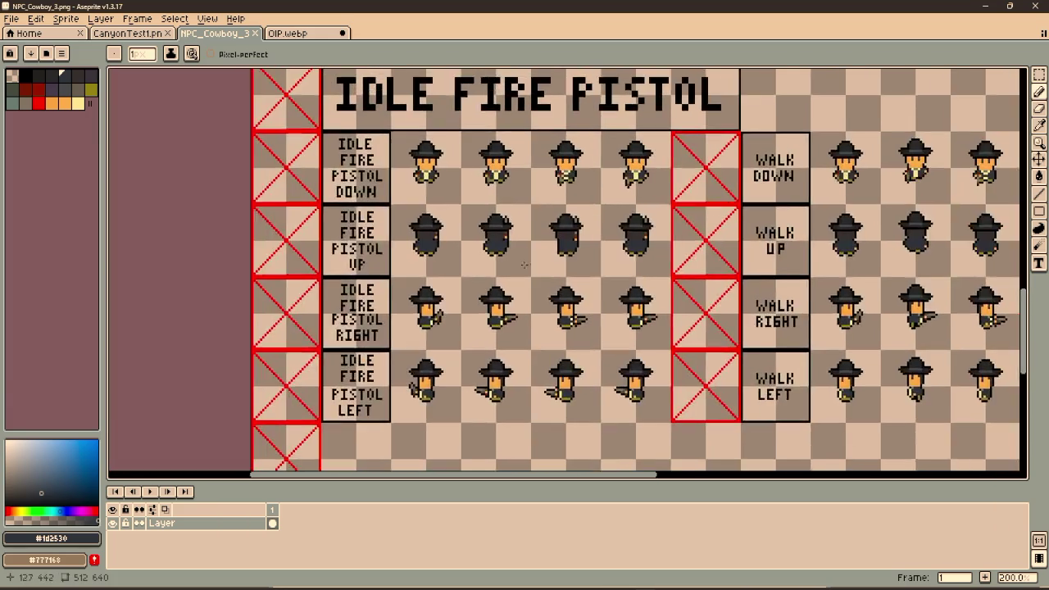
pyautogui.scroll(3, 260, 346)
pyautogui.press('m')
pyautogui.moveTo(260, 346)
pyautogui.mouseDown()
pyautogui.moveTo(416, 379)
pyautogui.moveTo(404, 375)
pyautogui.mouseUp()
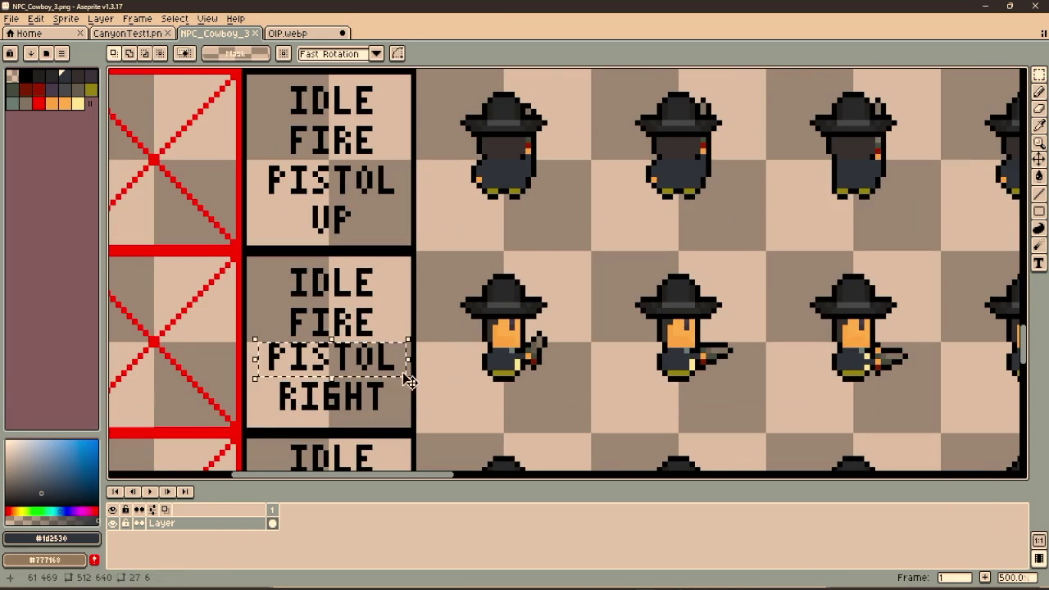
# Paste PISTOL above the WALK DOWN, UP, RIGHT and LEFT labels
pyautogui.hscroll(5, 399, 354)
pyautogui.scroll(-3, 539, 315)
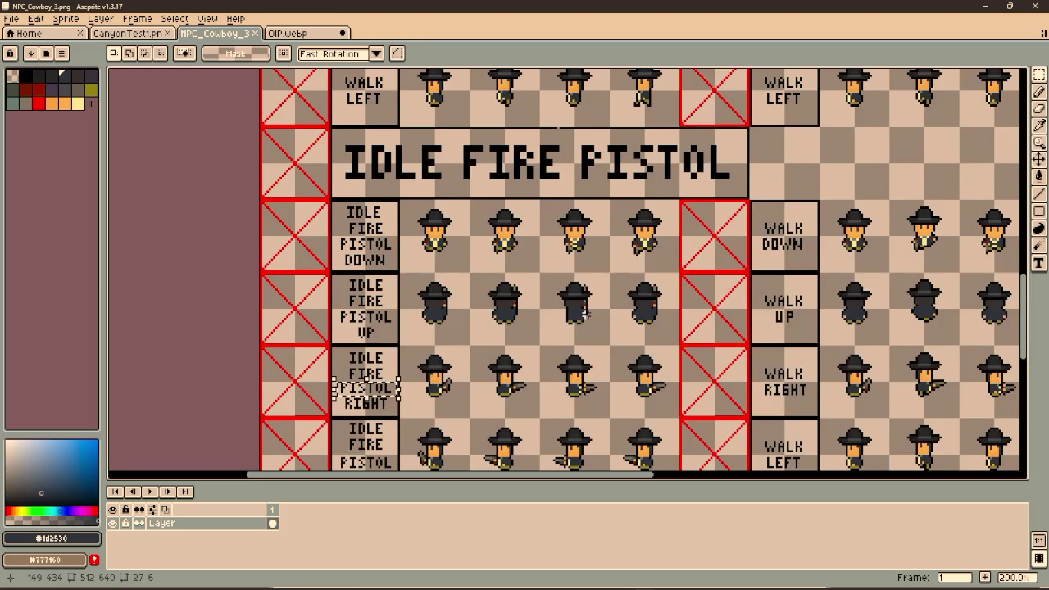
pyautogui.scroll(3, 542, 282)
pyautogui.hotkey('ctrl', 'v')
pyautogui.moveTo(557, 271)
pyautogui.mouseDown()
pyautogui.moveTo(613, 292)
pyautogui.moveTo(518, 284)
pyautogui.mouseUp()
pyautogui.scroll(-3, 608, 295)
pyautogui.hotkey('ctrl', 'v')
pyautogui.scroll(-3, 519, 284)
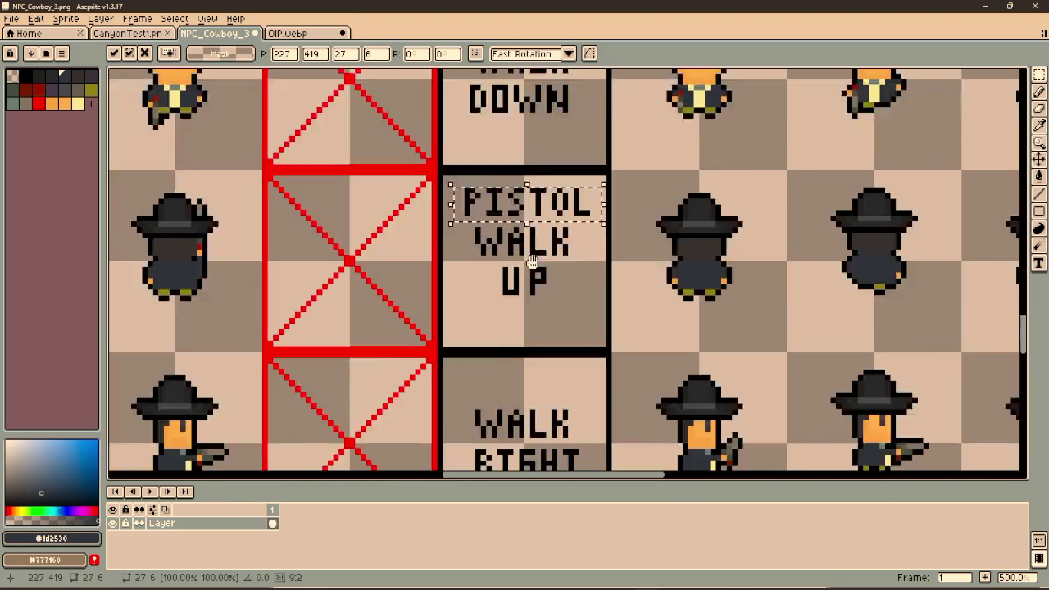
pyautogui.hotkey('ctrl', 'v')
pyautogui.moveTo(559, 346)
pyautogui.mouseDown()
pyautogui.moveTo(511, 265)
pyautogui.moveTo(517, 273)
pyautogui.mouseUp()
pyautogui.scroll(-3, 538, 335)
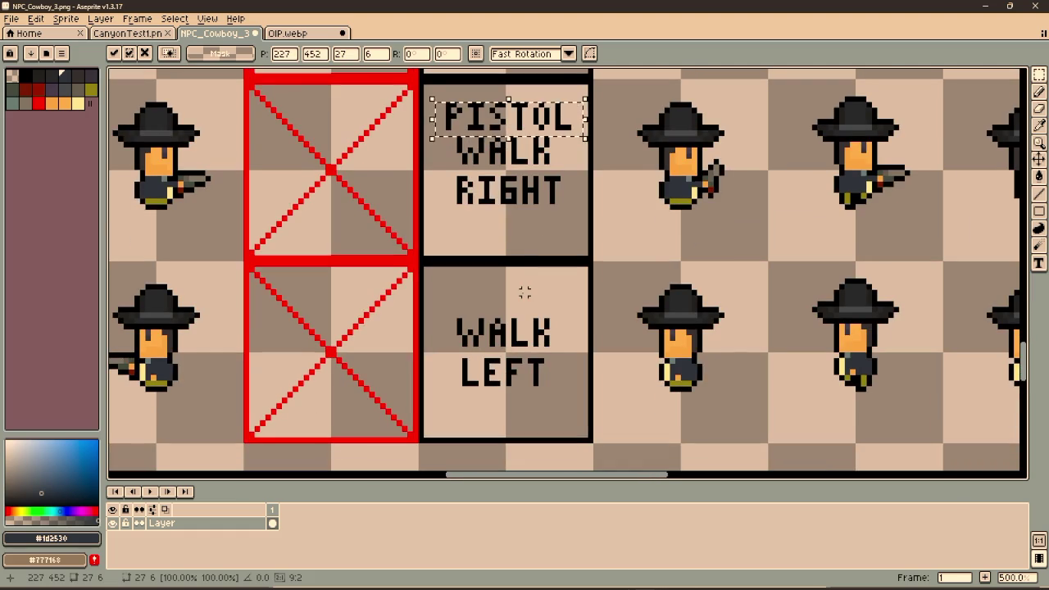
pyautogui.hotkey('ctrl', 'v')
pyautogui.moveTo(557, 197)
pyautogui.mouseDown()
pyautogui.moveTo(545, 306)
pyautogui.moveTo(529, 309)
pyautogui.mouseUp()
pyautogui.press('Return')
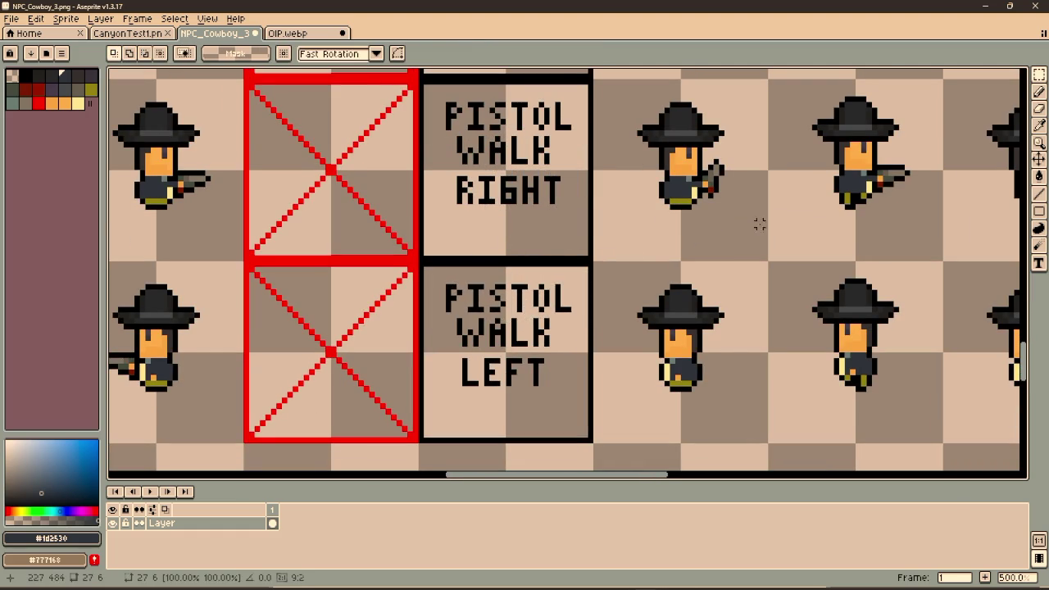
# Save the sprite sheet and bring up the dastard_1.gd script in Godot
pyautogui.scroll(-3, 508, 241)
pyautogui.hotkey('ctrl', 's')
pyautogui.scroll(-3, 572, 184)
pyautogui.scroll(5, 572, 185)
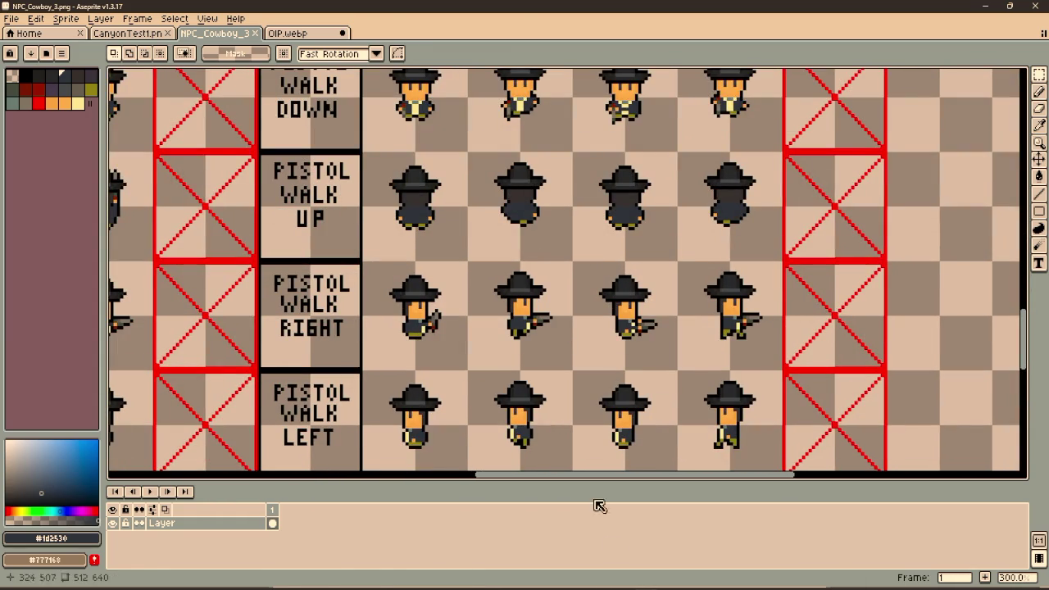
pyautogui.hotkey('alt', 'Tab')
pyautogui.click(506, 27)
# Add '!moving and' to the shooting condition on line 64
pyautogui.scroll(3, 685, 209)
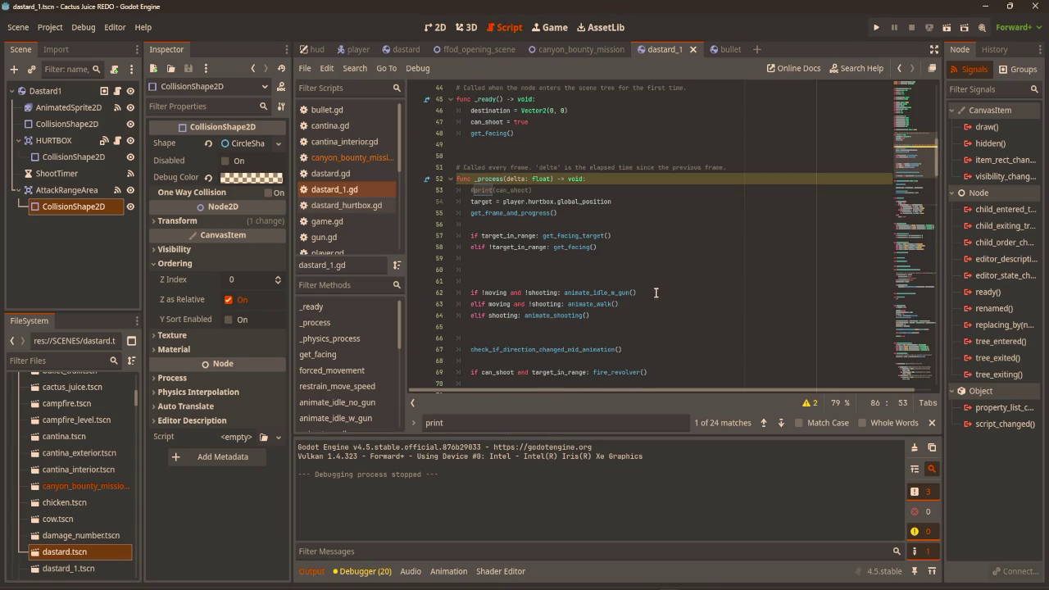
pyautogui.click(489, 317)
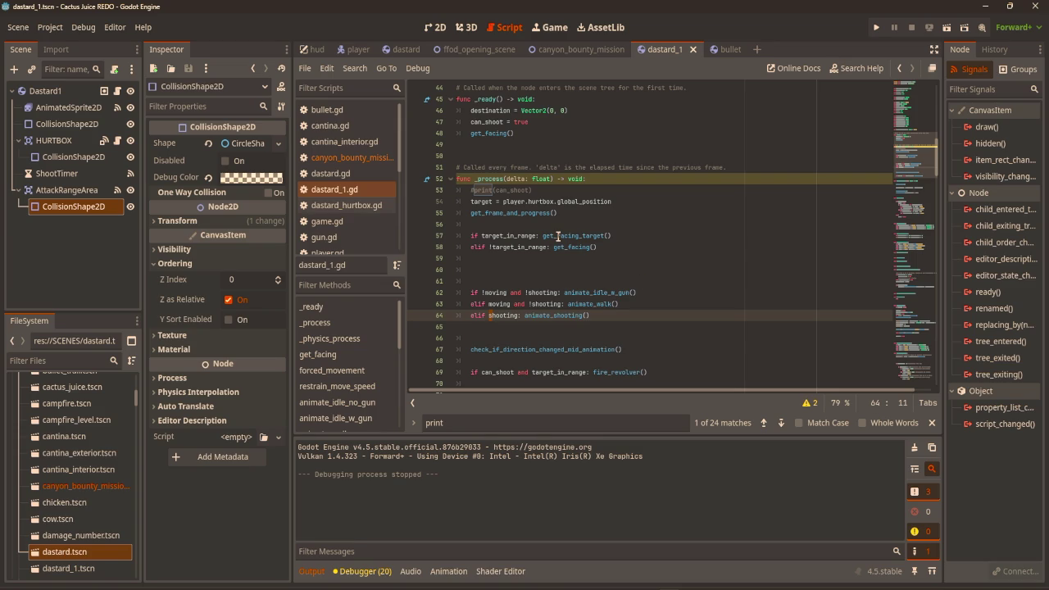
pyautogui.write('!moving and')
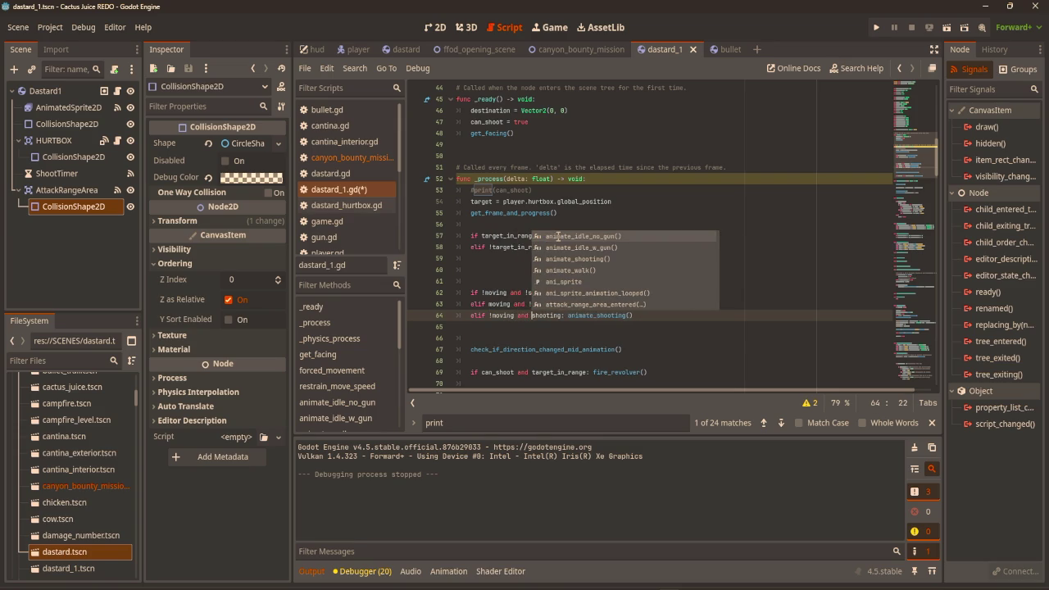
# Add an elif below line 64 that calls animate_walk_shooting() when moving and shooting
pyautogui.click(690, 317)
pyautogui.press('Return')
pyautogui.write('elif moving and shootin')
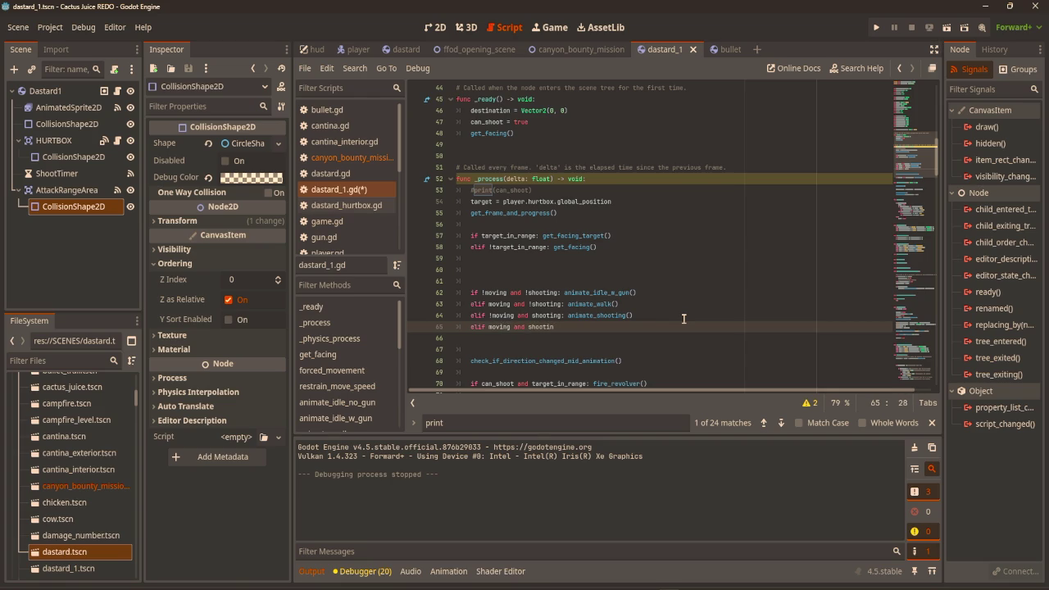
pyautogui.write('g: ani')
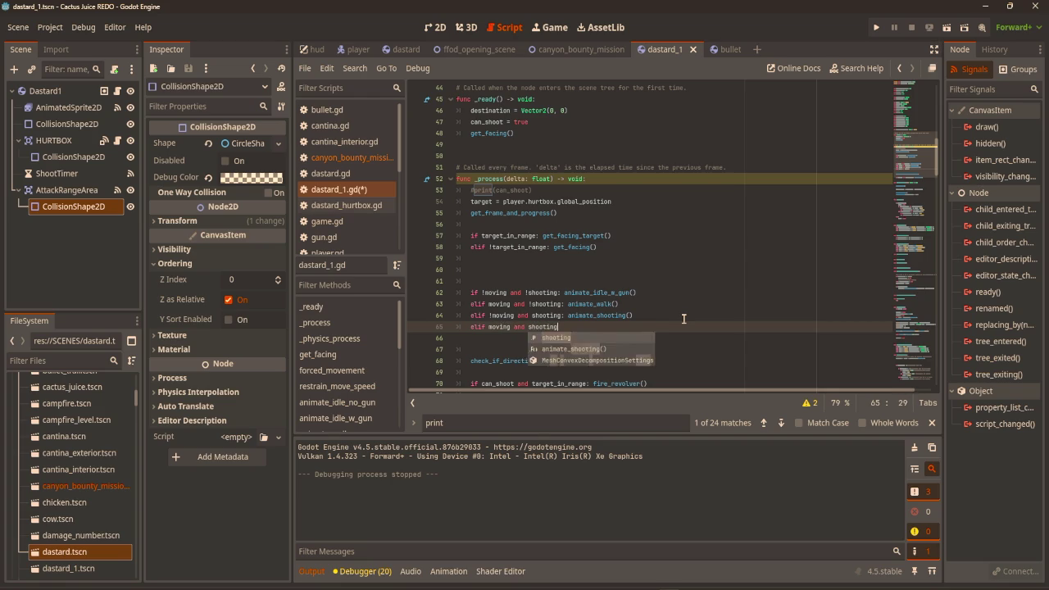
pyautogui.write('mate')
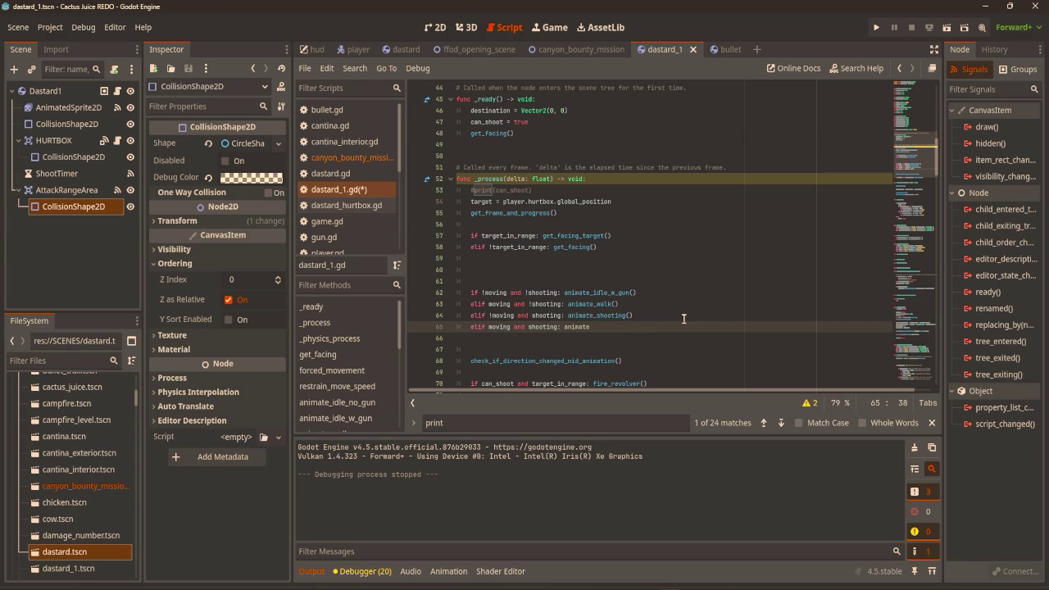
pyautogui.write('._walk_s')
pyautogui.write('()')
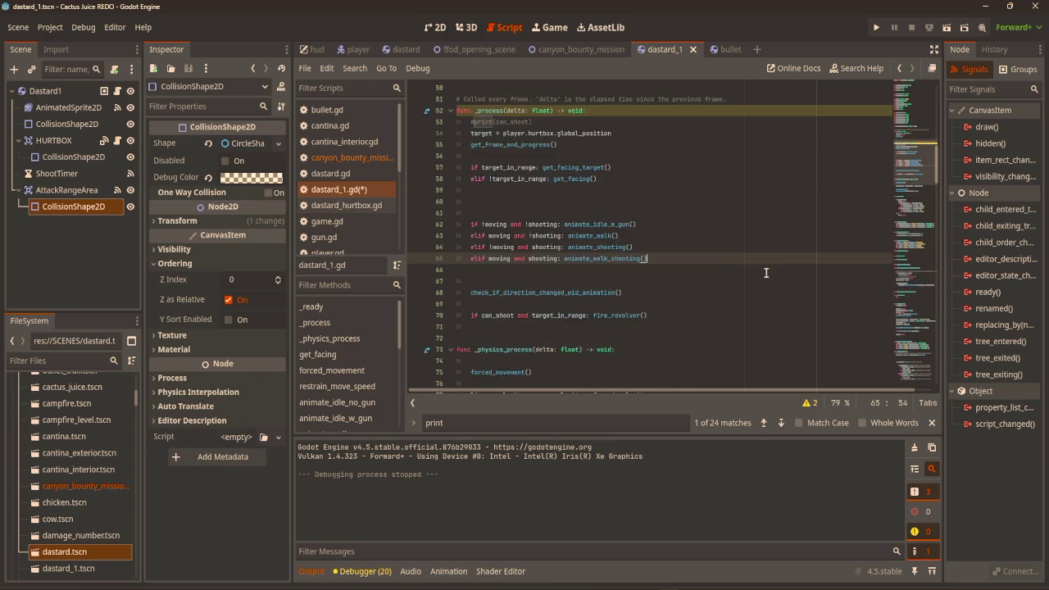
pyautogui.scroll(-10, 508, 295)
pyautogui.scroll(-8, 504, 299)
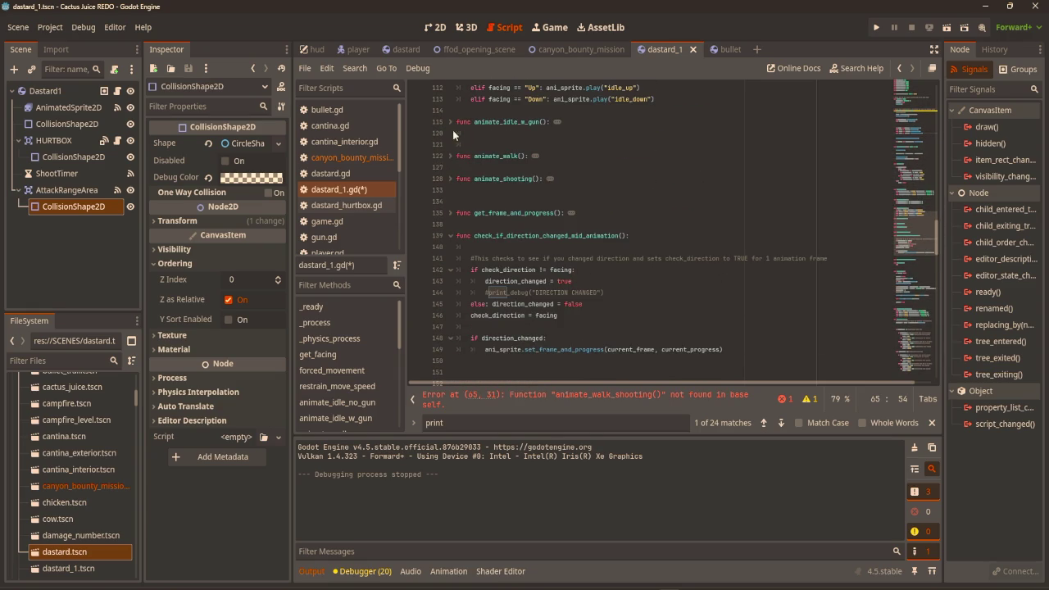
# Paste a duplicate of the animate_shooting function just below the original
pyautogui.click(452, 179)
pyautogui.moveTo(666, 228)
pyautogui.mouseDown()
pyautogui.moveTo(460, 195)
pyautogui.moveTo(456, 182)
pyautogui.mouseUp()
pyautogui.hotkey('ctrl', 'c')
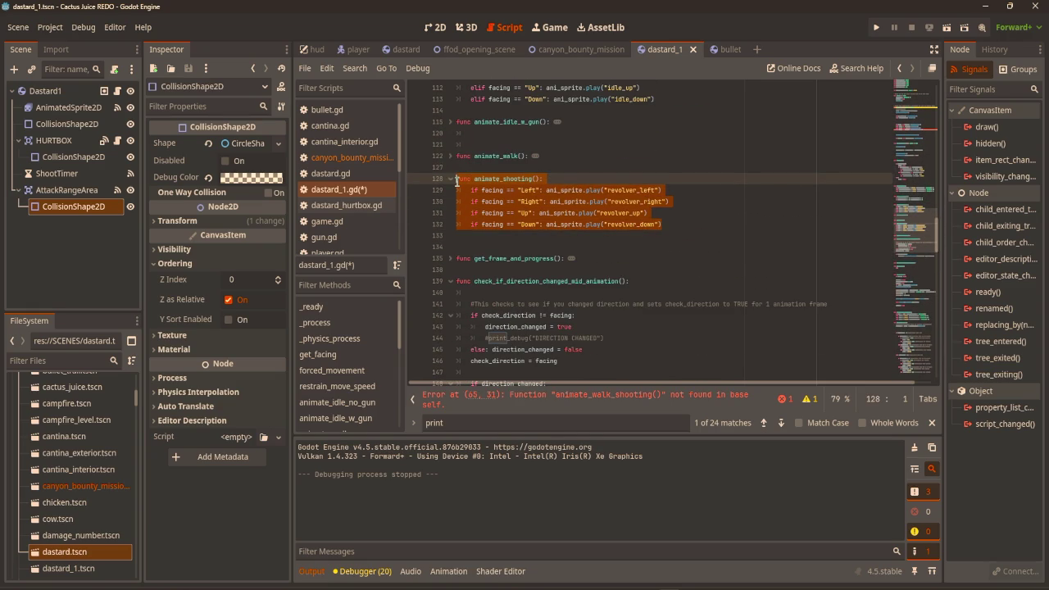
pyautogui.click(488, 236)
pyautogui.press('Return')
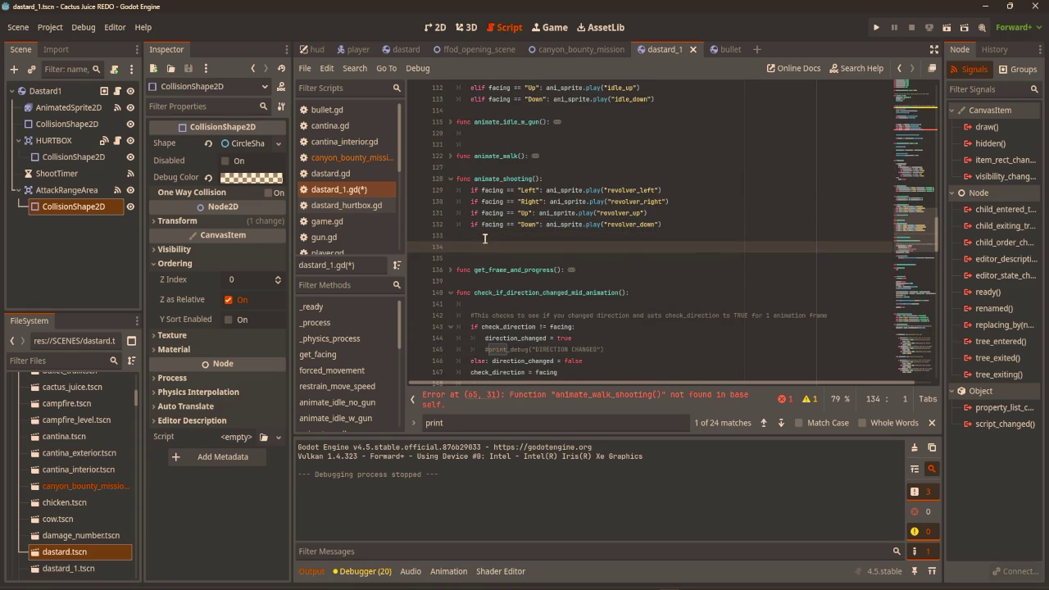
pyautogui.hotkey('ctrl', 'v')
# Rename the duplicate to animate_walk_shooting and save the script
pyautogui.click(474, 246)
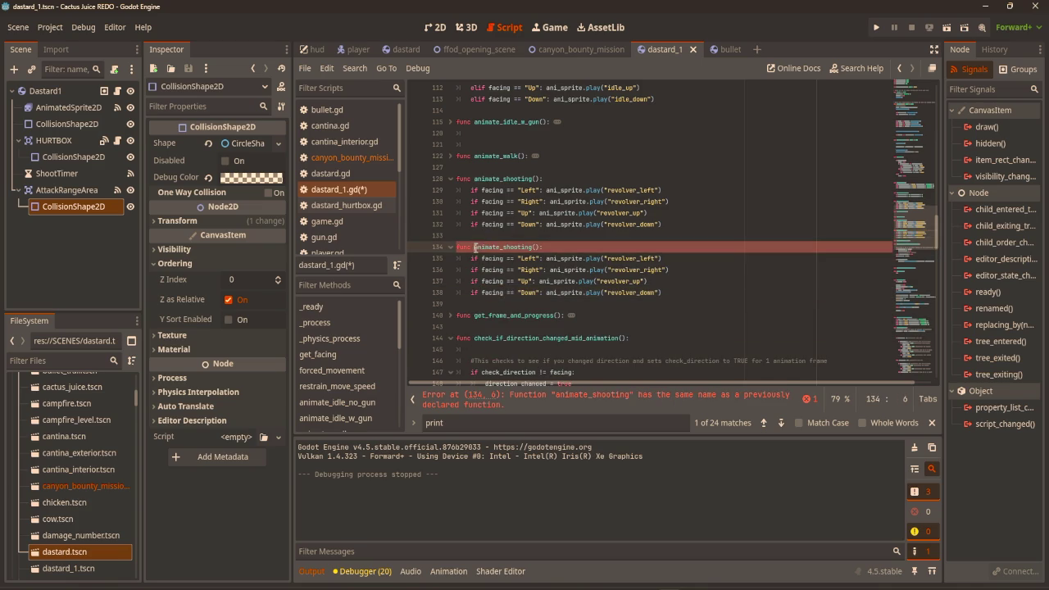
pyautogui.write('_walk_')
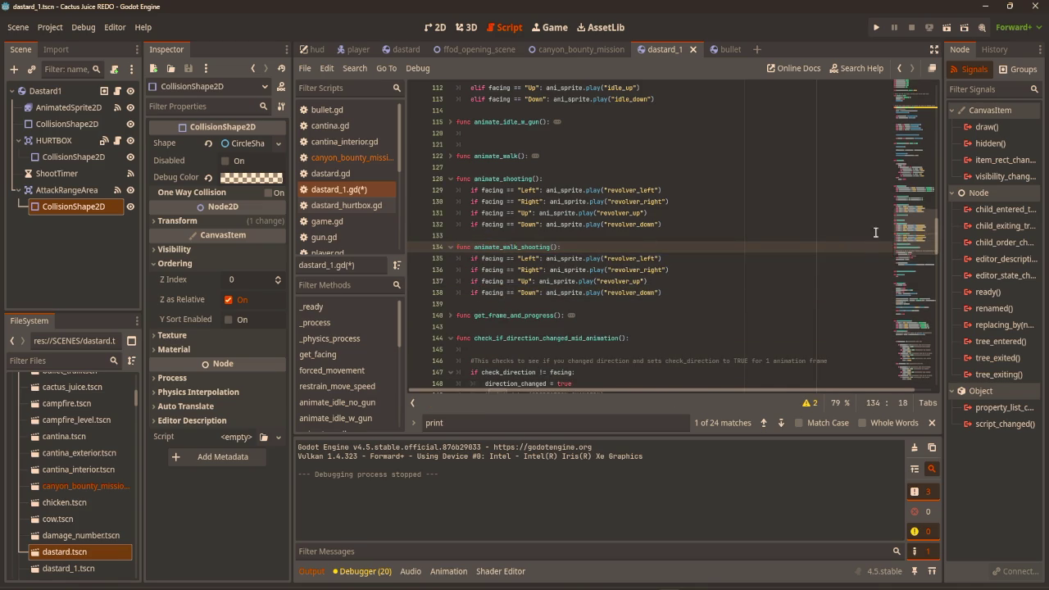
pyautogui.click(748, 275)
pyautogui.hotkey('ctrl', 's')
pyautogui.click(68, 108)
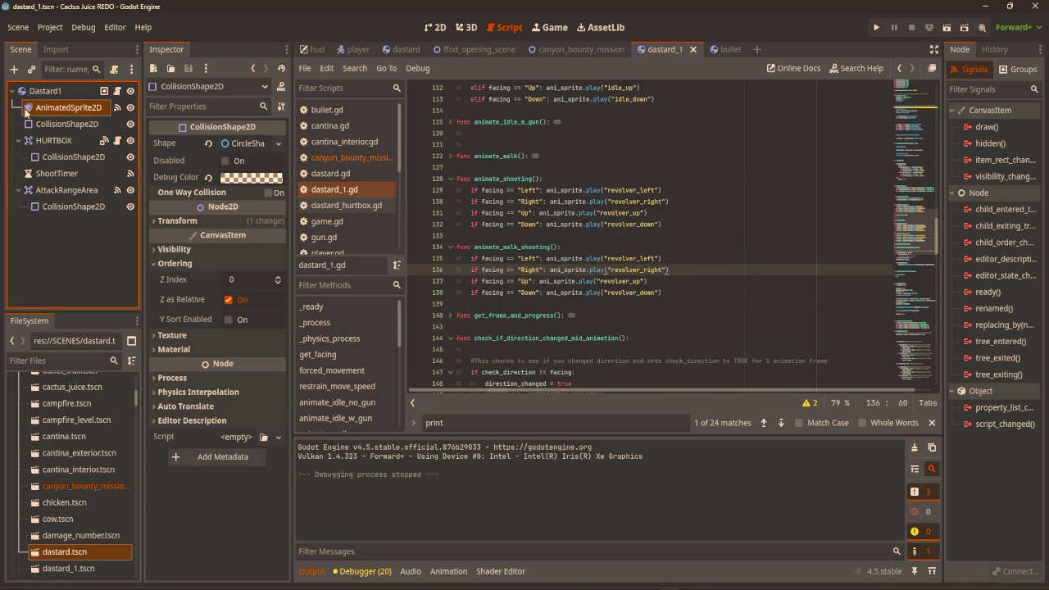
# Add a new animation named walk_fire_revolver_down and delete its copied walk frames
pyautogui.scroll(-1, 406, 497)
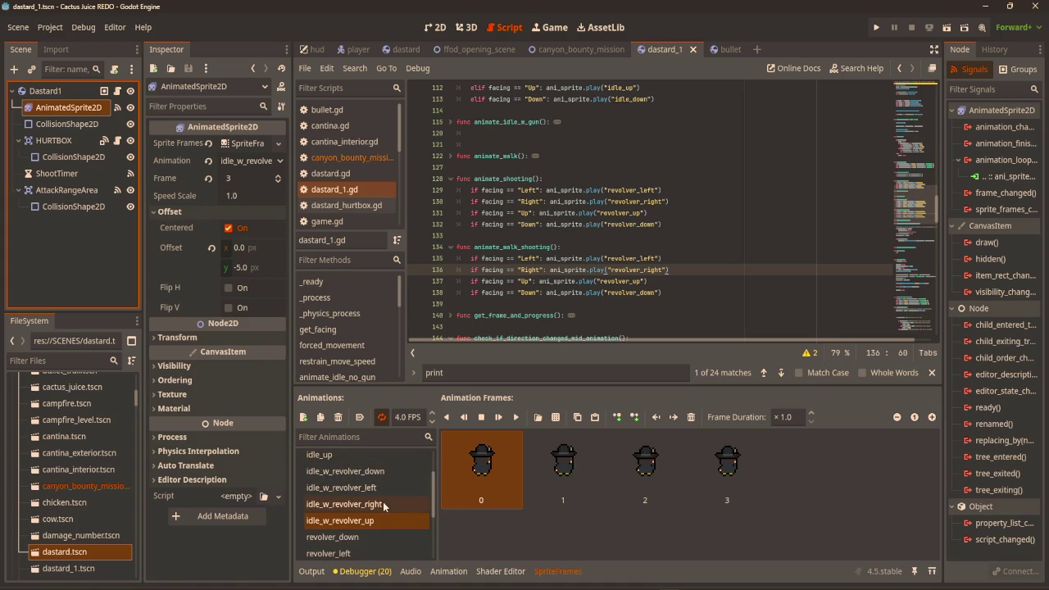
pyautogui.scroll(-5, 365, 485)
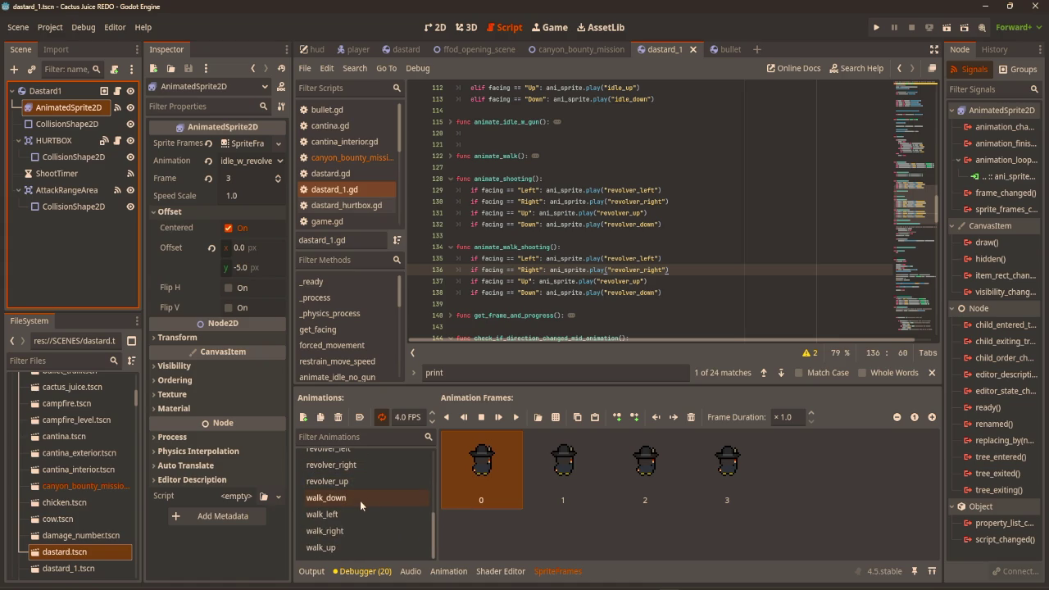
pyautogui.click(359, 500)
pyautogui.click(320, 417)
pyautogui.scroll(5, 336, 514)
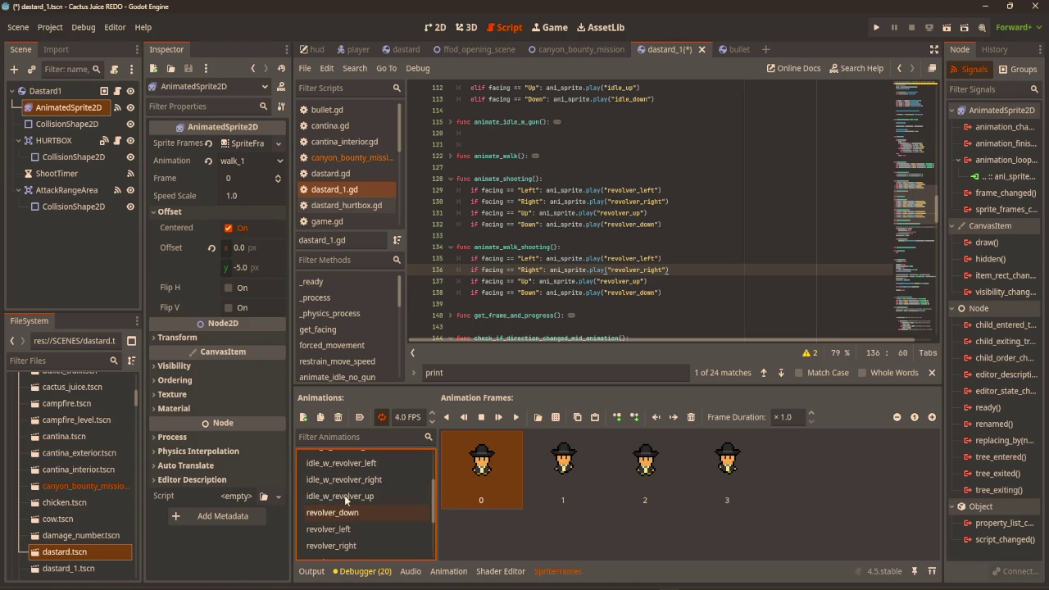
pyautogui.scroll(-5, 379, 504)
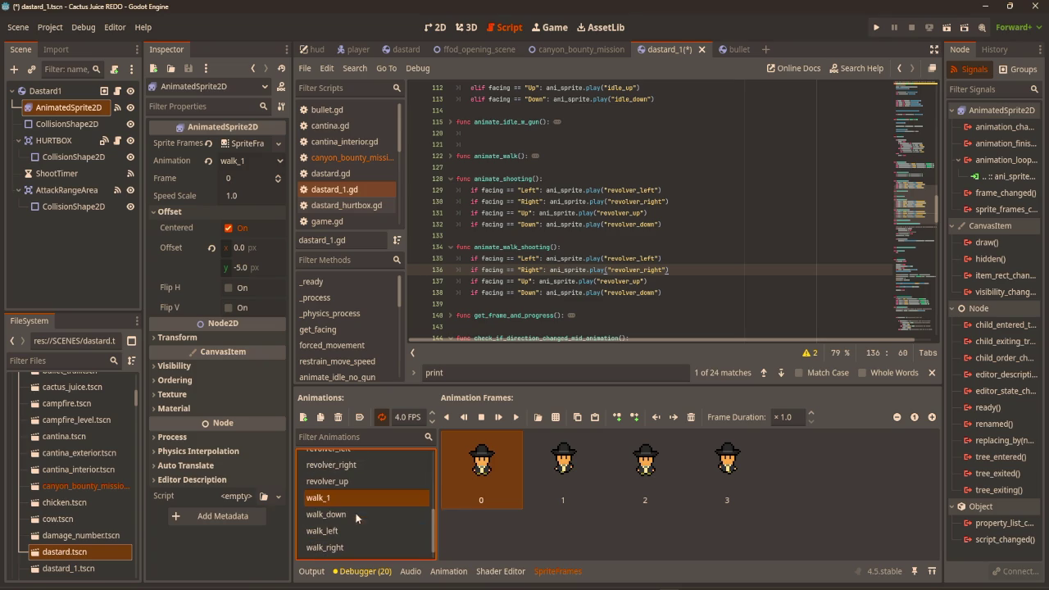
pyautogui.click(350, 500)
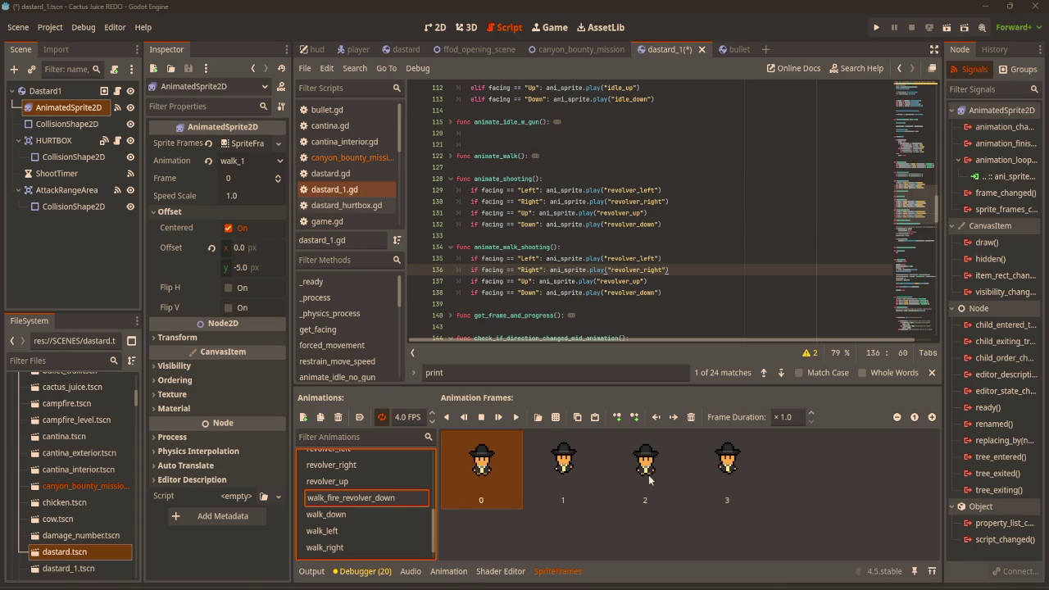
pyautogui.press('Return')
pyautogui.click(727, 461)
pyautogui.keyDown('shift'); pyautogui.click(480, 467); pyautogui.keyUp('shift')
pyautogui.press('Delete')
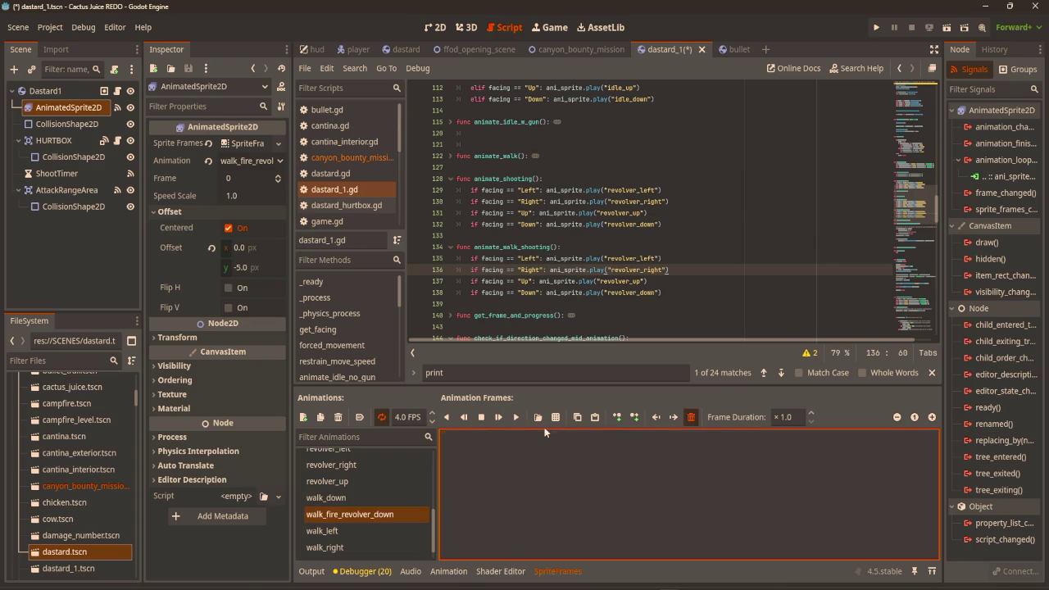
# Add four walking-with-revolver facing-down frames from NPC_Cowboy_3.png to it
pyautogui.click(538, 417)
pyautogui.scroll(-3, 485, 322)
pyautogui.click(465, 357)
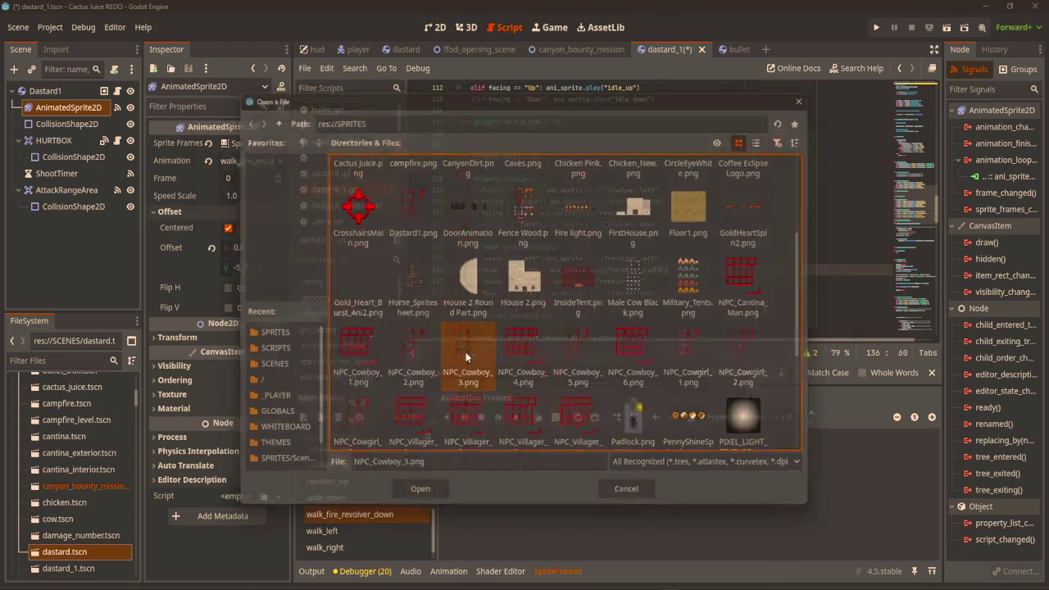
pyautogui.doubleClick(466, 357)
pyautogui.moveTo(484, 366); pyautogui.dragTo(534, 369)
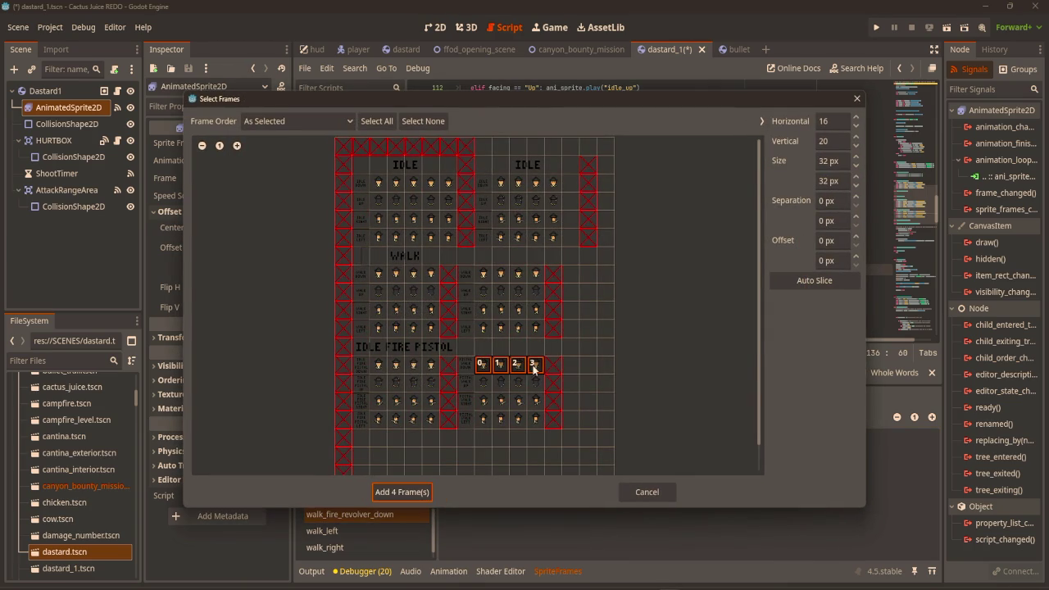
pyautogui.click(386, 490)
# Preview the walk_fire_revolver_down animation playing in the 2D view
pyautogui.click(434, 27)
pyautogui.scroll(10, 477, 203)
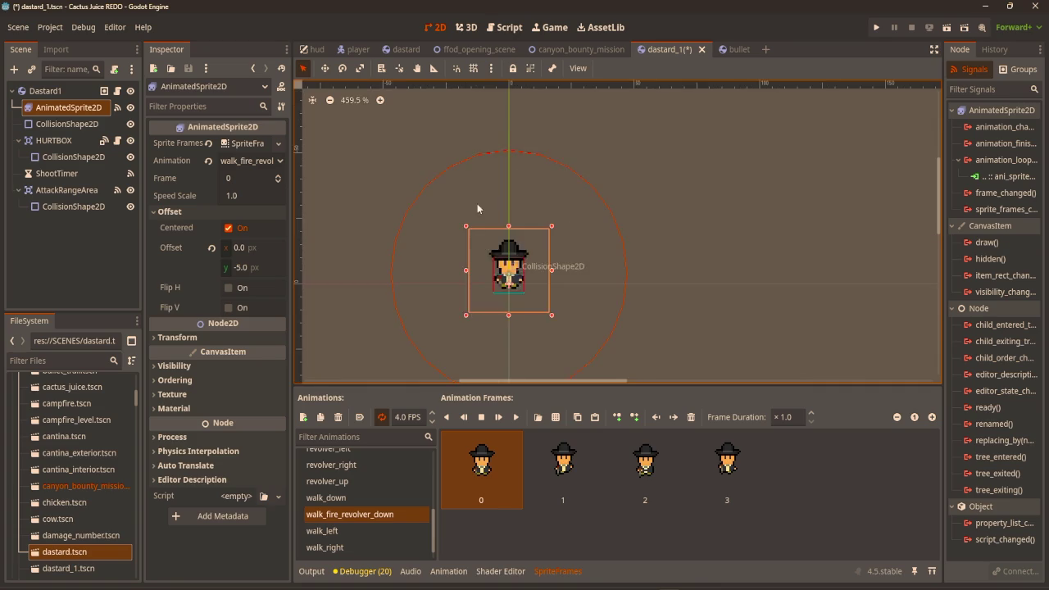
pyautogui.scroll(2, 490, 305)
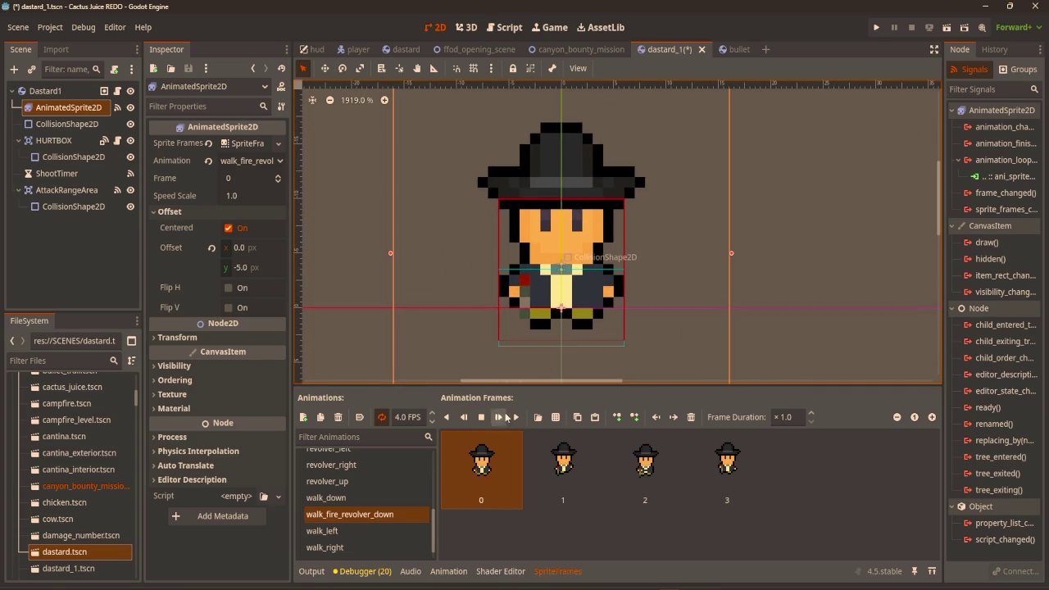
pyautogui.click(516, 418)
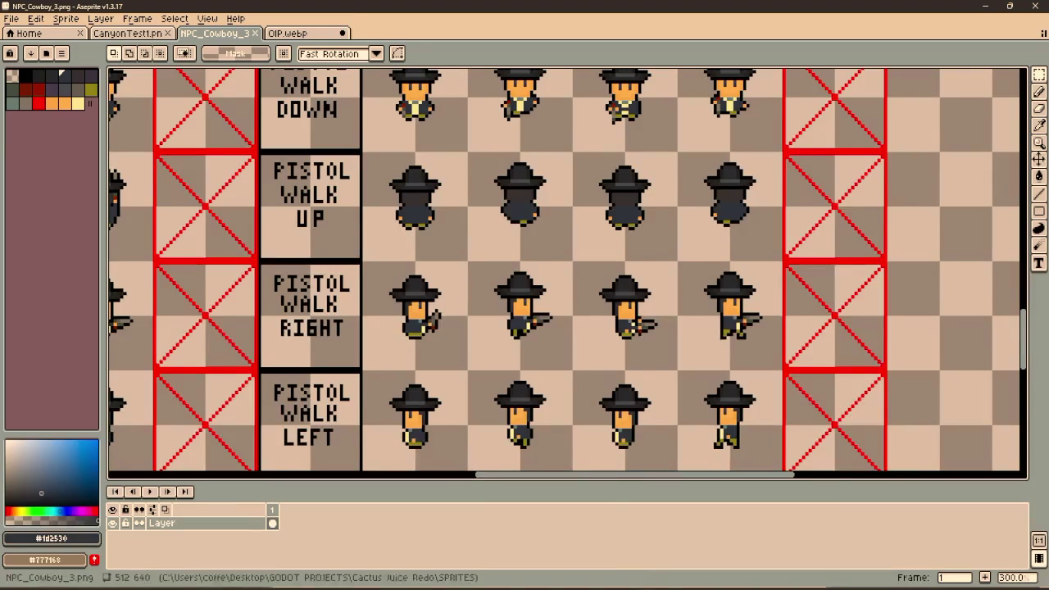
pyautogui.scroll(-1, 516, 339)
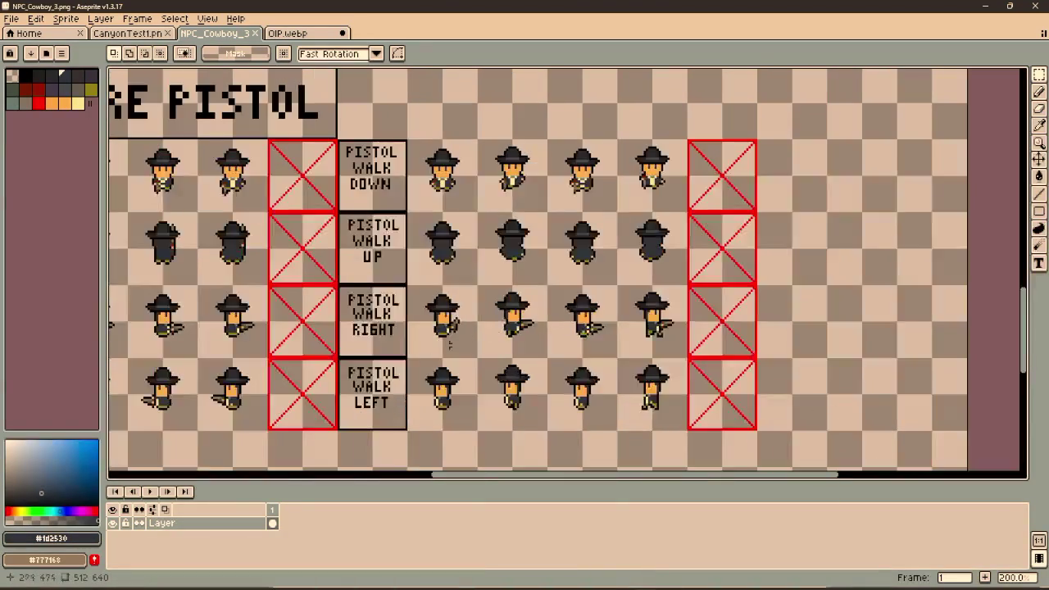
# Pick black from the sprite outline and switch to the Pencil tool
pyautogui.scroll(4, 496, 160)
pyautogui.scroll(2, 417, 235)
pyautogui.scroll(-3, 442, 230)
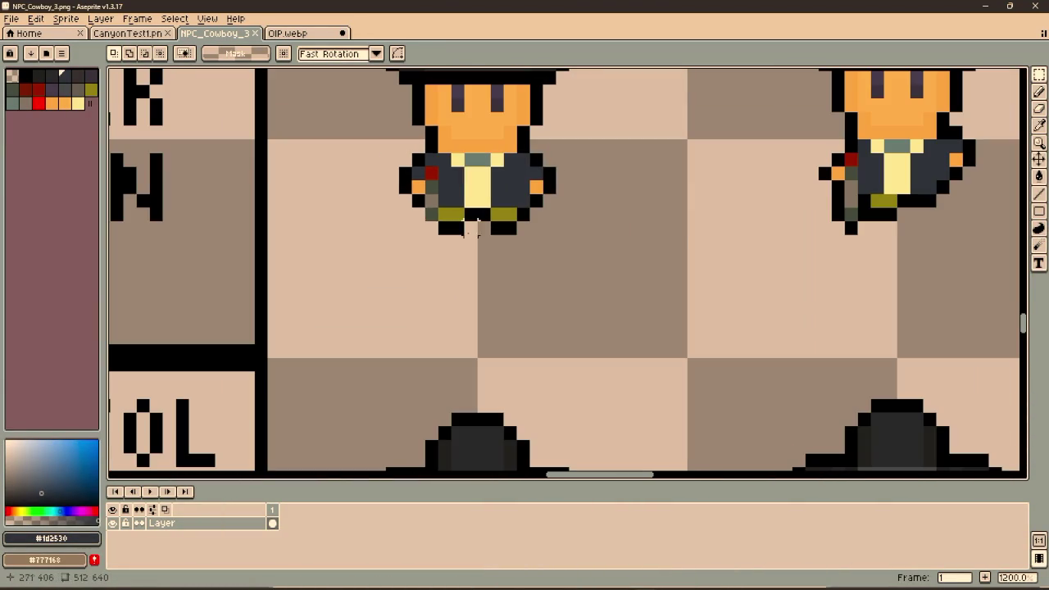
pyautogui.press('i')
pyautogui.click(454, 224)
pyautogui.press('b')
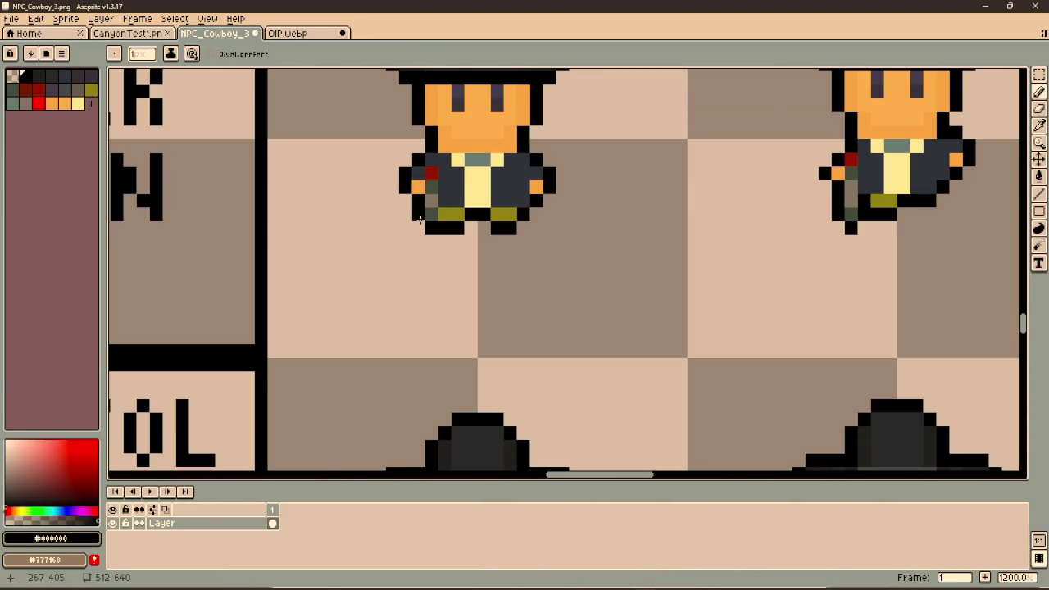
# Touch up the pistol-walk sprites, save NPC_Cowboy_3, and run the game in Godot
pyautogui.scroll(-3, 446, 227)
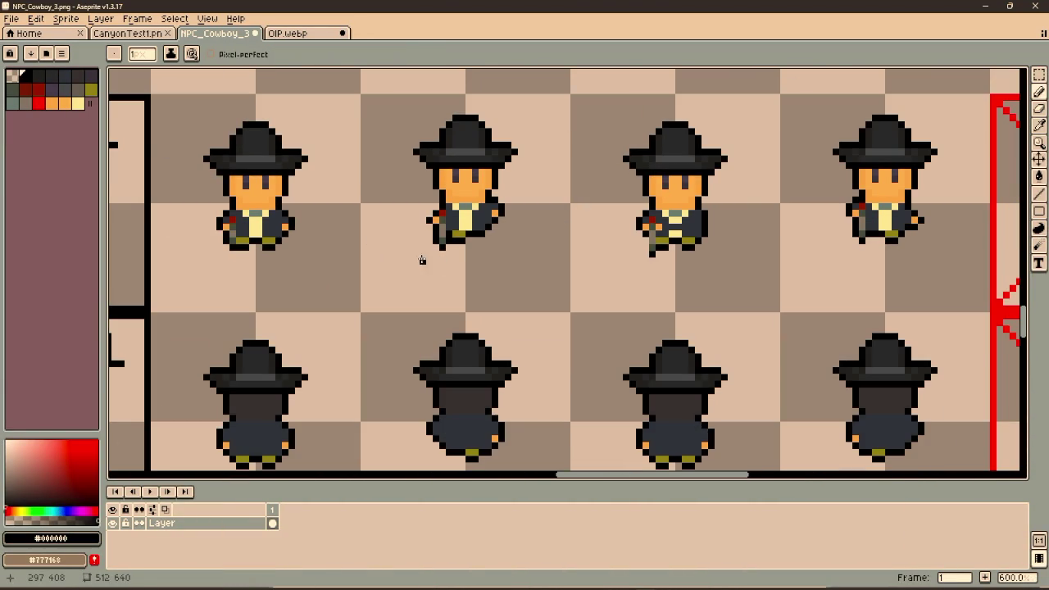
pyautogui.scroll(3, 428, 253)
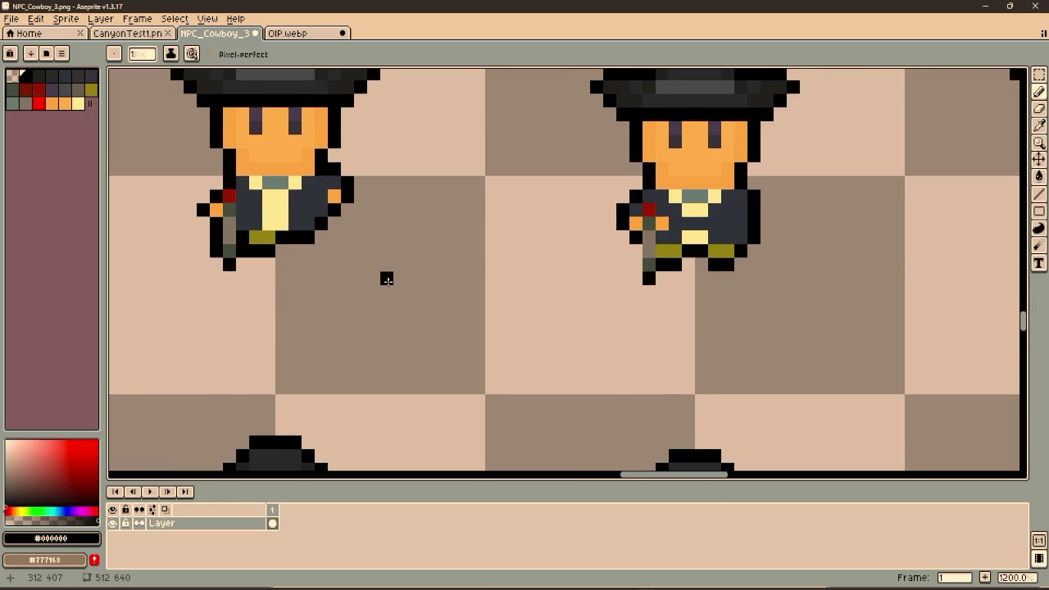
pyautogui.scroll(-1, 386, 276)
pyautogui.scroll(1, 582, 252)
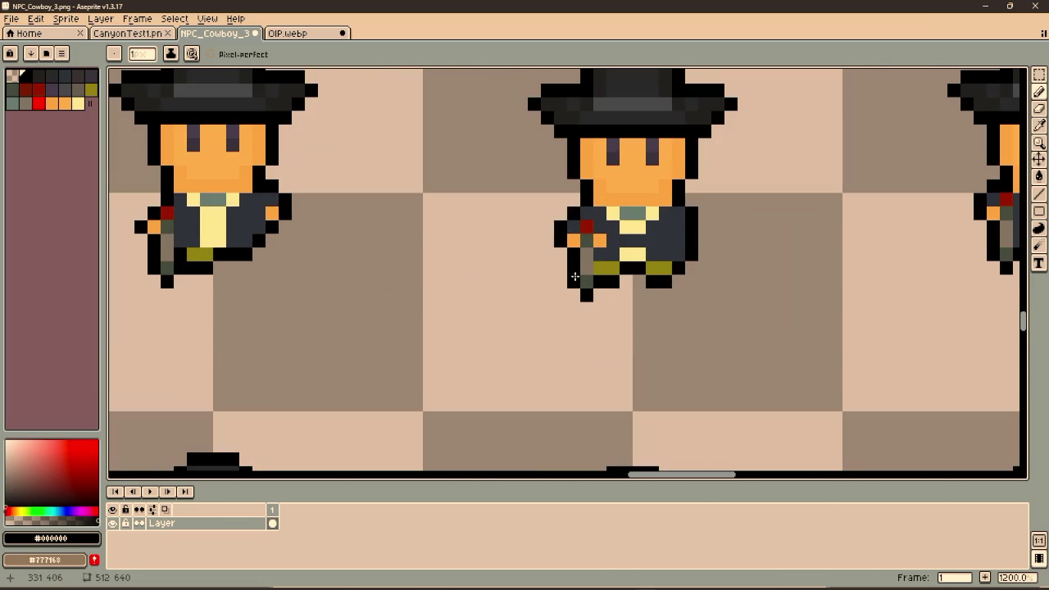
pyautogui.moveTo(796, 237); pyautogui.dragTo(493, 273)
pyautogui.hotkey('ctrl', 's')
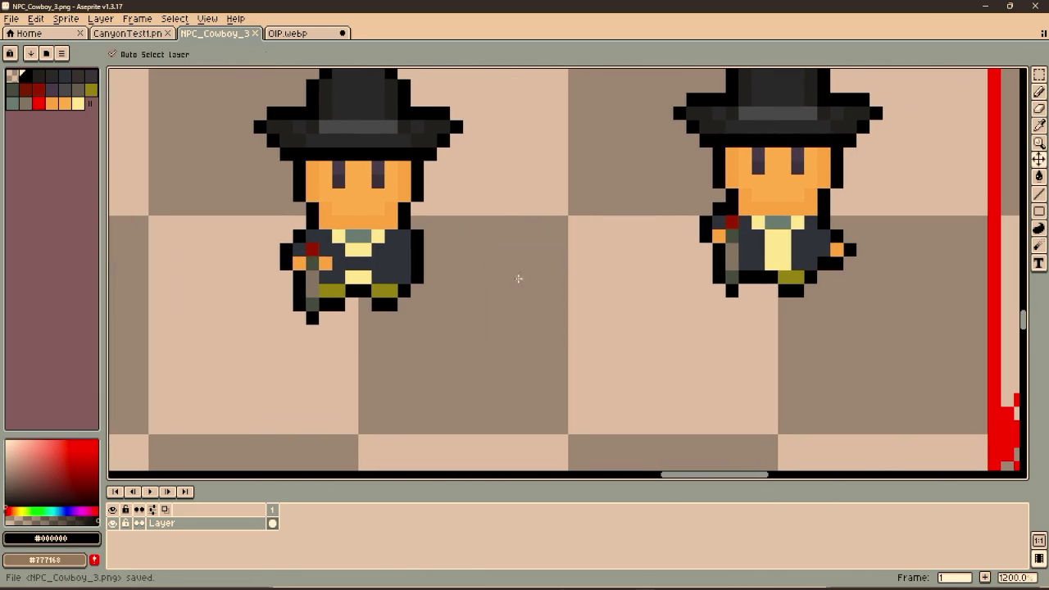
pyautogui.hotkey('alt', 'Tab')
pyautogui.press('F5')
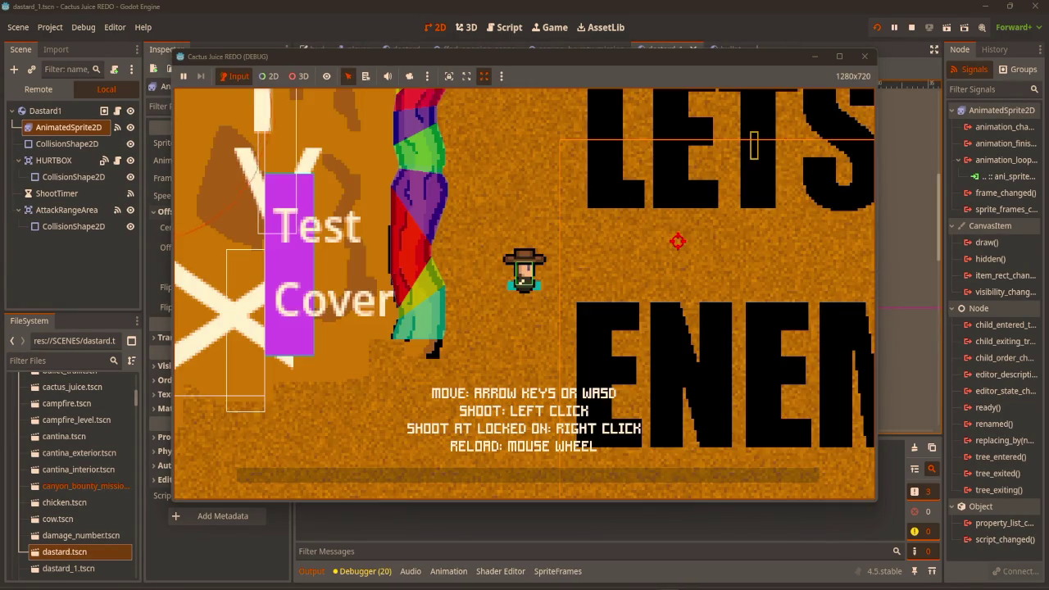
# Close the game and preview the AnimatedSprite2D's walk_fire_revolver_down animation
pyautogui.click(864, 55)
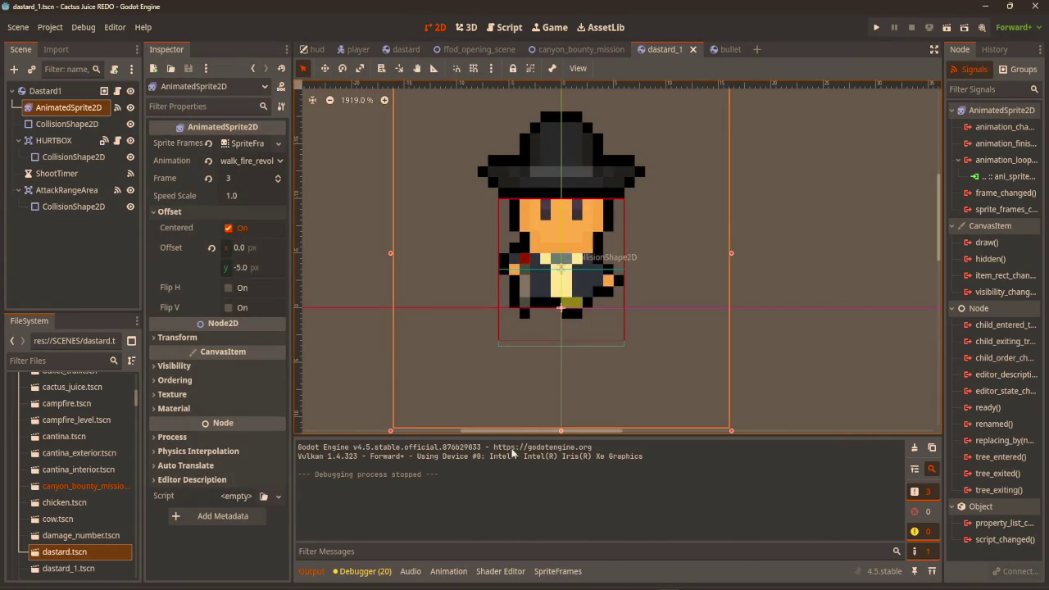
pyautogui.click(45, 109)
pyautogui.click(61, 124)
pyautogui.click(55, 110)
pyautogui.click(515, 418)
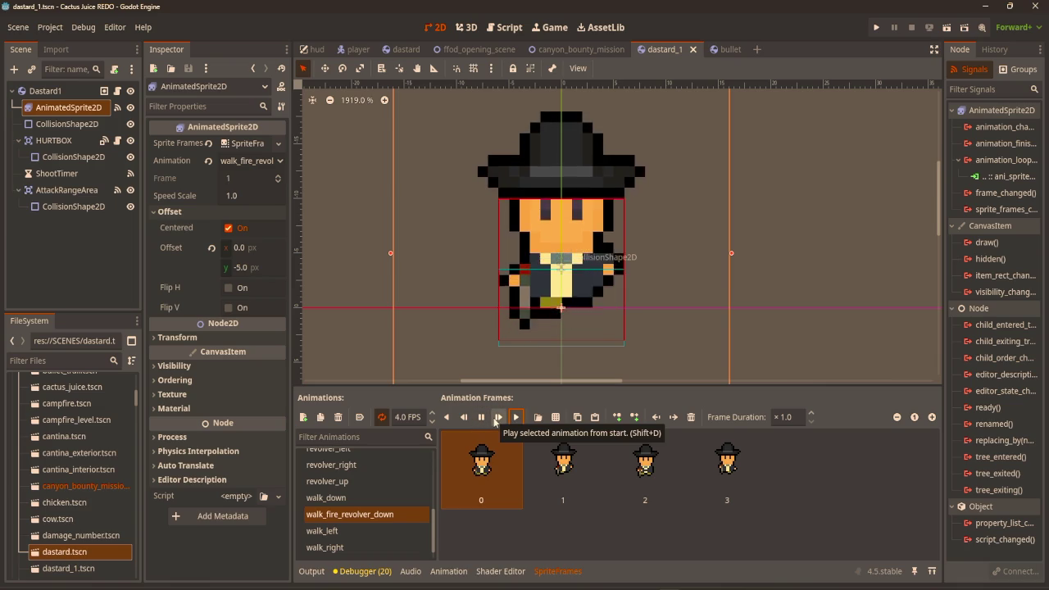
pyautogui.scroll(-2, 532, 365)
pyautogui.scroll(-3, 574, 255)
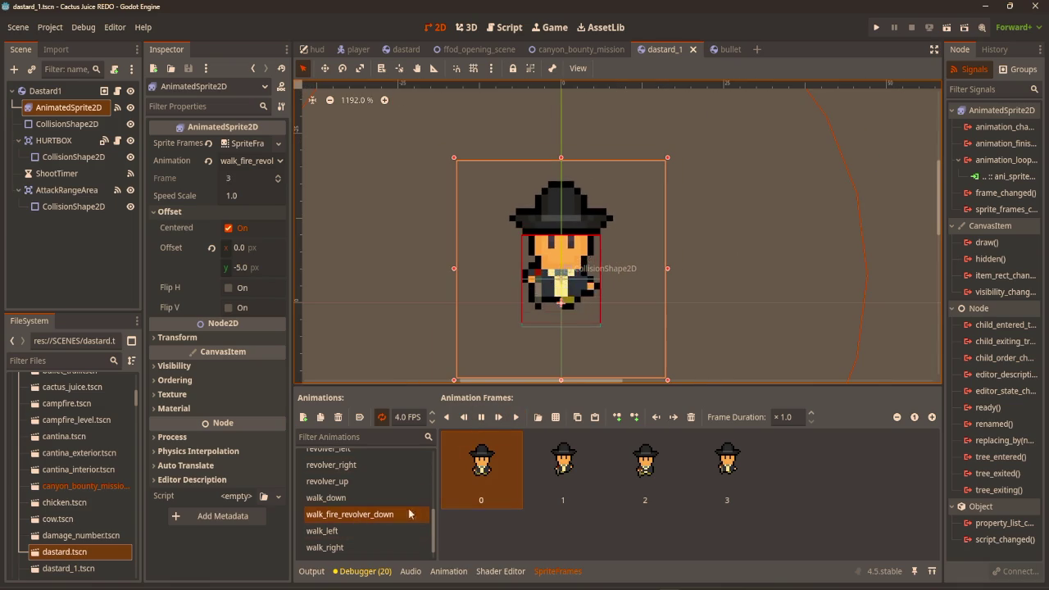
pyautogui.click(481, 418)
# Duplicate the animation and name the copy walk_fire_revolver_right
pyautogui.click(320, 417)
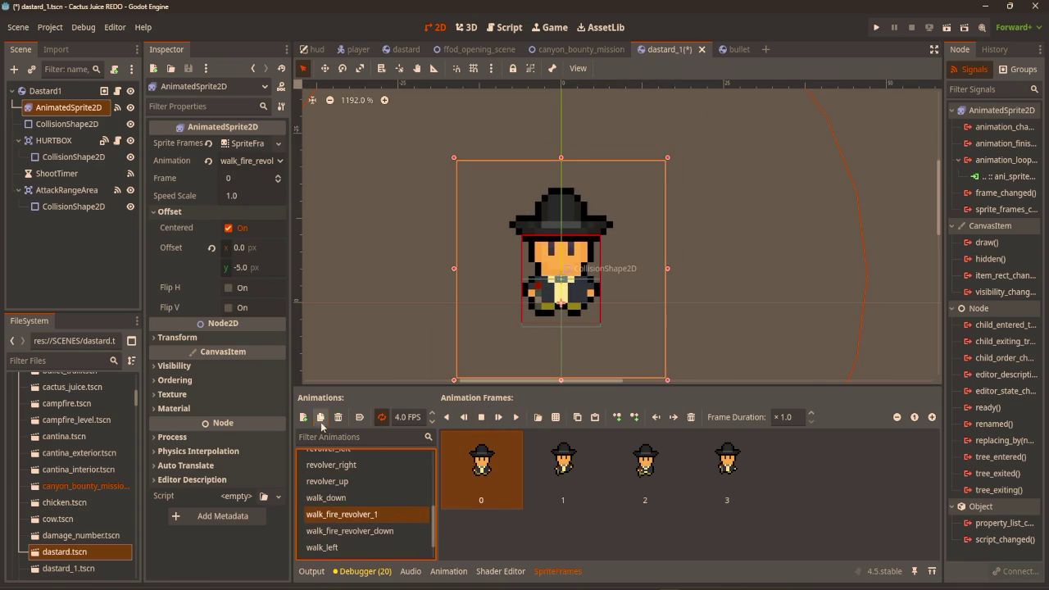
pyautogui.doubleClick(396, 513)
pyautogui.click(396, 514)
pyautogui.press('BackSpace')
pyautogui.write('right')
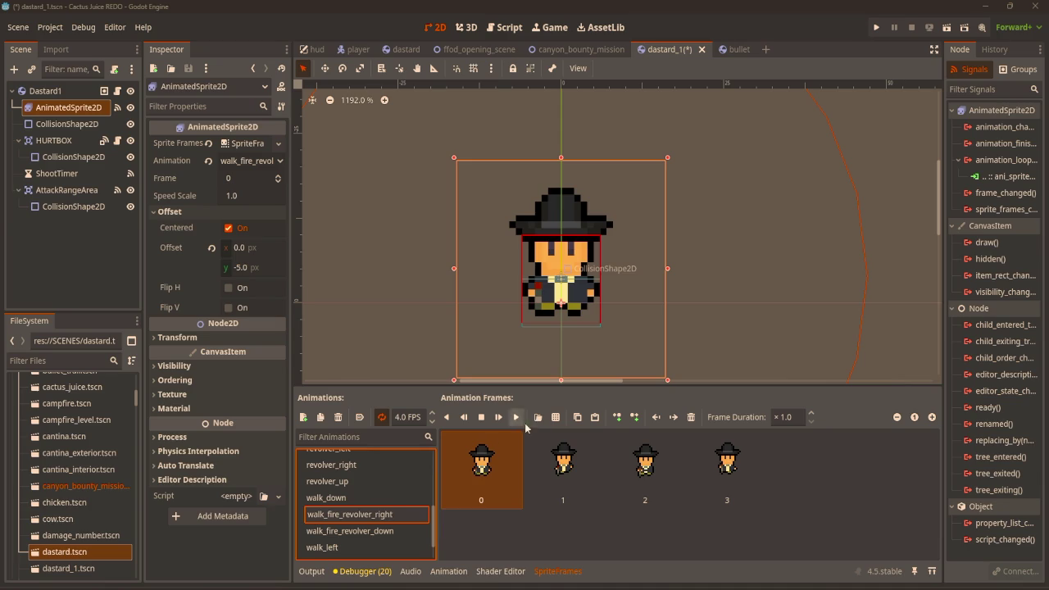
pyautogui.press('Return')
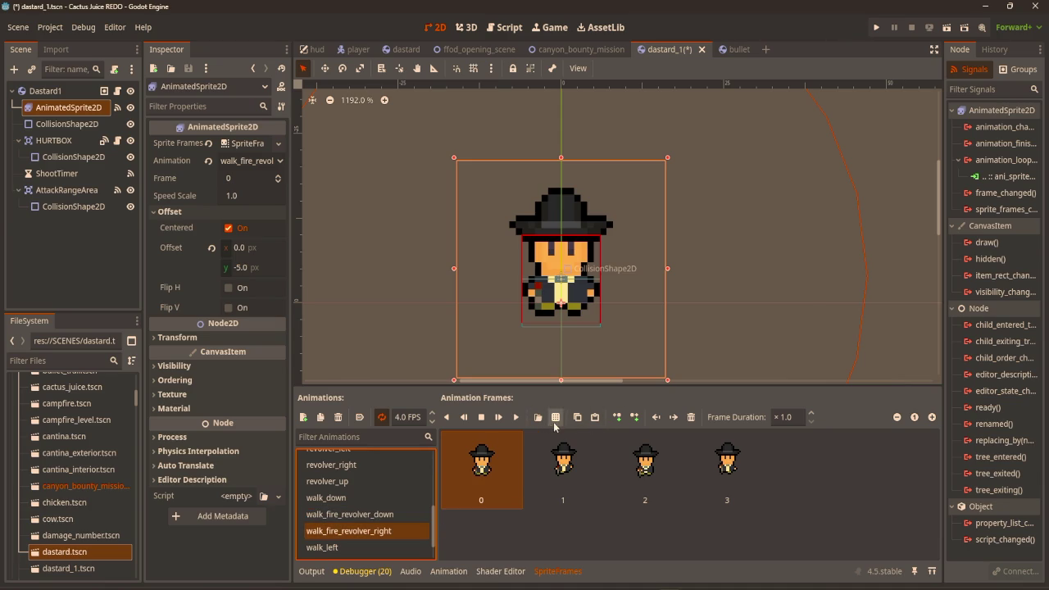
# Fill walk_fire_revolver_right with pistol-walk-right frames from NPC_Cowboy_3.png, keeping only four
pyautogui.click(555, 423)
pyautogui.scroll(-5, 533, 308)
pyautogui.doubleClick(449, 361)
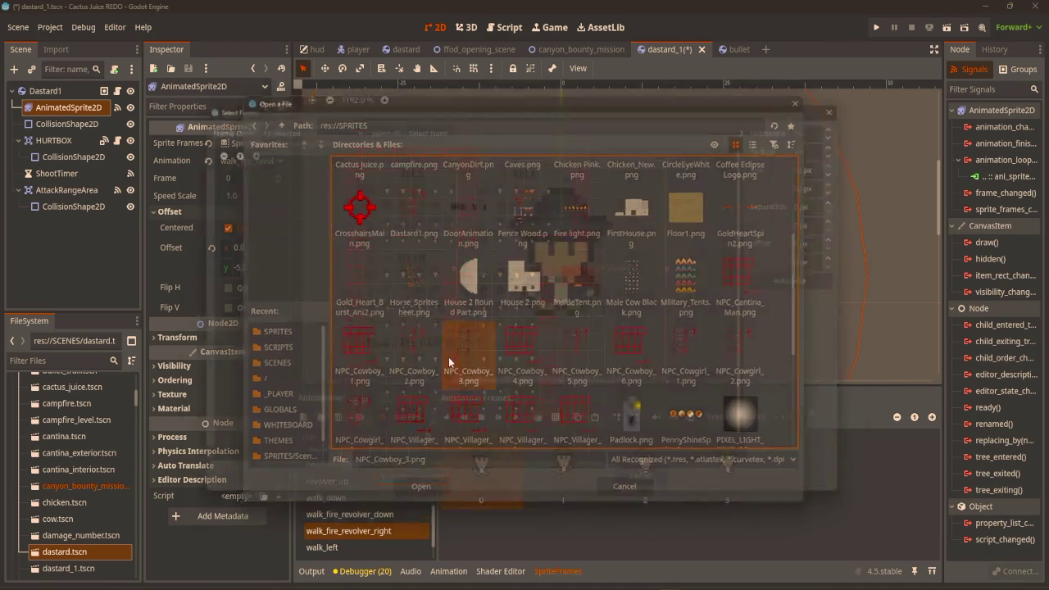
pyautogui.click(488, 405)
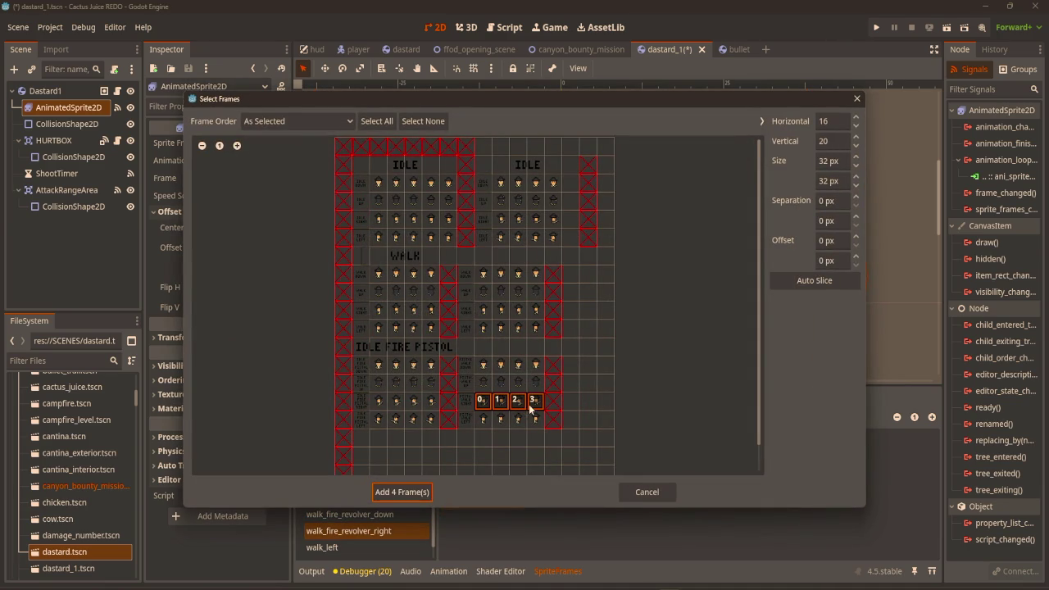
pyautogui.click(414, 491)
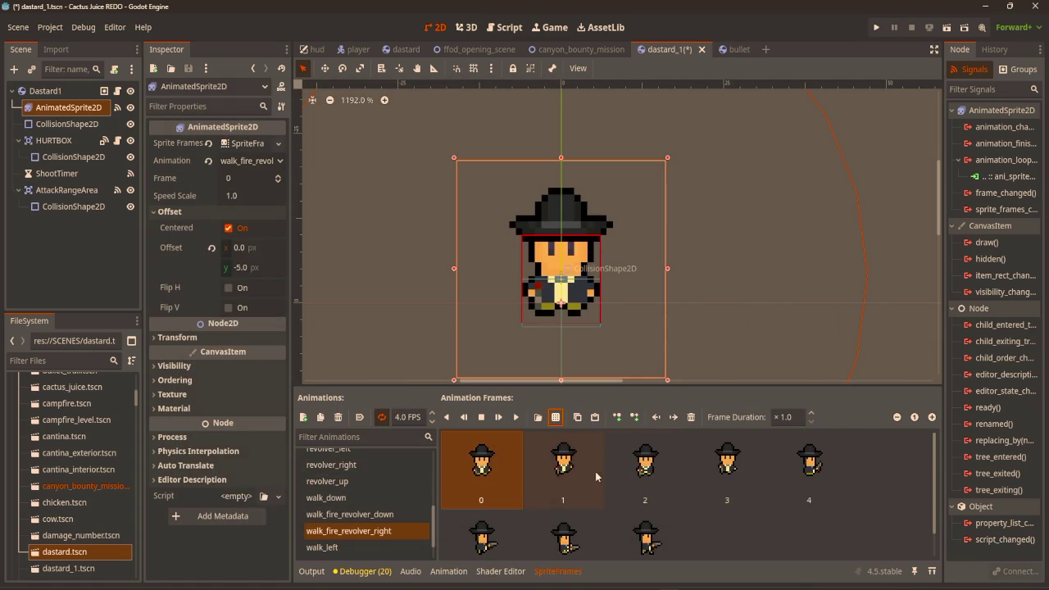
pyautogui.click(499, 469)
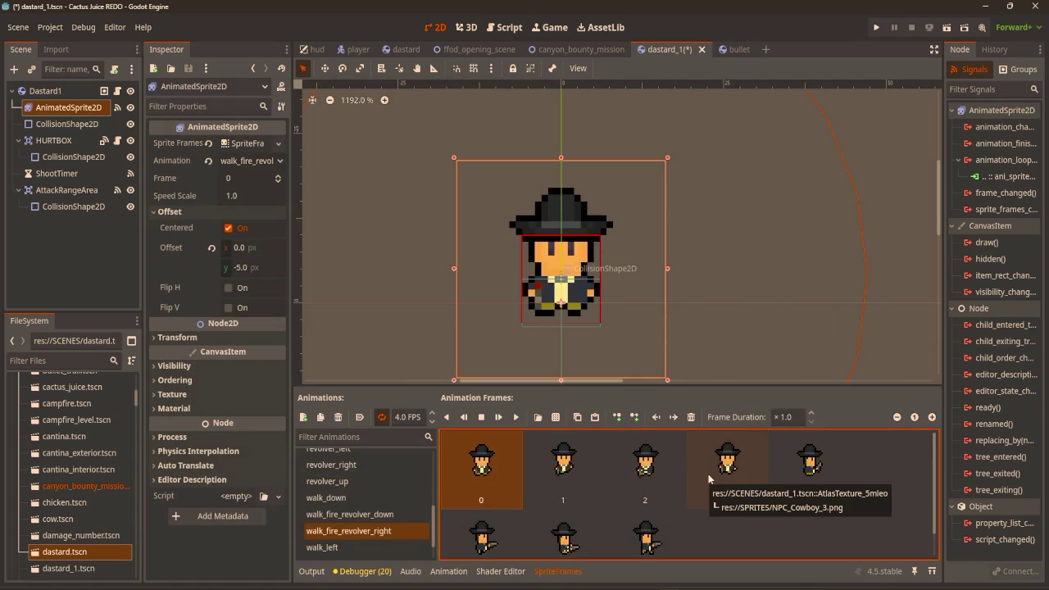
pyautogui.keyDown('shift'); pyautogui.click(708, 474); pyautogui.keyUp('shift')
pyautogui.press('Delete')
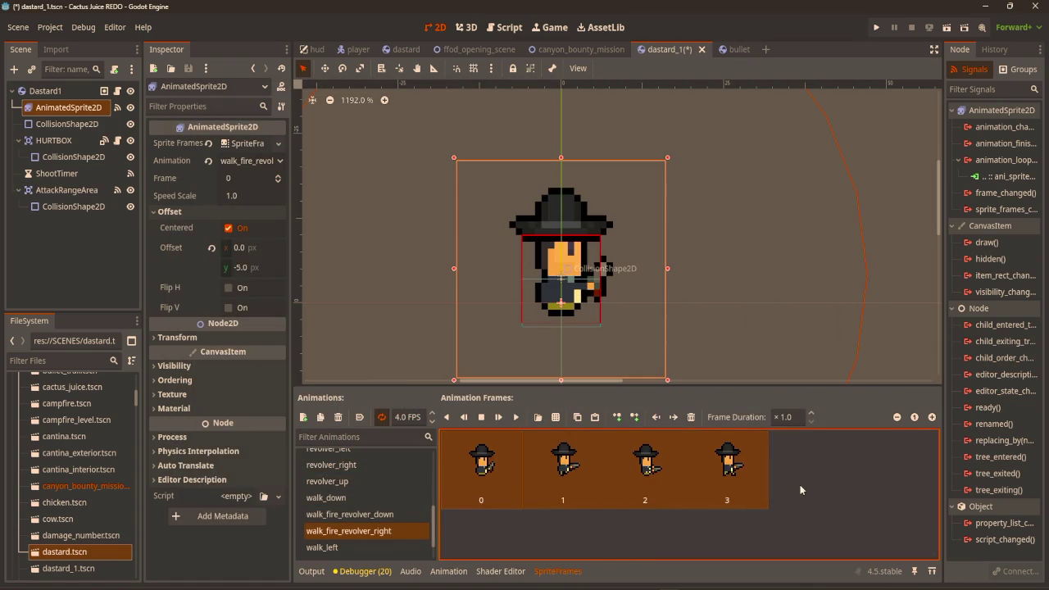
pyautogui.click(499, 27)
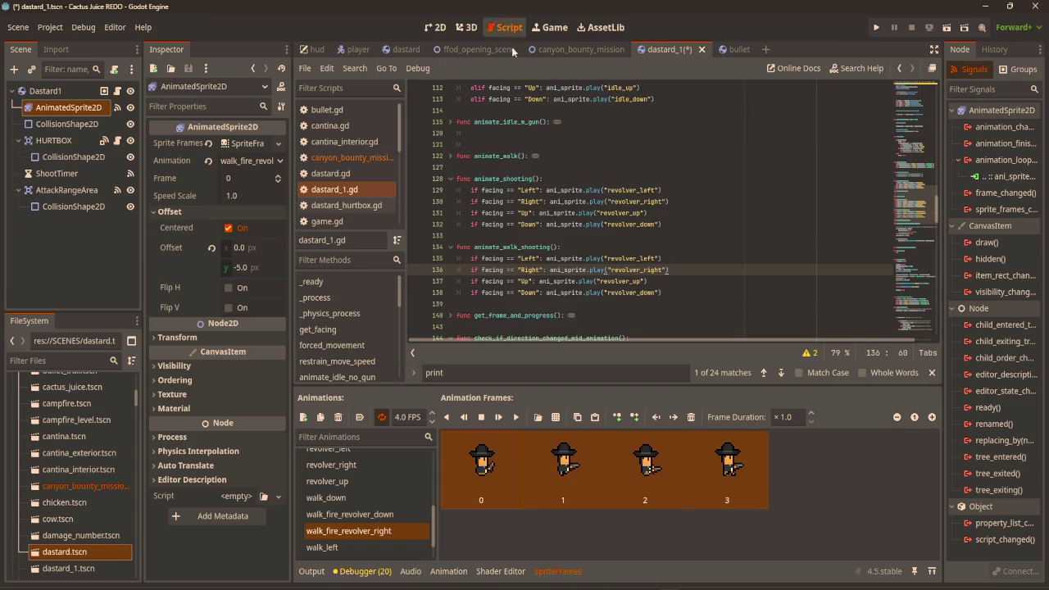
pyautogui.scroll(5, 730, 164)
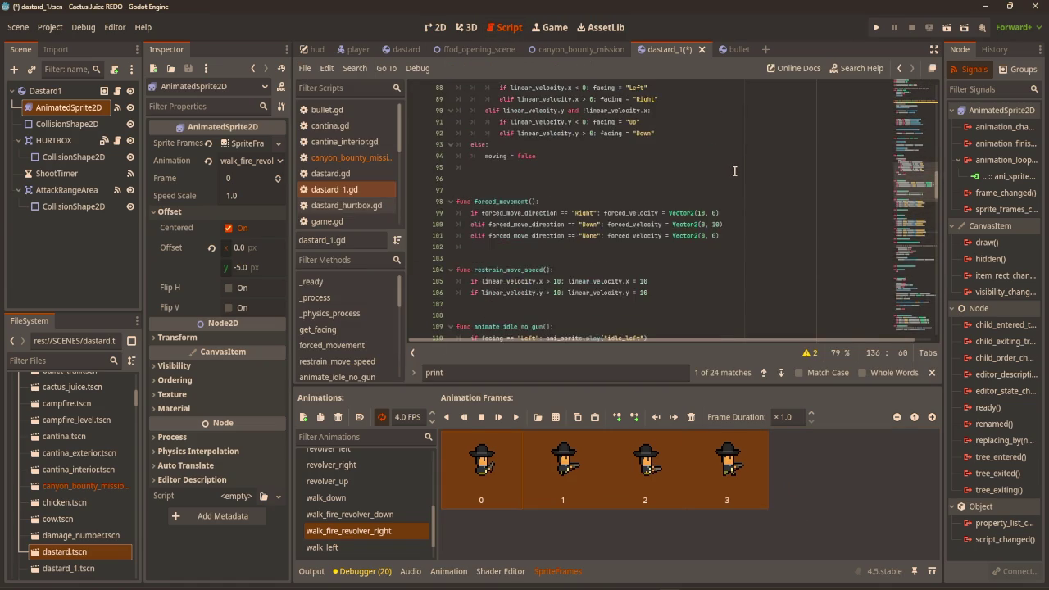
pyautogui.scroll(20, 733, 170)
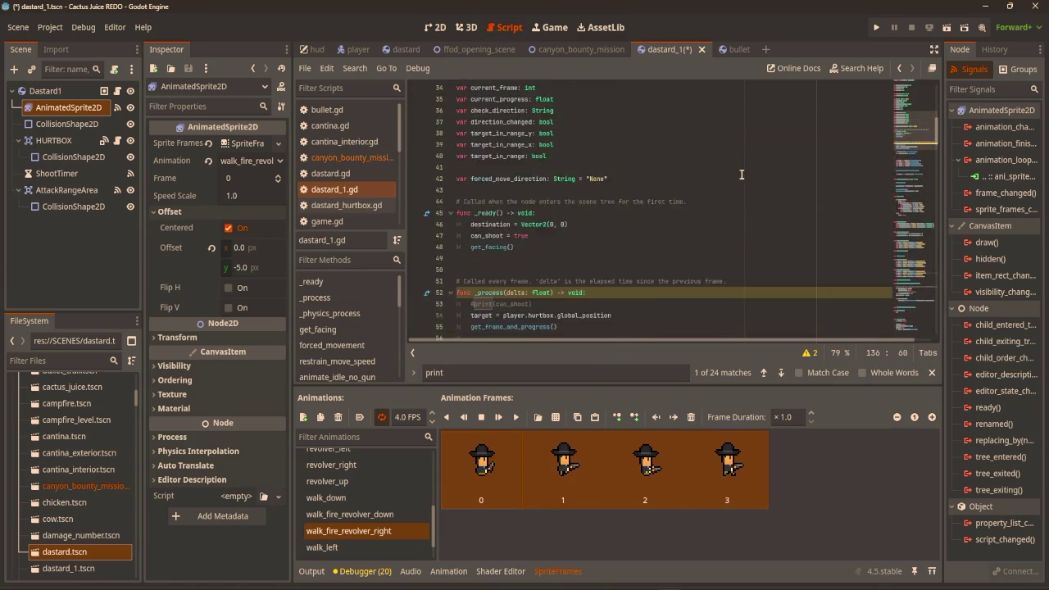
pyautogui.scroll(-5, 742, 174)
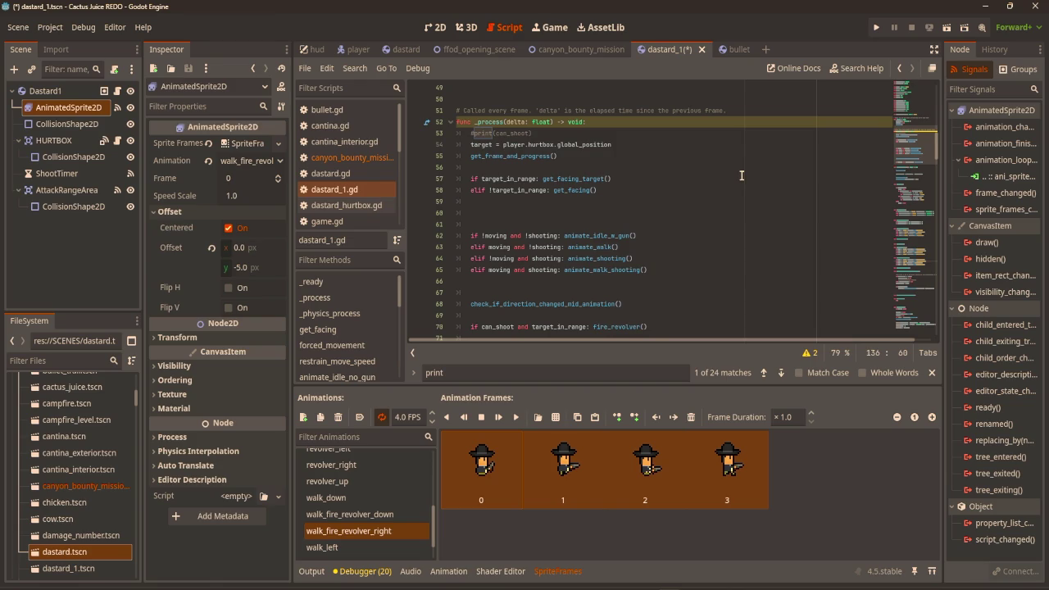
pyautogui.scroll(-11, 742, 175)
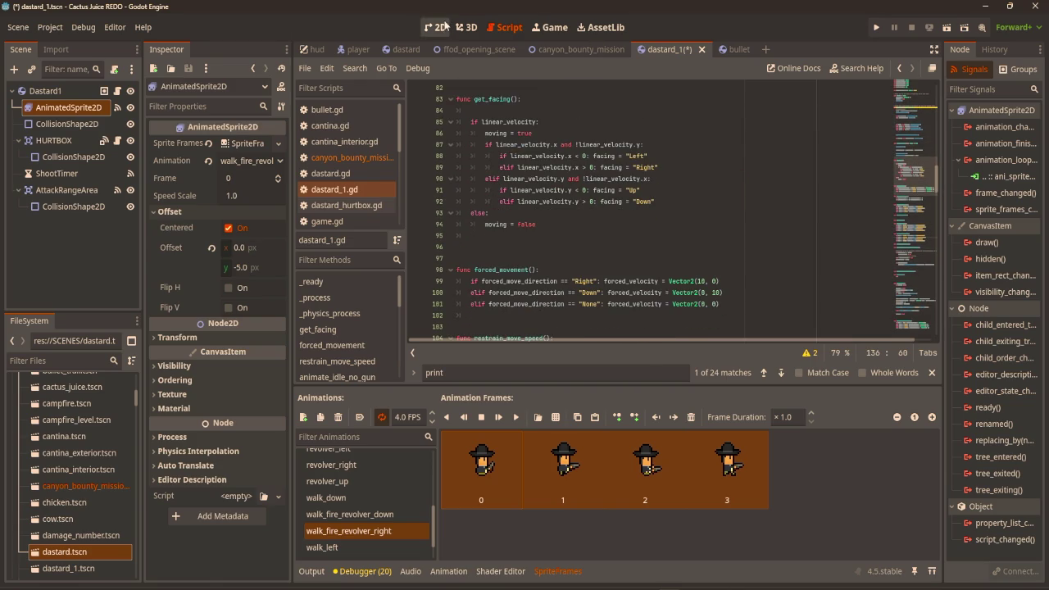
pyautogui.click(434, 27)
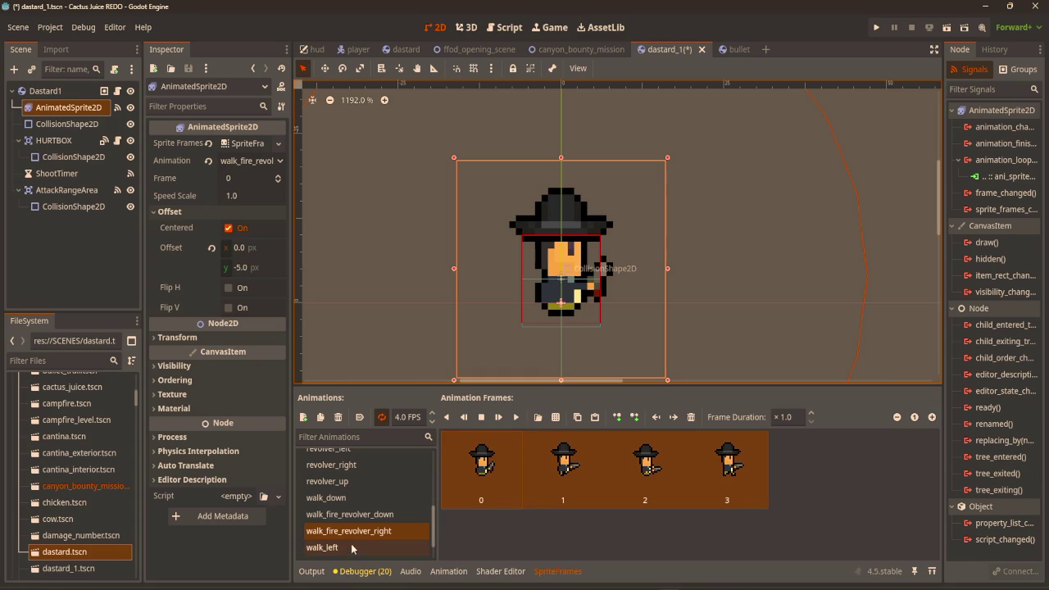
pyautogui.click(516, 417)
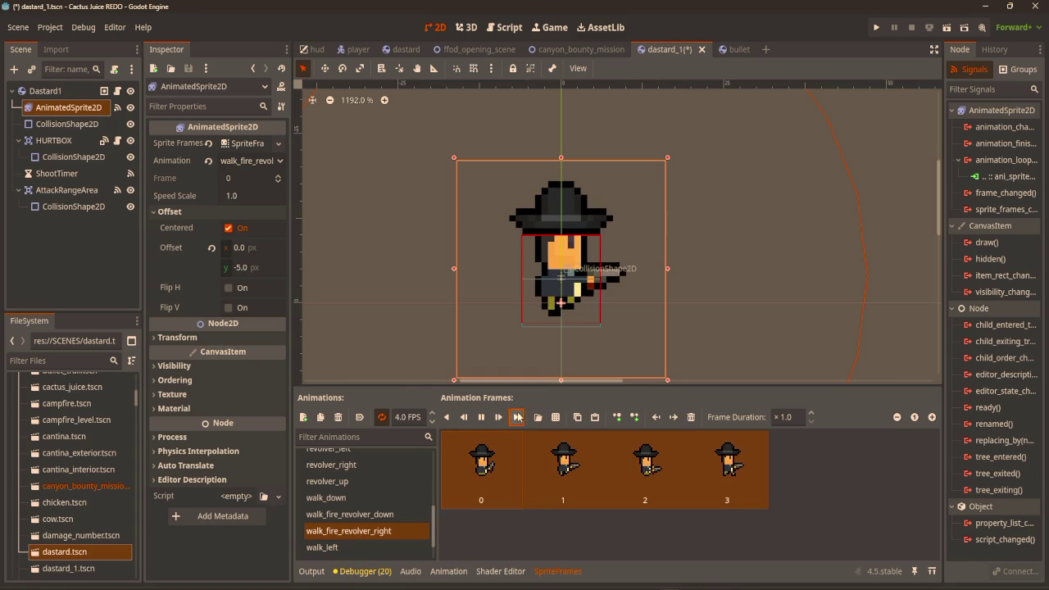
pyautogui.click(389, 513)
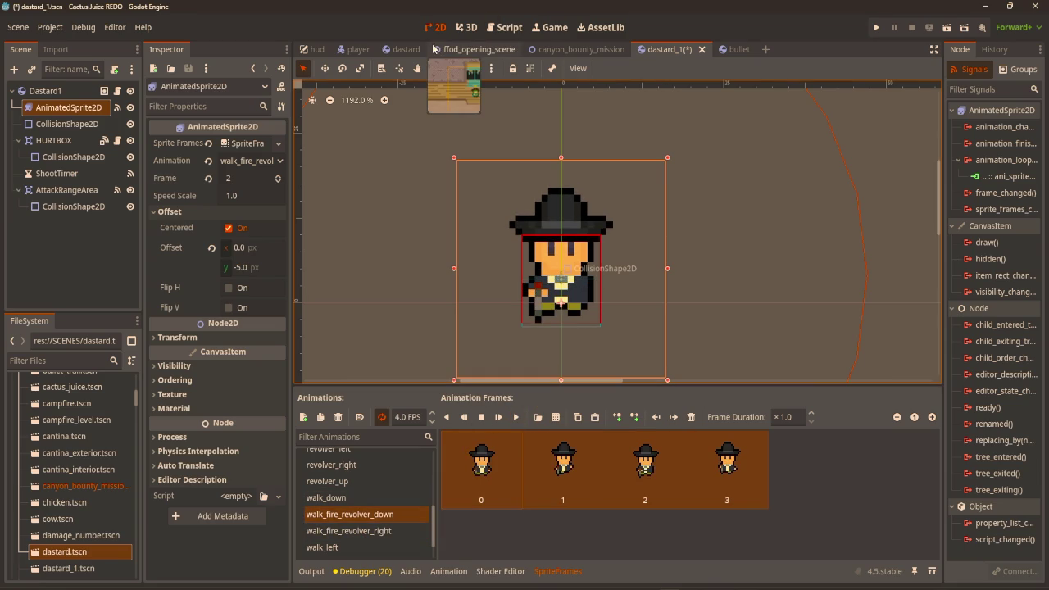
pyautogui.click(574, 50)
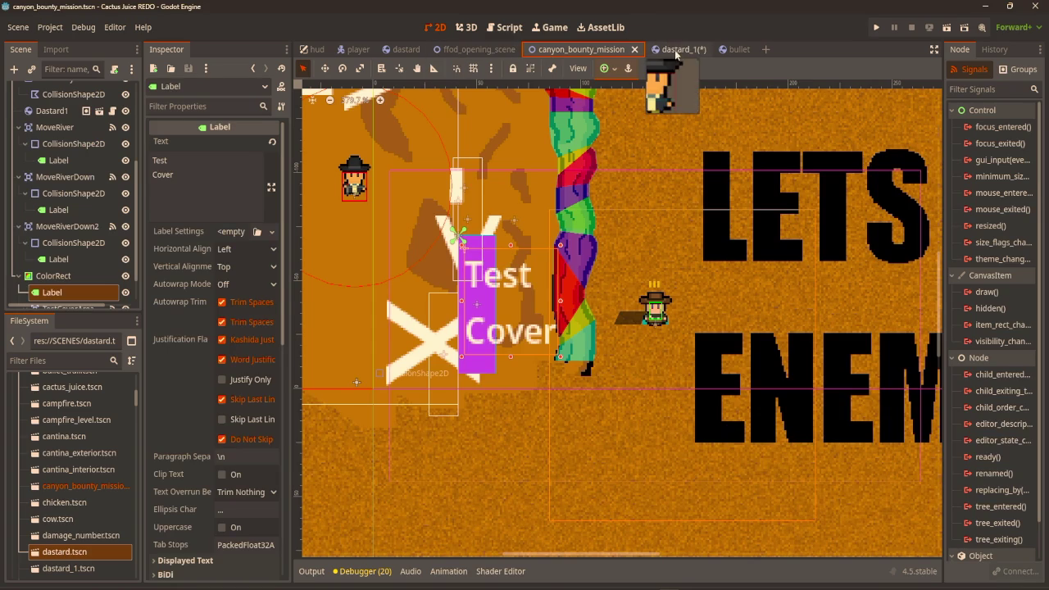
pyautogui.click(674, 50)
pyautogui.click(117, 91)
pyautogui.scroll(-10, 506, 239)
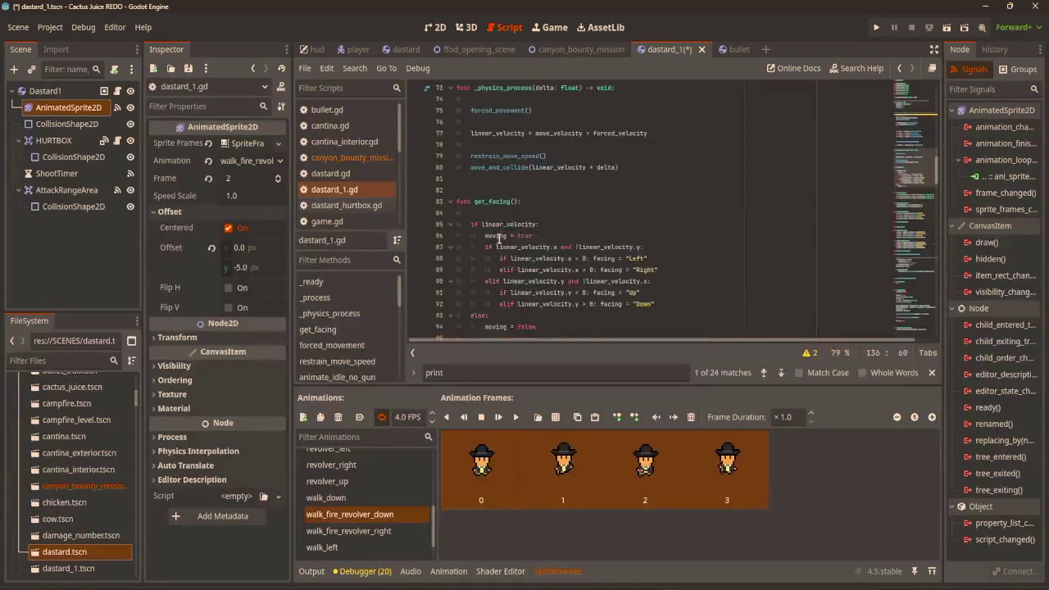
# Replace revolver_down on line 138 with walk_fire_revolver_down
pyautogui.scroll(-2, 508, 238)
pyautogui.scroll(-3, 631, 241)
pyautogui.scroll(-1, 632, 240)
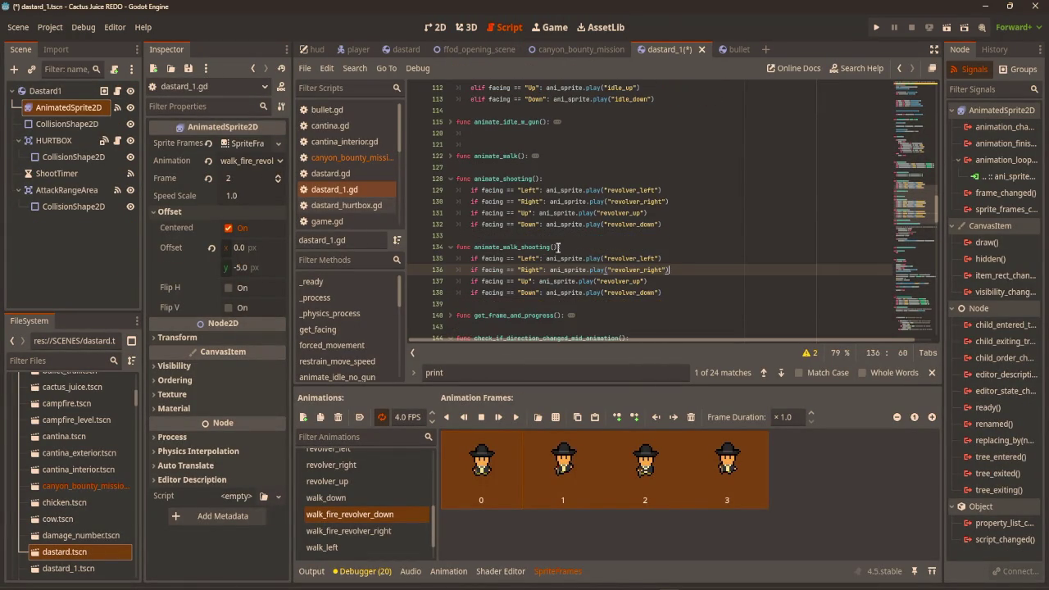
pyautogui.doubleClick(375, 515)
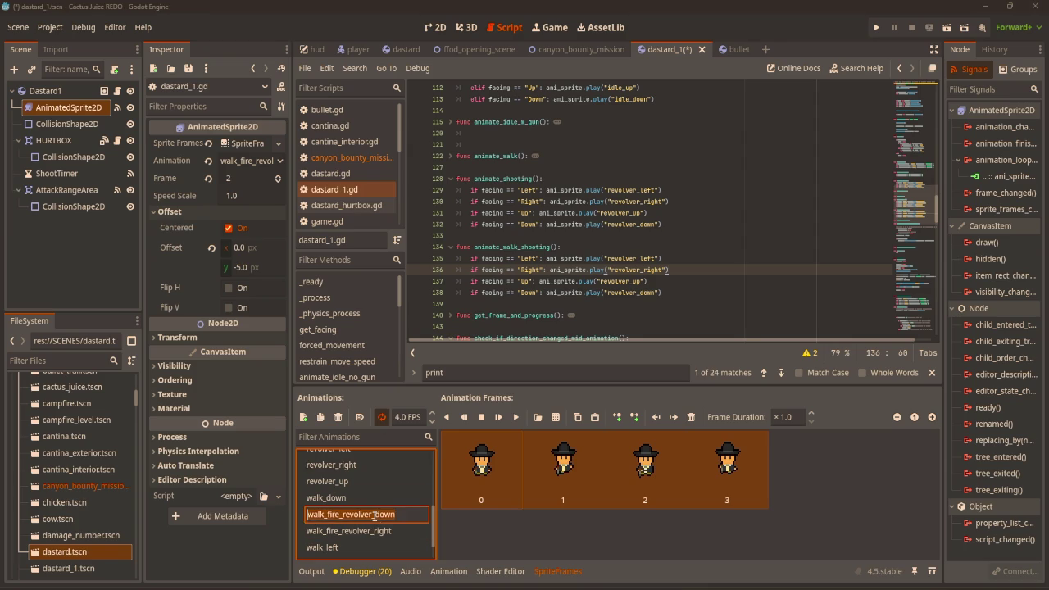
pyautogui.doubleClick(619, 293)
pyautogui.write('walk_fire_revolver_down')
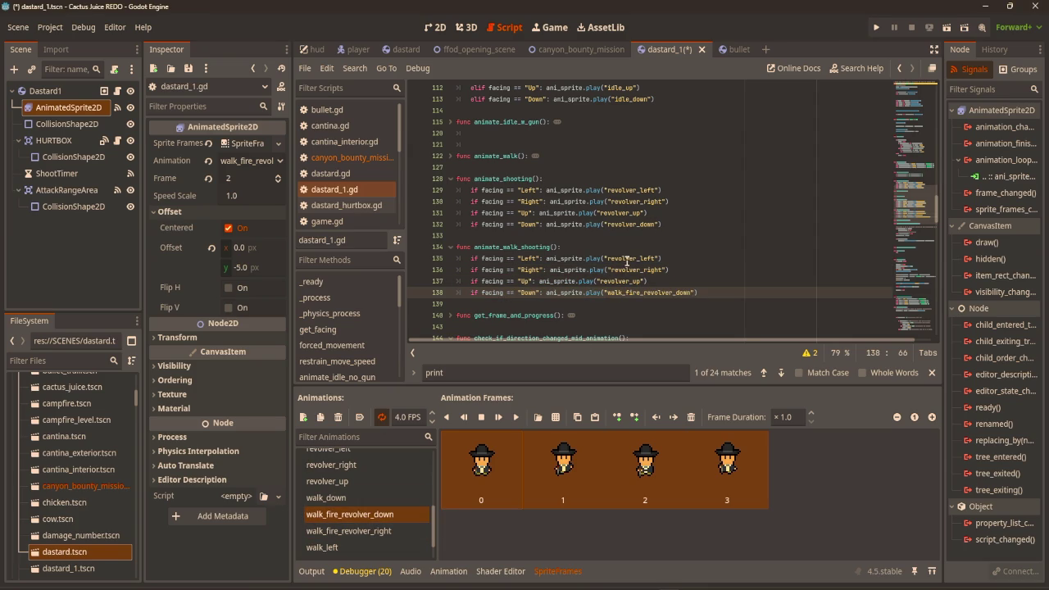
# Replace revolver_right on line 136 with walk_fire_revolver_right
pyautogui.click(345, 532)
pyautogui.click(344, 531)
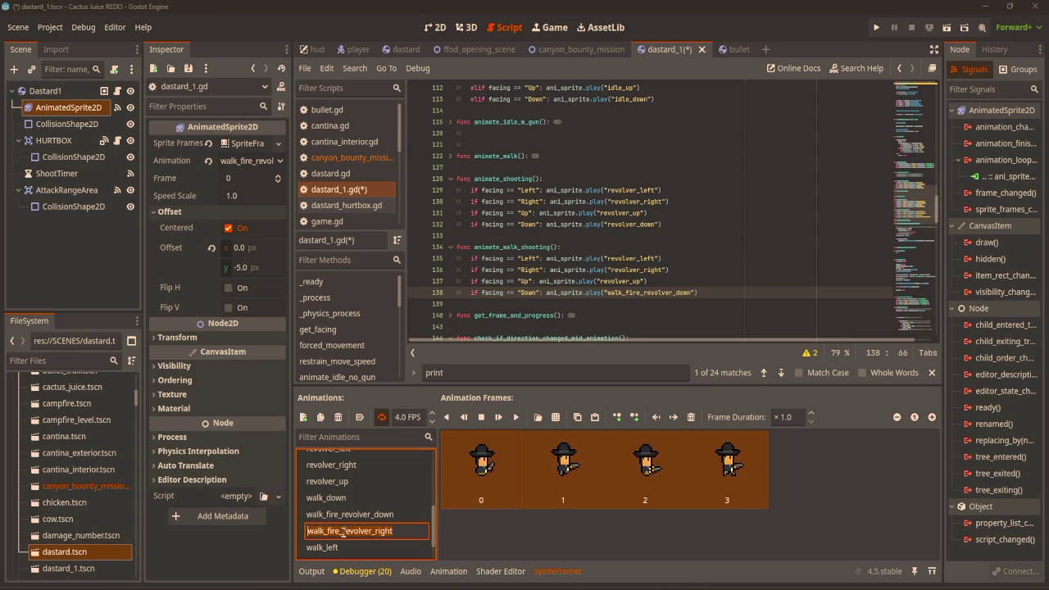
pyautogui.click(629, 271)
pyautogui.doubleClick(628, 270)
pyautogui.write('walk_fire_revolver_right')
pyautogui.click(748, 261)
# Comment out the Up and Left lines 137 and 135, then run the game
pyautogui.click(641, 281)
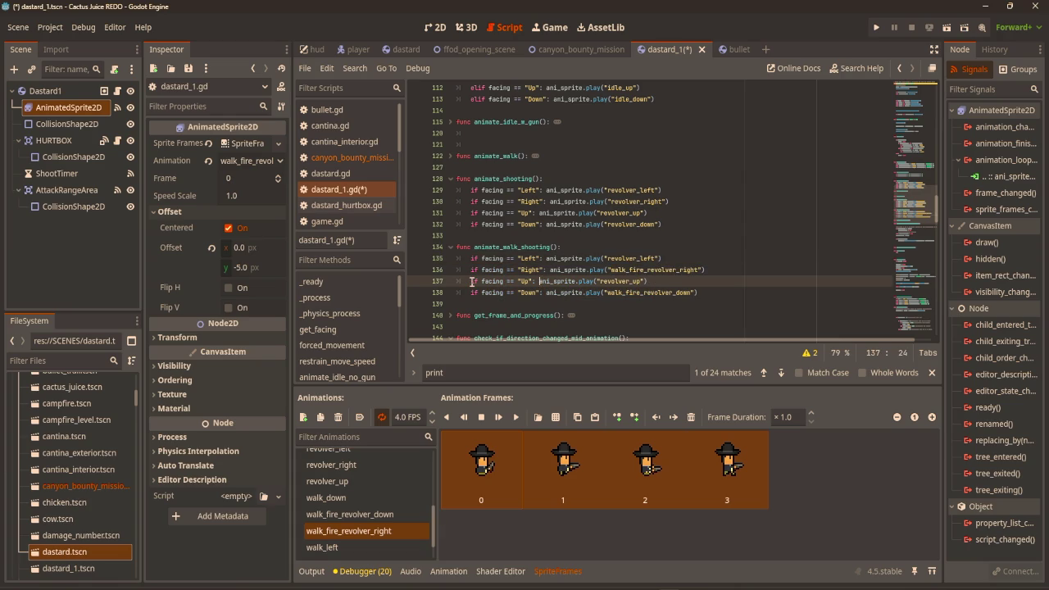
pyautogui.write('#')
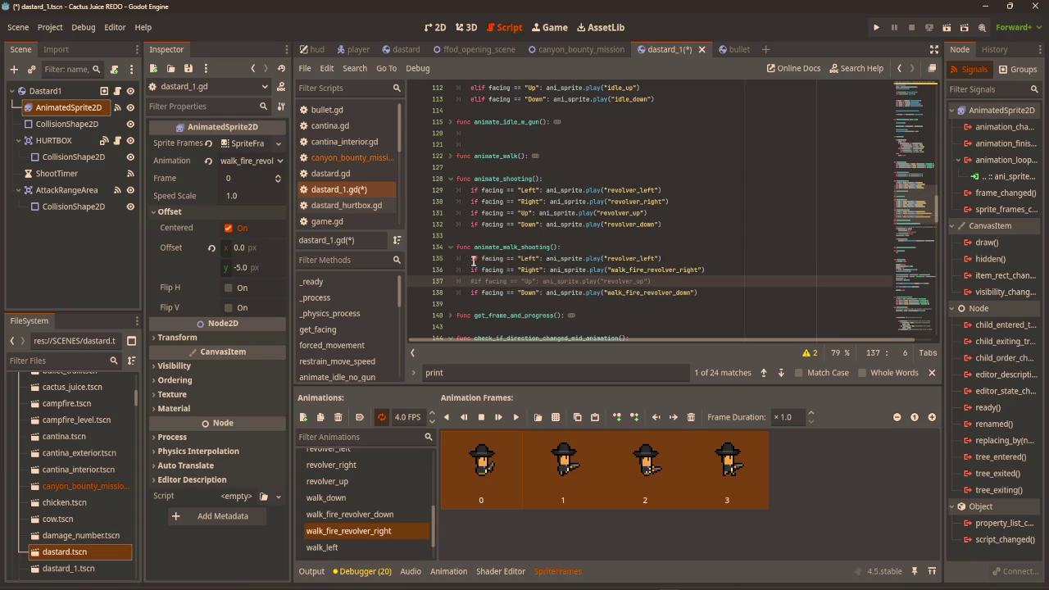
pyautogui.click(473, 259)
pyautogui.write('#')
pyautogui.press('F5')
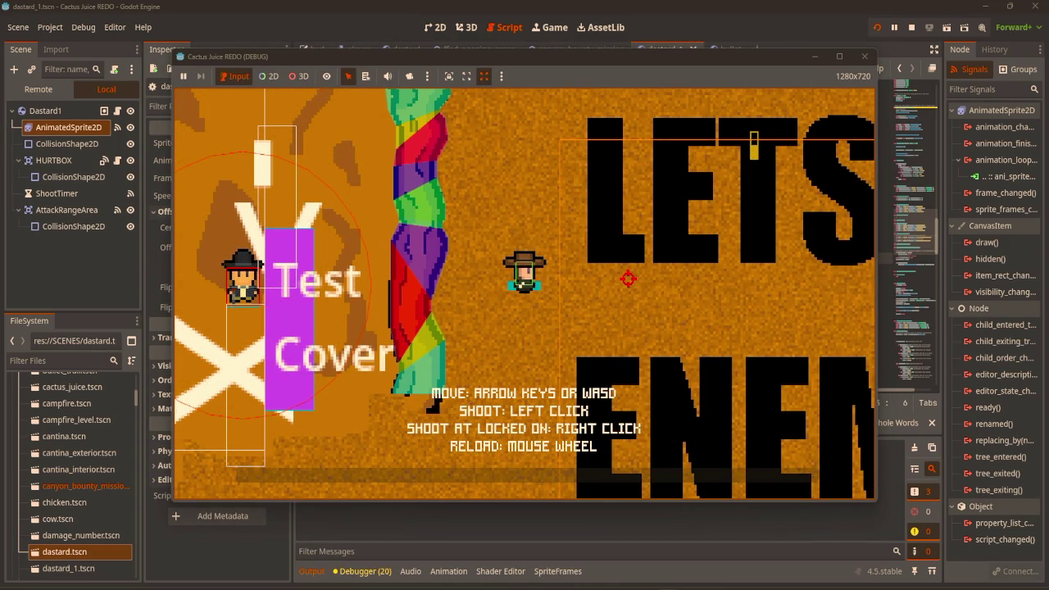
# Close the game and select the attack range collision circle in the 2D view
pyautogui.click(865, 56)
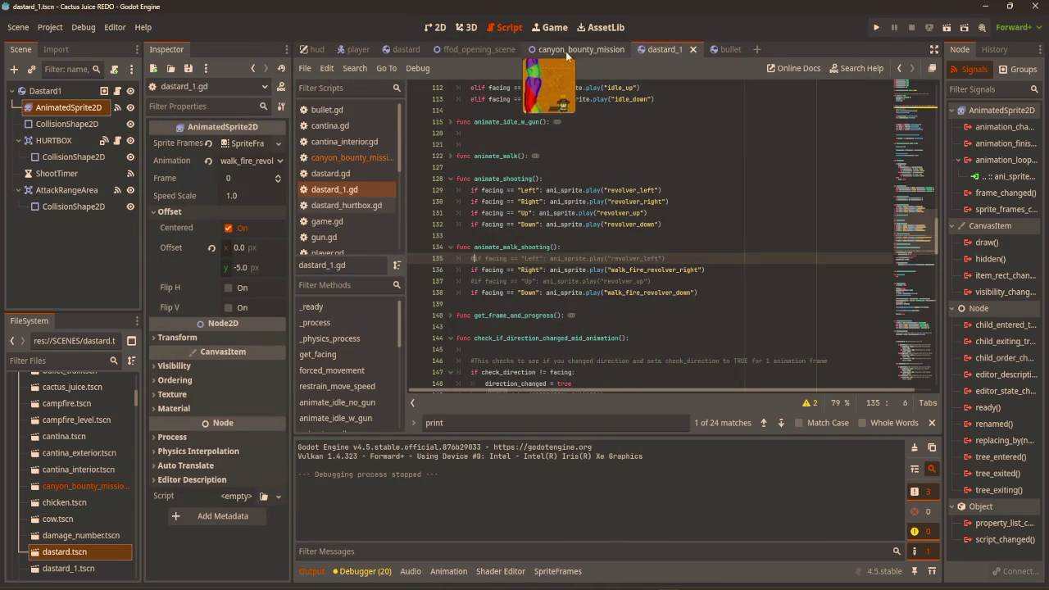
pyautogui.click(437, 29)
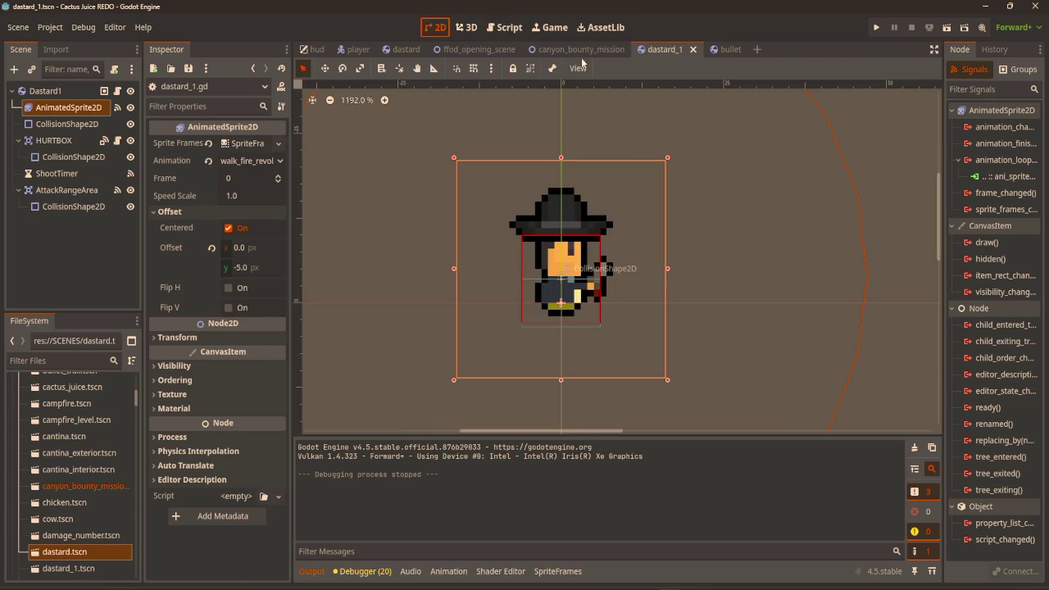
pyautogui.scroll(-5, 655, 246)
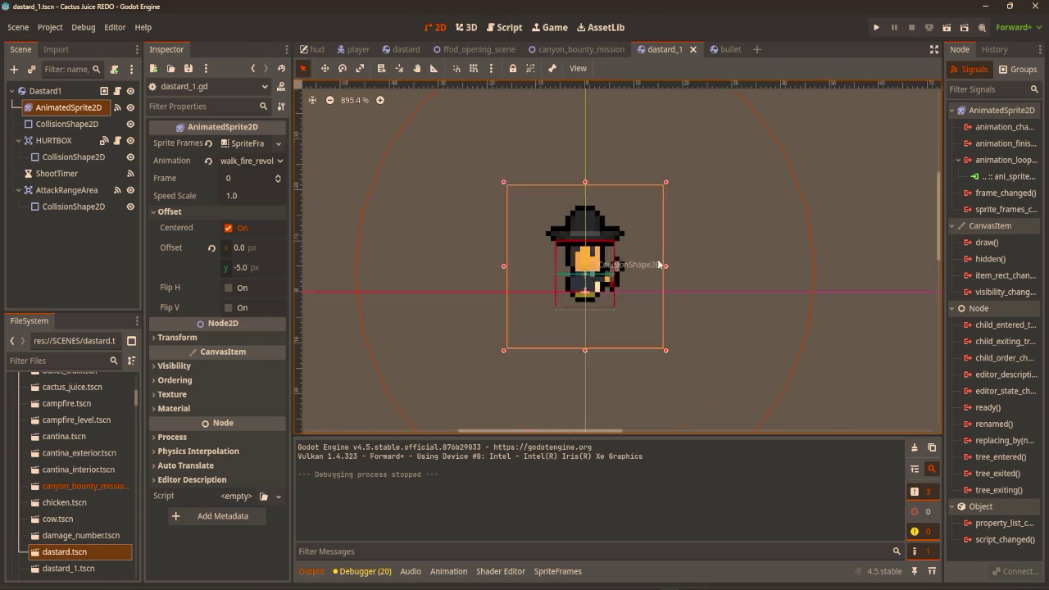
pyautogui.click(737, 273)
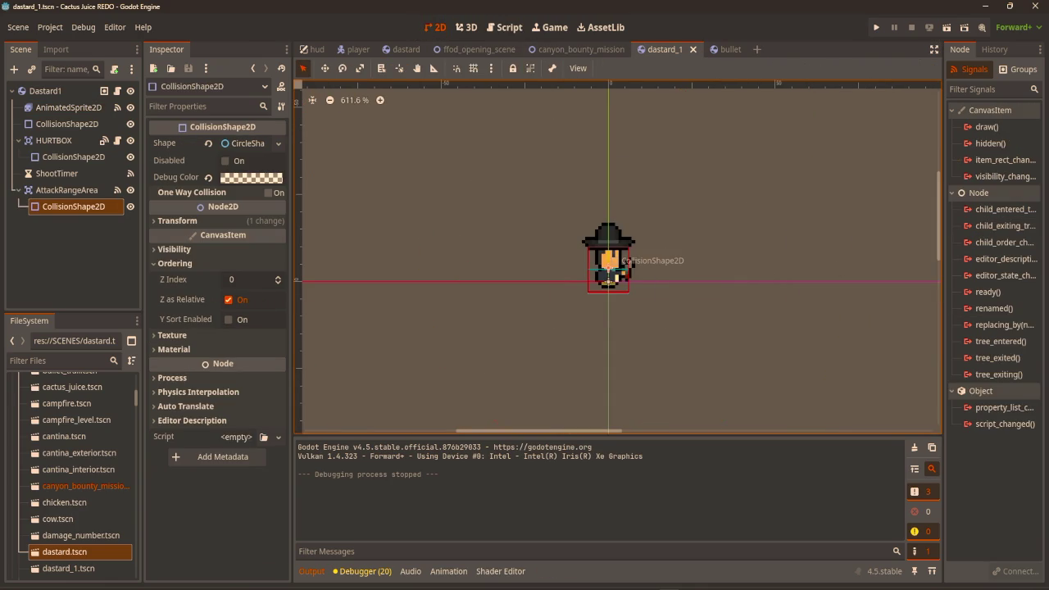
pyautogui.scroll(-4, 818, 254)
# Run the game again, walk the player up, left and down, then close it
pyautogui.press('F5')
pyautogui.press('w')
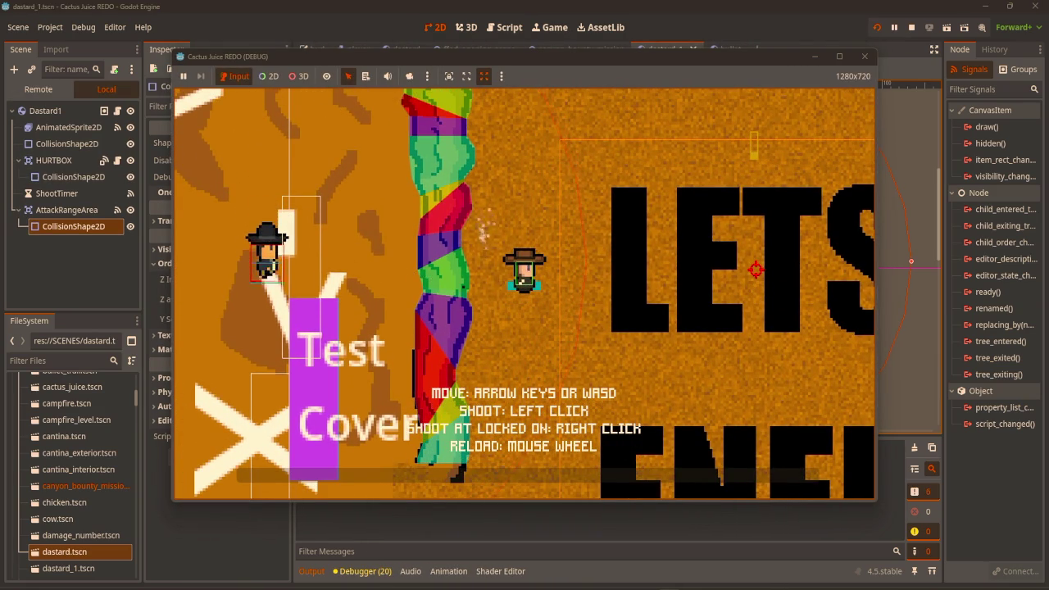
pyautogui.press('a')
pyautogui.press('s')
pyautogui.press('s')
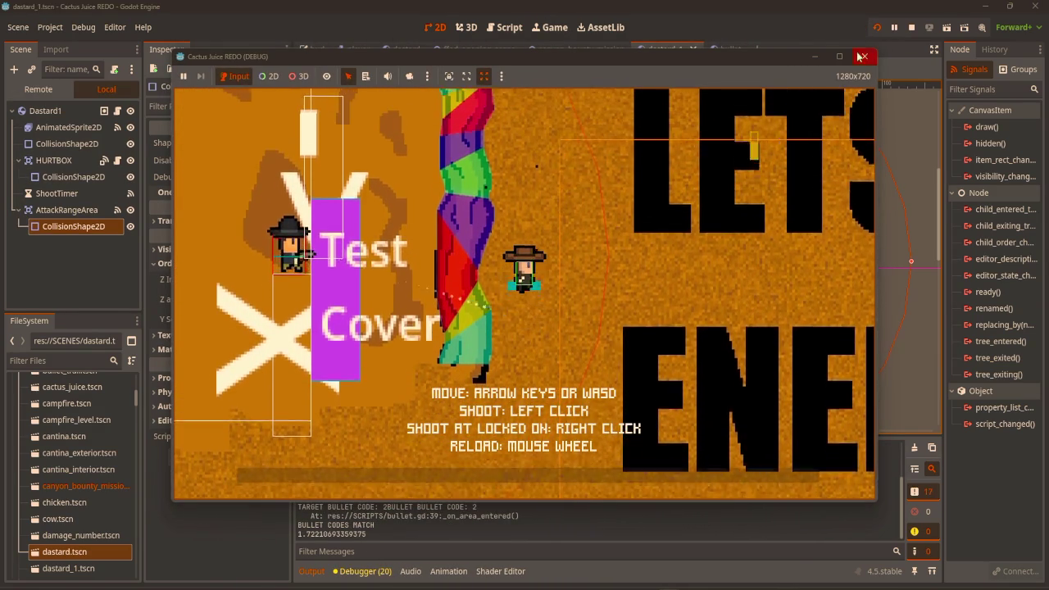
pyautogui.press('F8')
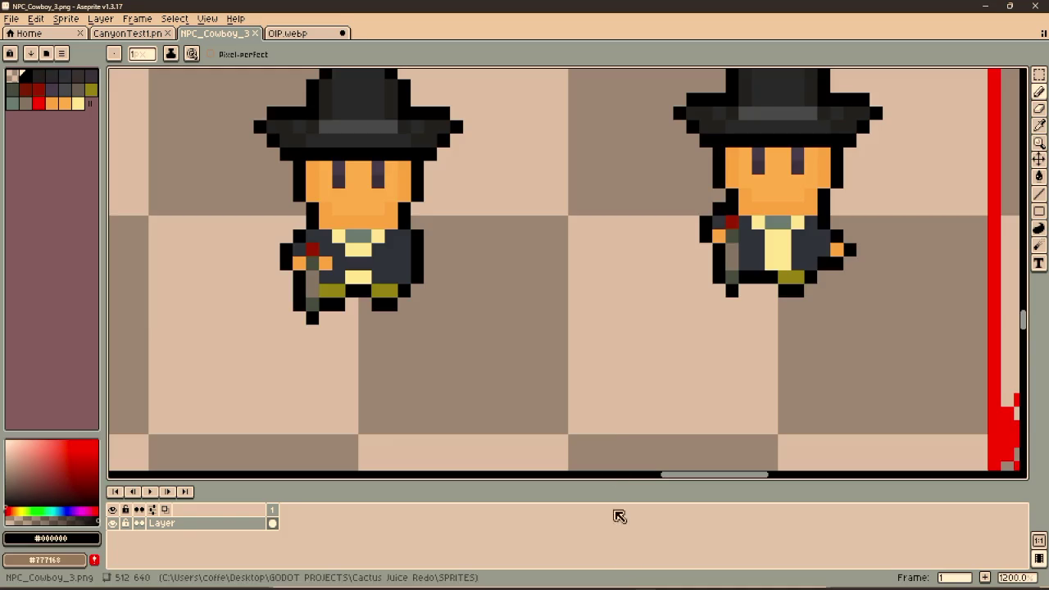
pyautogui.scroll(-4, 612, 336)
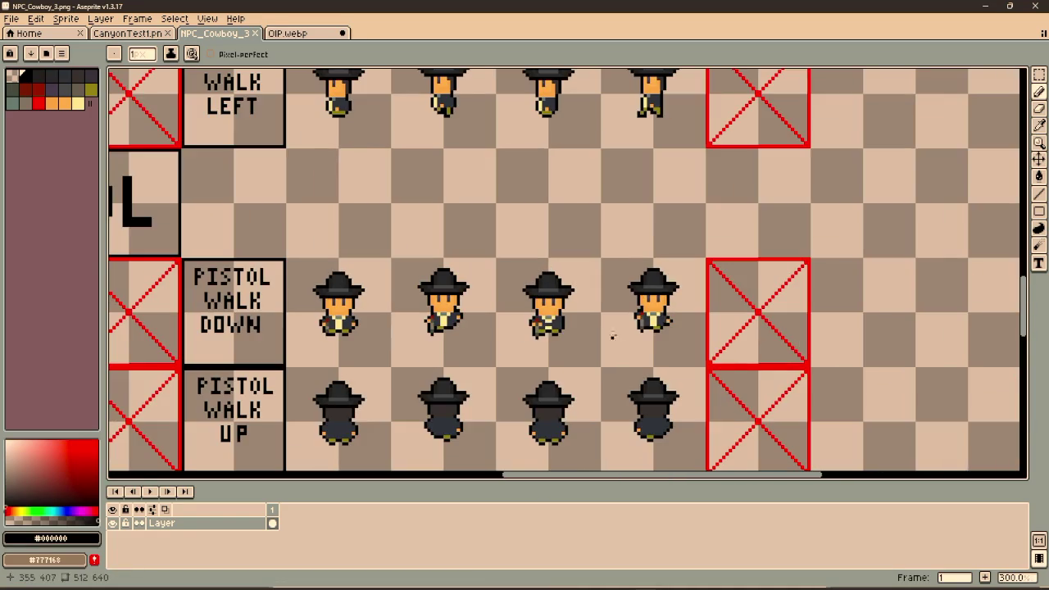
pyautogui.scroll(-1, 495, 326)
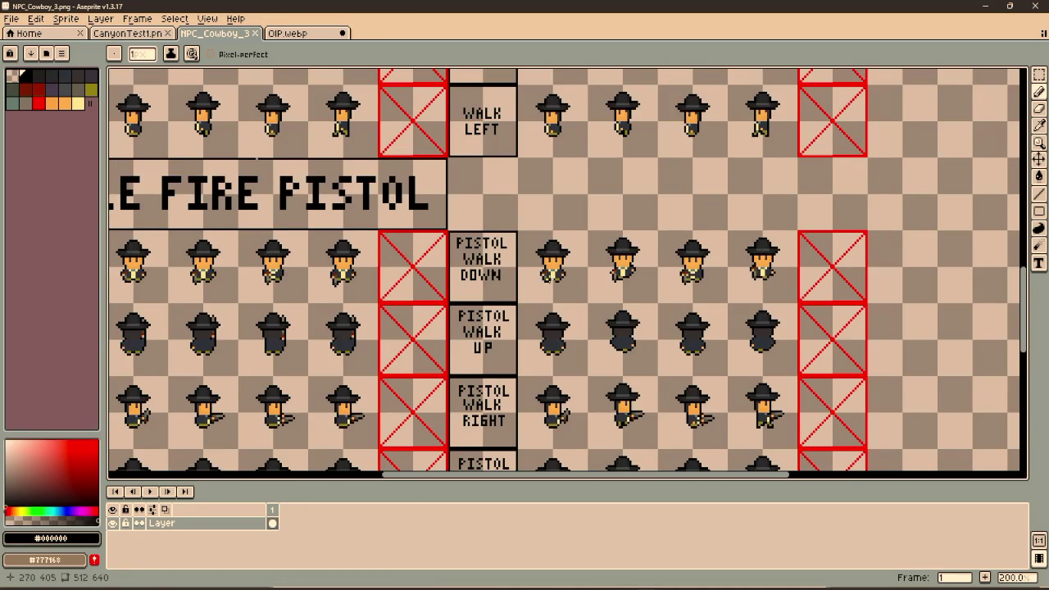
pyautogui.scroll(5, 533, 205)
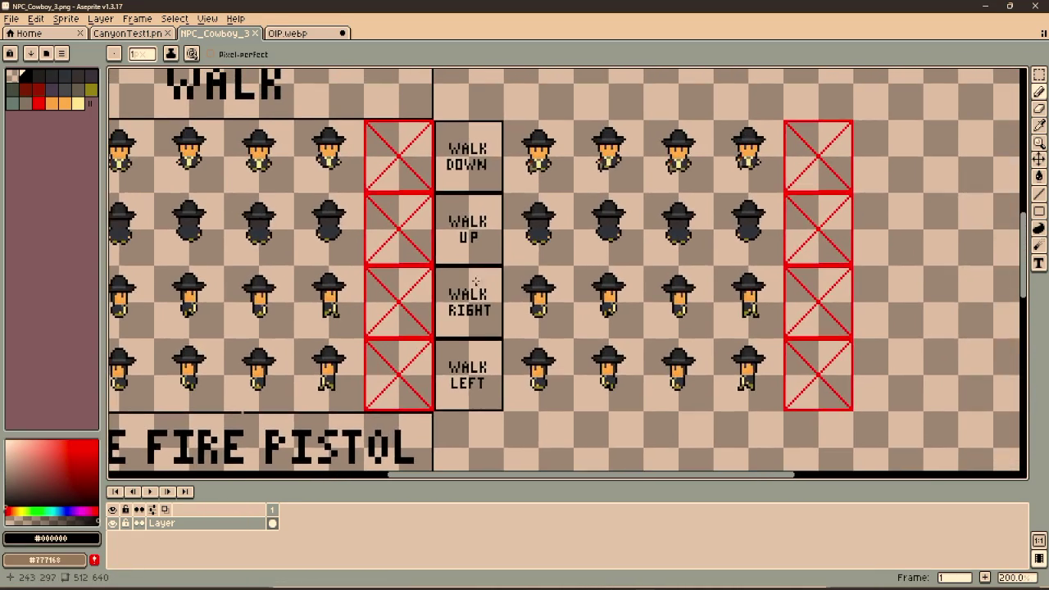
pyautogui.scroll(2, 593, 212)
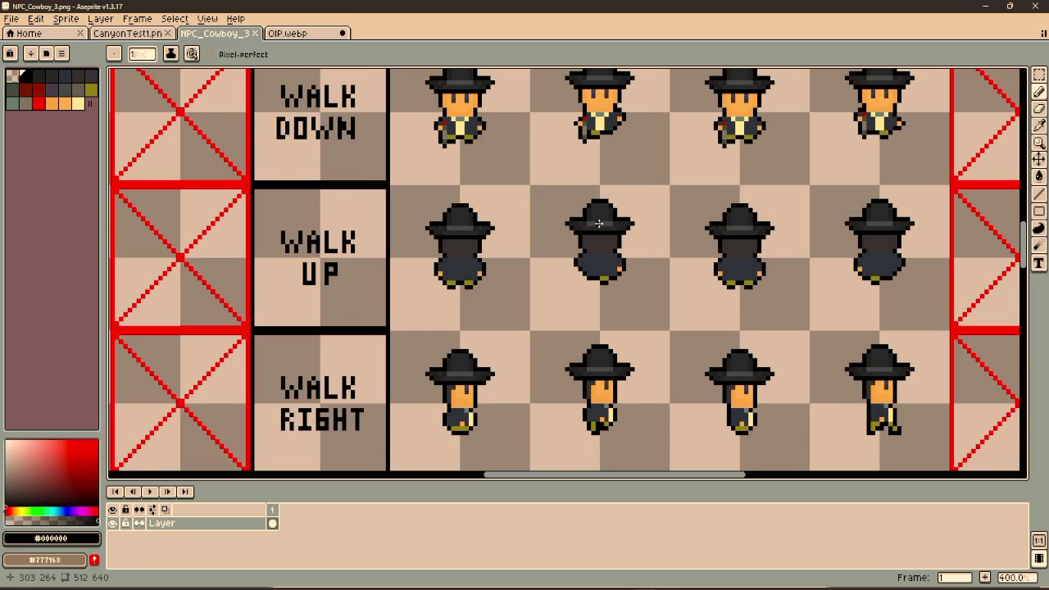
pyautogui.moveTo(549, 200); pyautogui.dragTo(541, 226)
pyautogui.moveTo(471, 312)
pyautogui.mouseDown()
pyautogui.moveTo(450, 225)
pyautogui.moveTo(564, 235)
pyautogui.mouseUp()
pyautogui.scroll(-2, 428, 235)
pyautogui.moveTo(213, 369)
pyautogui.mouseDown()
pyautogui.moveTo(545, 344)
pyautogui.moveTo(545, 272)
pyautogui.moveTo(508, 61)
pyautogui.mouseUp()
pyautogui.scroll(4, 474, 304)
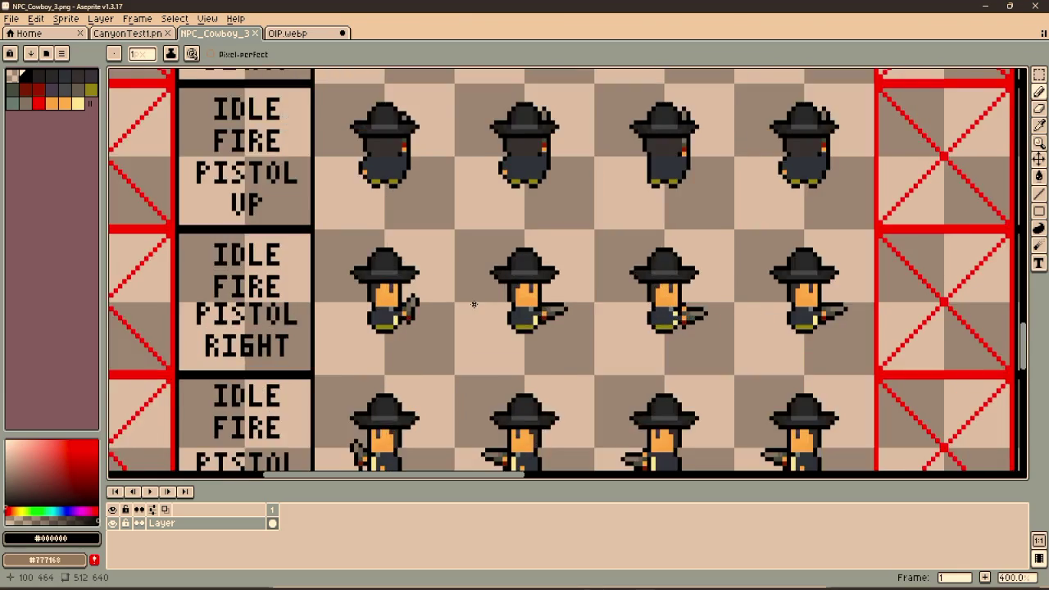
pyautogui.scroll(-3, 474, 304)
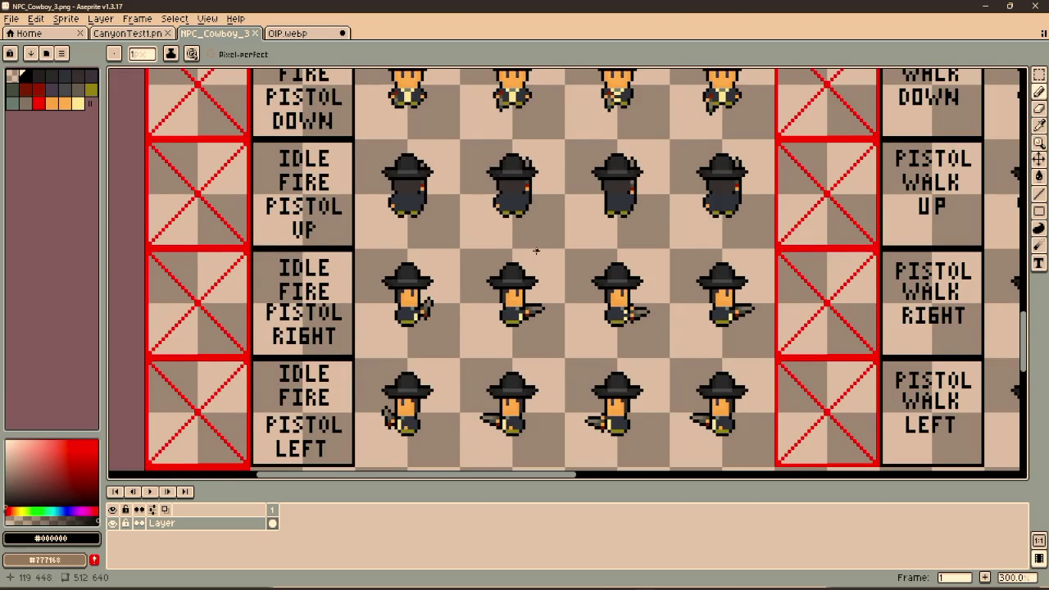
pyautogui.scroll(3, 536, 251)
pyautogui.press('m')
# Select and copy the revolver and hand from the middle cowboy's firing pose
pyautogui.moveTo(513, 361); pyautogui.dragTo(564, 402)
pyautogui.scroll(-1, 632, 314)
pyautogui.scroll(2, 589, 303)
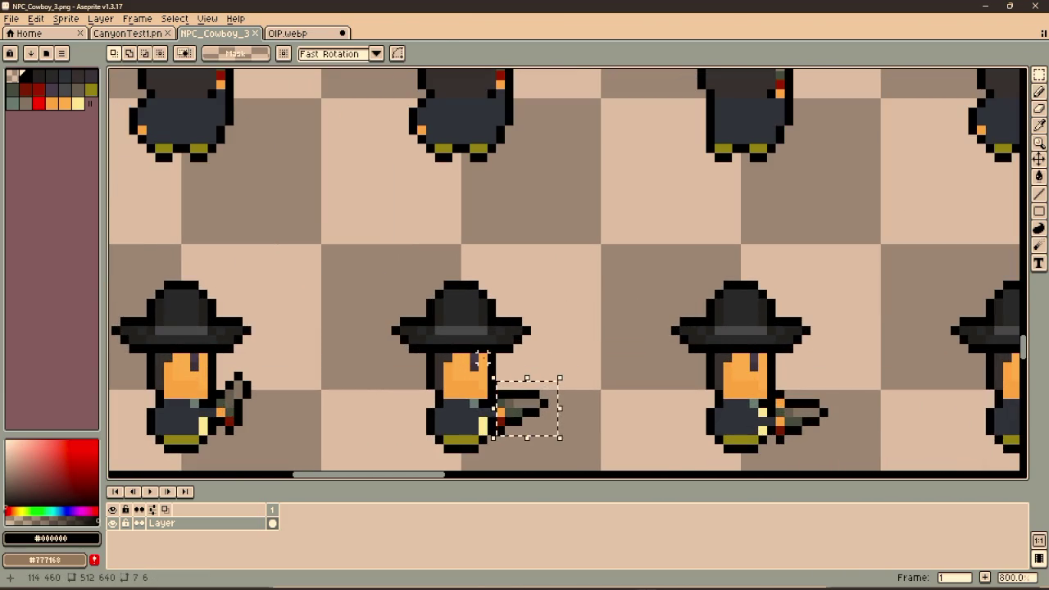
pyautogui.click(474, 361)
pyautogui.moveTo(462, 245)
pyautogui.mouseDown()
pyautogui.moveTo(601, 472)
pyautogui.moveTo(628, 345)
pyautogui.mouseUp()
pyautogui.hotkey('ctrl', 'd')
pyautogui.moveTo(472, 356); pyautogui.dragTo(559, 436)
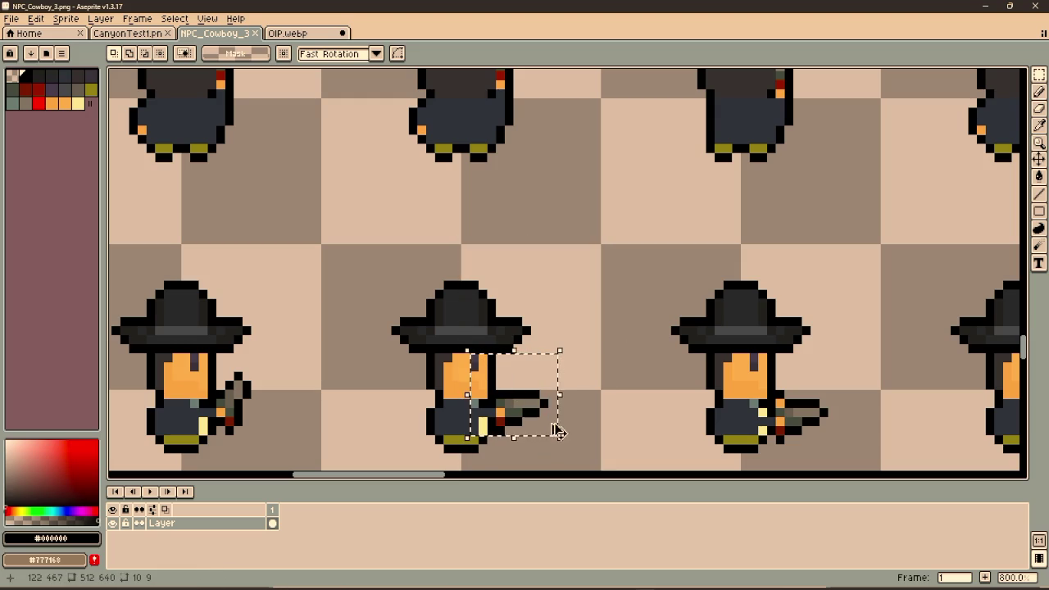
pyautogui.hotkey('ctrl', 'c')
# Paste the revolver onto the first right-facing cowboy's hand and darken its stray orange pants pixel
pyautogui.scroll(-5, 571, 401)
pyautogui.scroll(4, 527, 265)
pyautogui.scroll(3, 620, 300)
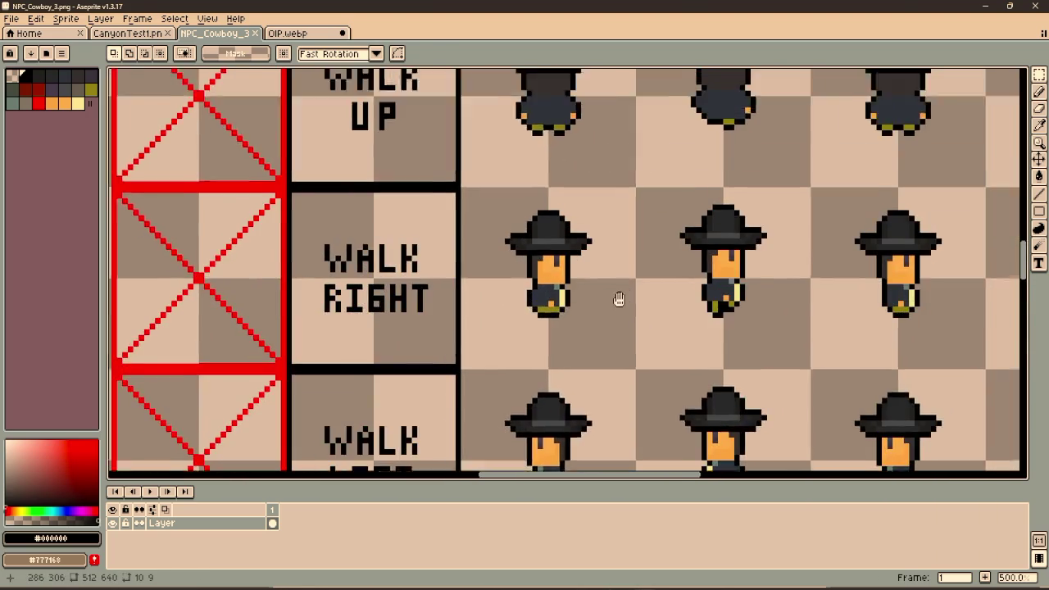
pyautogui.hotkey('ctrl', 'v')
pyautogui.scroll(4, 547, 358)
pyautogui.moveTo(584, 152)
pyautogui.mouseDown()
pyautogui.moveTo(533, 304)
pyautogui.moveTo(497, 319)
pyautogui.mouseUp()
pyautogui.click(277, 351)
pyautogui.press('i')
pyautogui.click(411, 329)
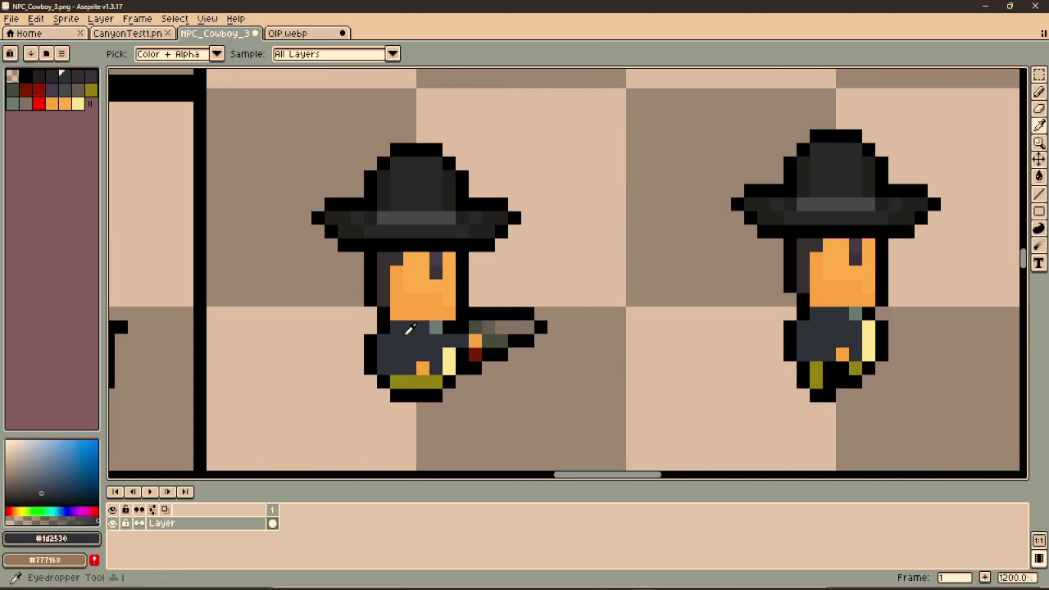
pyautogui.press('b')
pyautogui.click(424, 365)
# Place a revolver copy on the middle walking cowboy and pick skin, body and black colours
pyautogui.moveTo(642, 300)
pyautogui.mouseDown()
pyautogui.moveTo(573, 298)
pyautogui.moveTo(468, 323)
pyautogui.moveTo(412, 298)
pyautogui.mouseUp()
pyautogui.hotkey('ctrl', 'v')
pyautogui.moveTo(533, 331)
pyautogui.mouseDown()
pyautogui.moveTo(632, 309)
pyautogui.moveTo(671, 357)
pyautogui.moveTo(733, 290)
pyautogui.moveTo(778, 307)
pyautogui.moveTo(749, 335)
pyautogui.moveTo(675, 344)
pyautogui.moveTo(675, 355)
pyautogui.moveTo(765, 344)
pyautogui.mouseUp()
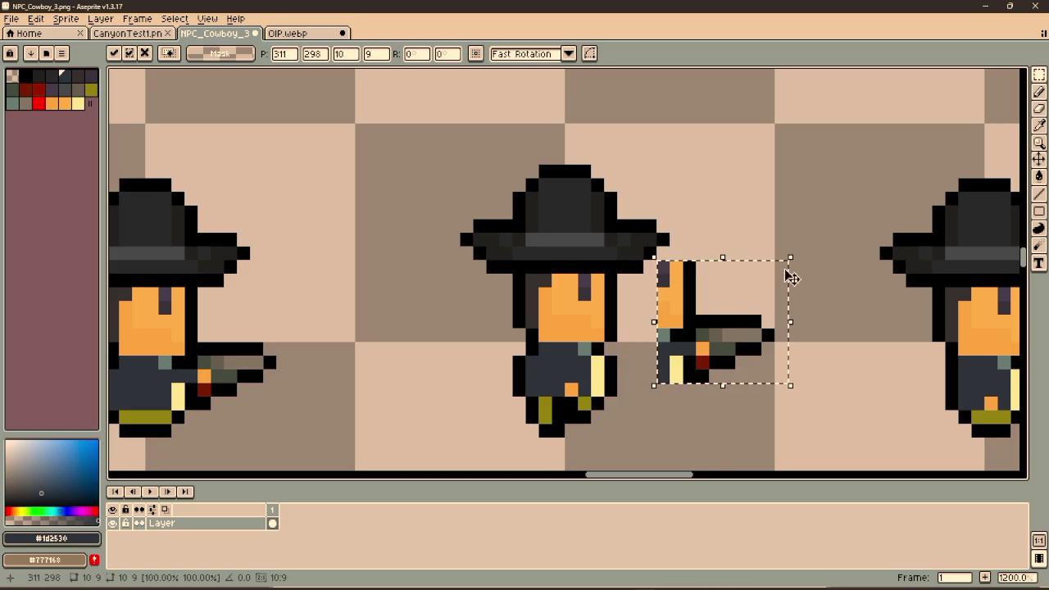
pyautogui.press('Escape')
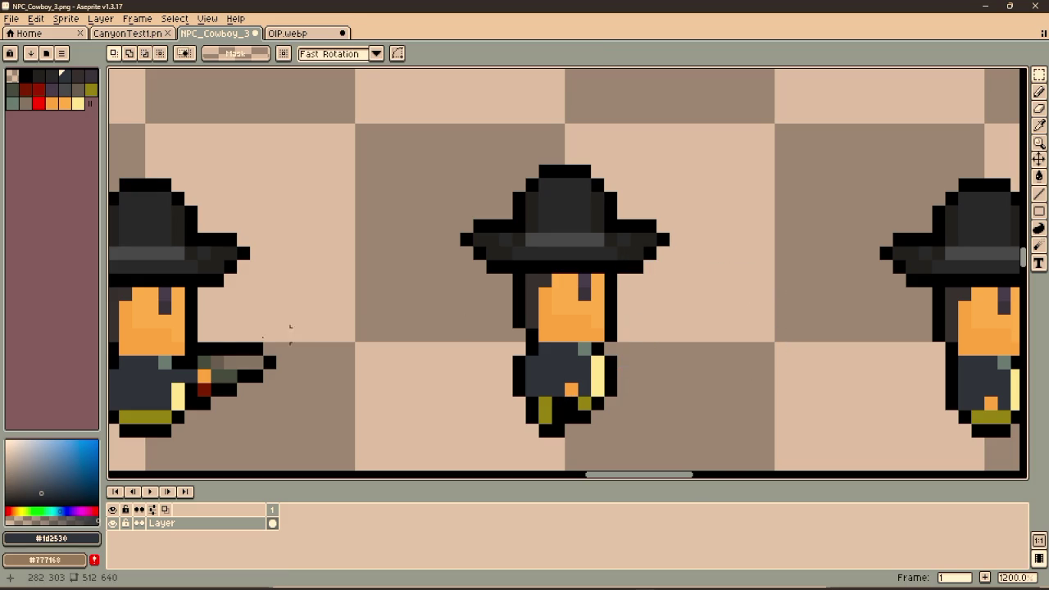
pyautogui.moveTo(204, 348)
pyautogui.mouseDown()
pyautogui.moveTo(283, 408)
pyautogui.moveTo(680, 375)
pyautogui.mouseUp()
pyautogui.click(268, 395)
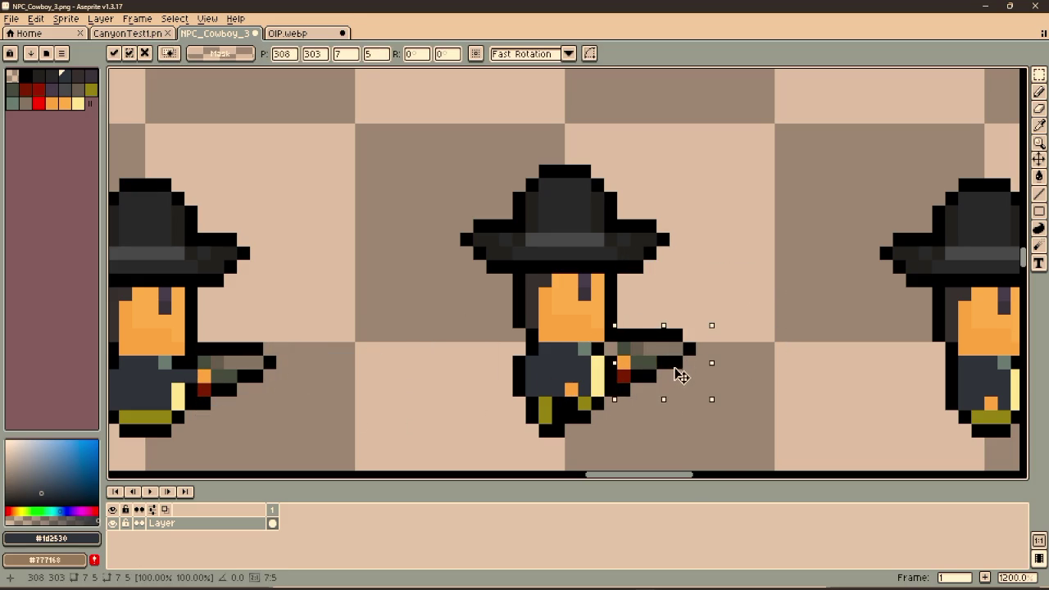
pyautogui.click(454, 362)
pyautogui.press('i')
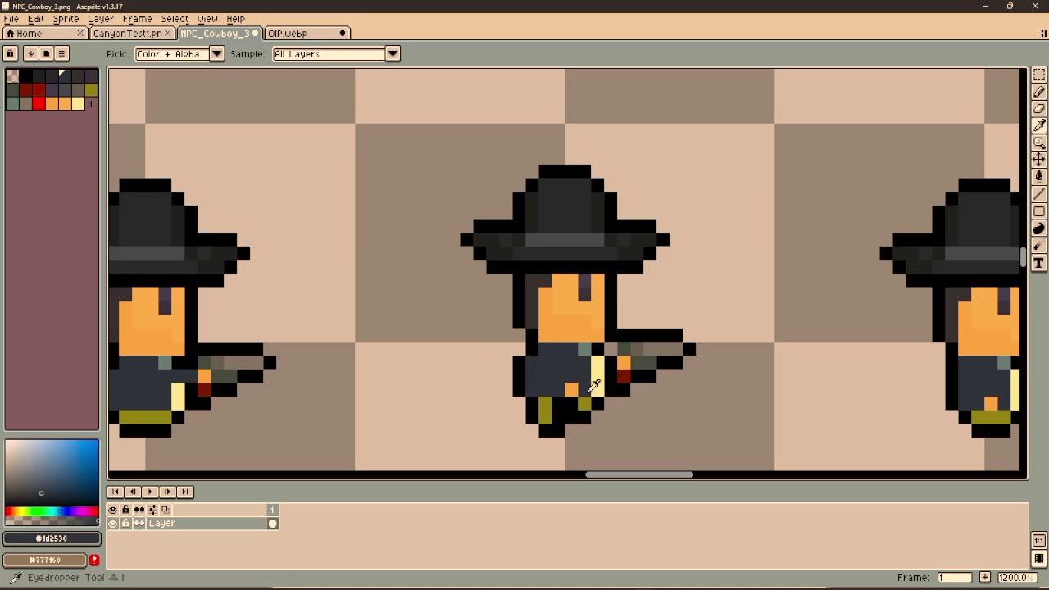
pyautogui.click(573, 388)
pyautogui.press('b')
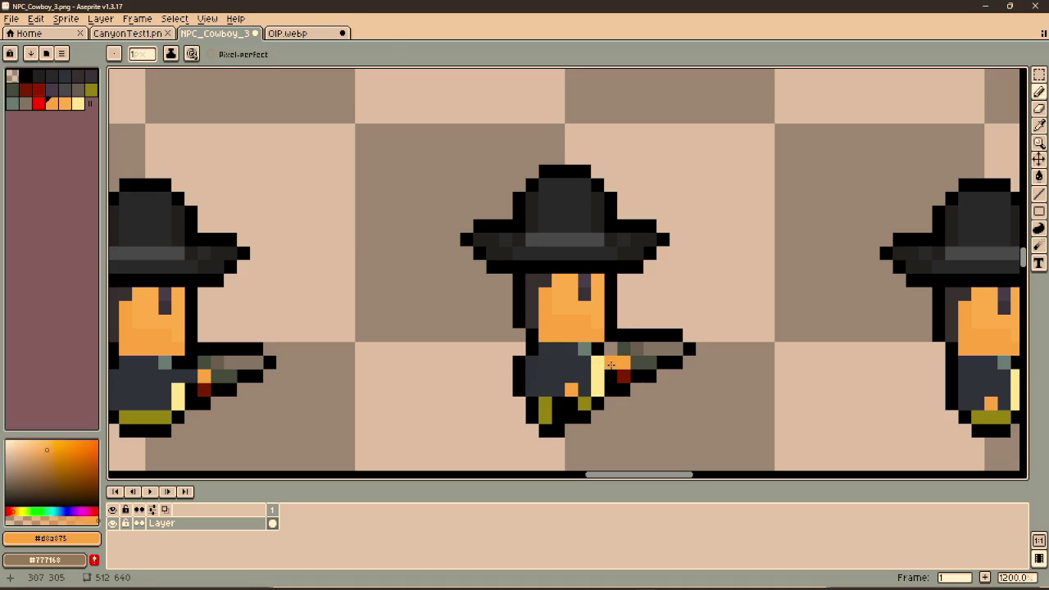
pyautogui.keyDown('alt'); pyautogui.click(587, 363); pyautogui.keyUp('alt')
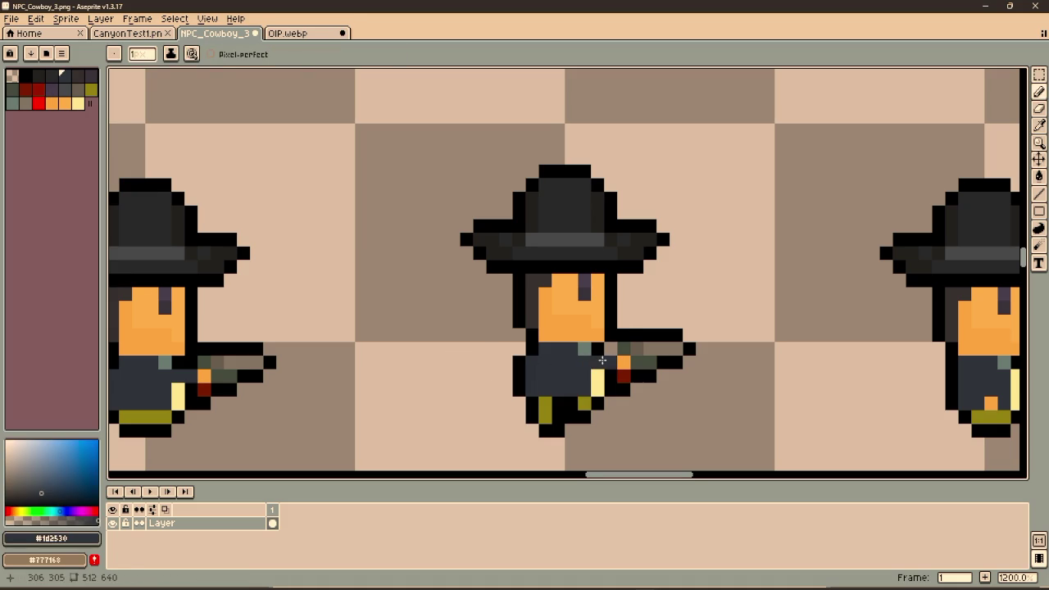
pyautogui.keyDown('alt'); pyautogui.click(627, 336); pyautogui.keyUp('alt')
# Paste the revolver beside the second cowboy, undoing and redoing the misplaced pastes
pyautogui.moveTo(774, 323); pyautogui.dragTo(471, 330)
pyautogui.moveTo(393, 394); pyautogui.dragTo(302, 390)
pyautogui.hotkey('ctrl', 'v')
pyautogui.moveTo(569, 386)
pyautogui.mouseDown()
pyautogui.moveTo(663, 398)
pyautogui.moveTo(688, 389)
pyautogui.moveTo(685, 377)
pyautogui.mouseUp()
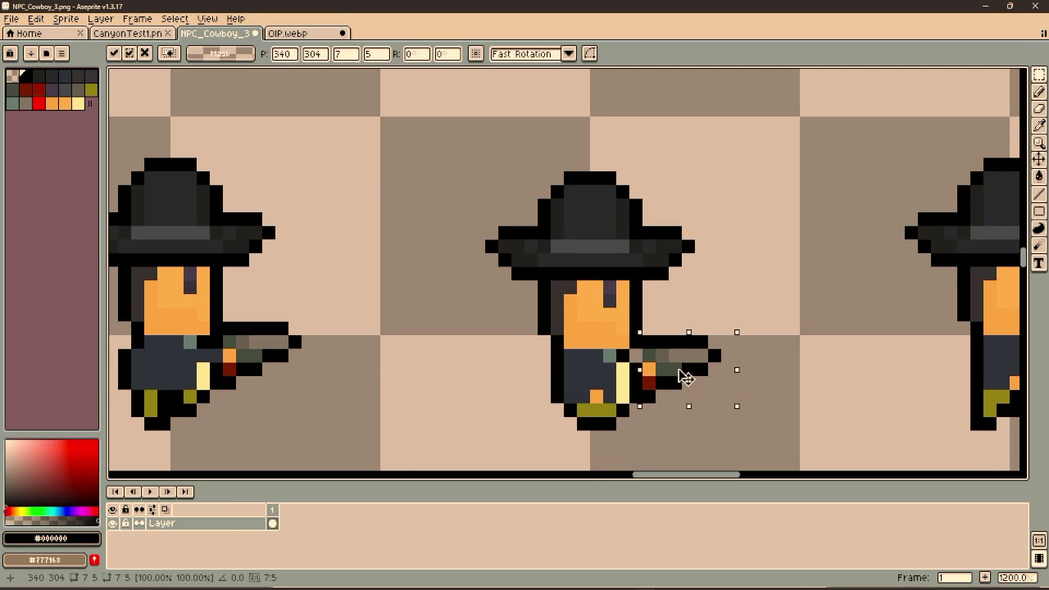
pyautogui.click(465, 369)
pyautogui.moveTo(536, 368)
pyautogui.mouseDown()
pyautogui.moveTo(476, 363)
pyautogui.moveTo(995, 267)
pyautogui.moveTo(947, 310)
pyautogui.mouseUp()
pyautogui.hotkey('ctrl', 'z')
pyautogui.hotkey('ctrl', 'z')
pyautogui.hotkey('ctrl', 'v')
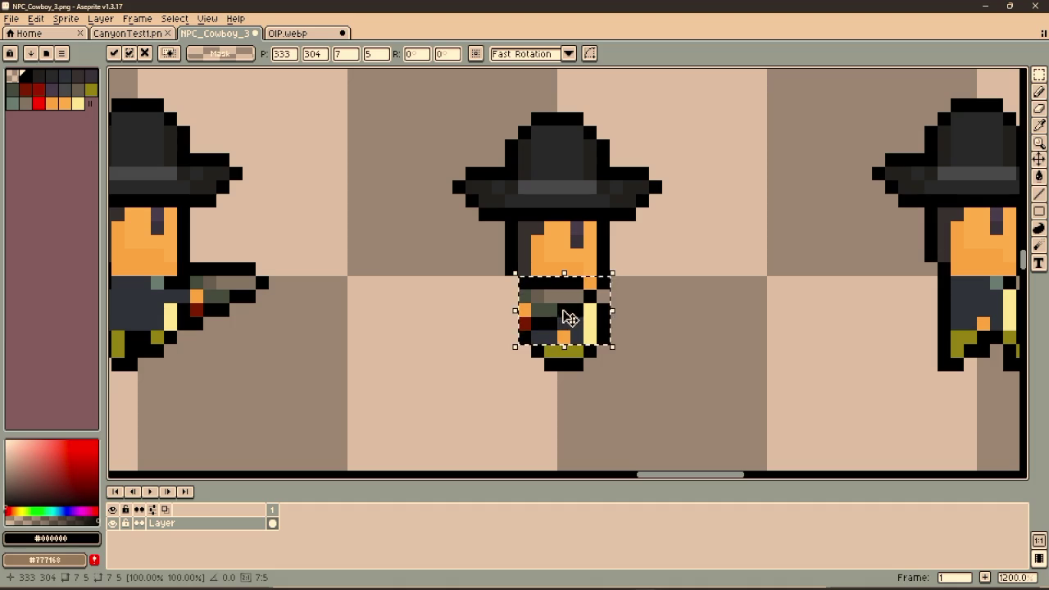
pyautogui.press('Escape')
pyautogui.hotkey('ctrl', 'v')
pyautogui.scroll(-2, 328, 295)
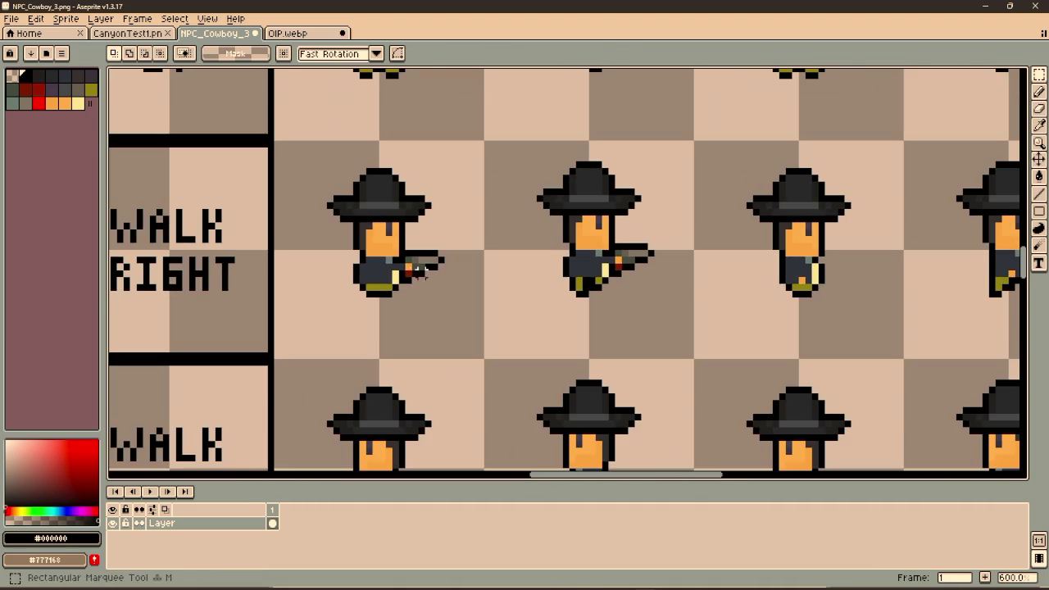
pyautogui.scroll(2, 410, 270)
# Copy the left cowboy's revolver onto the middle cowboy's hand and darken the orange pants pixel
pyautogui.moveTo(445, 230); pyautogui.dragTo(546, 335)
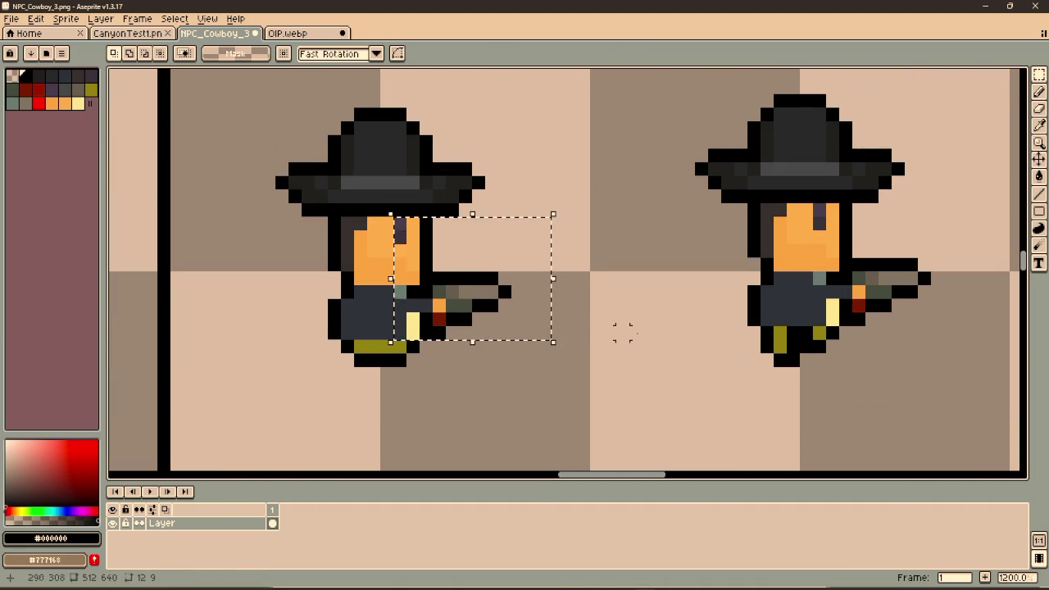
pyautogui.hscroll(5, 620, 335)
pyautogui.hotkey('ctrl', 'v')
pyautogui.moveTo(525, 295); pyautogui.dragTo(679, 293)
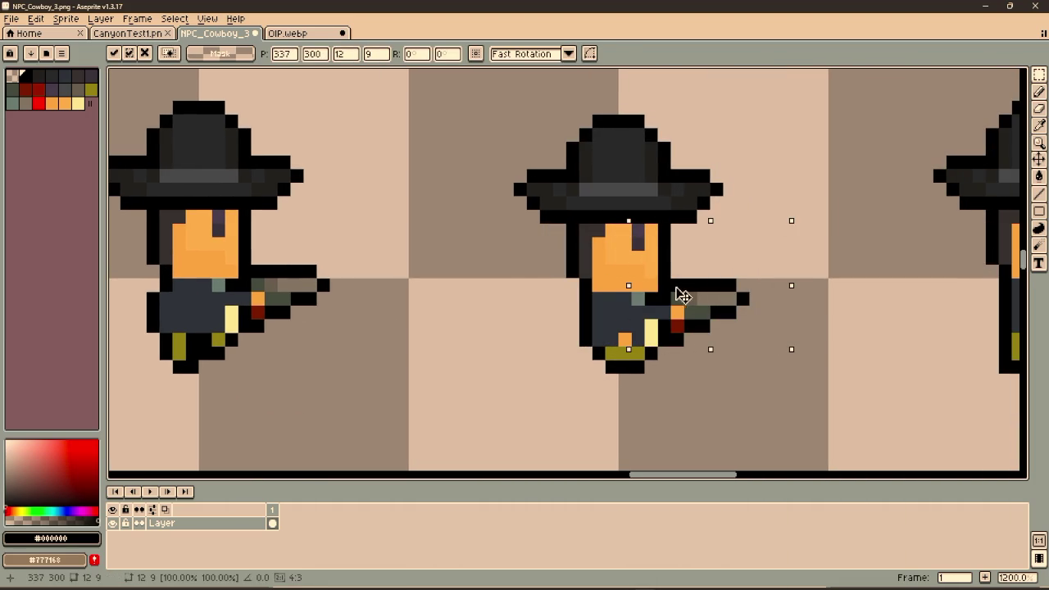
pyautogui.click(481, 326)
pyautogui.press('b')
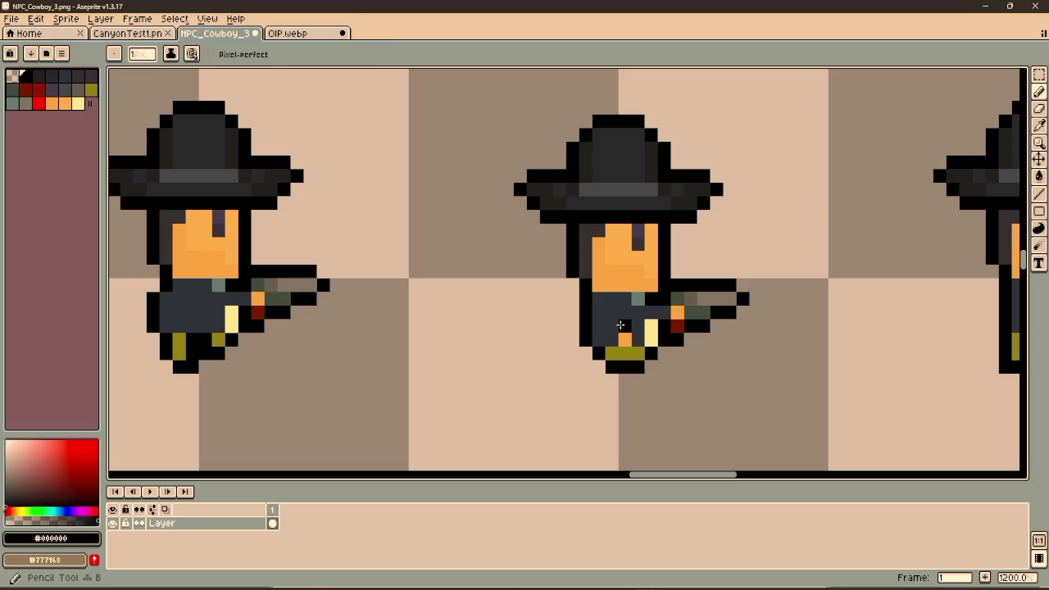
pyautogui.keyDown('alt'); pyautogui.click(621, 325); pyautogui.keyUp('alt')
pyautogui.click(624, 340)
pyautogui.press('v')
pyautogui.hscroll(5, 433, 344)
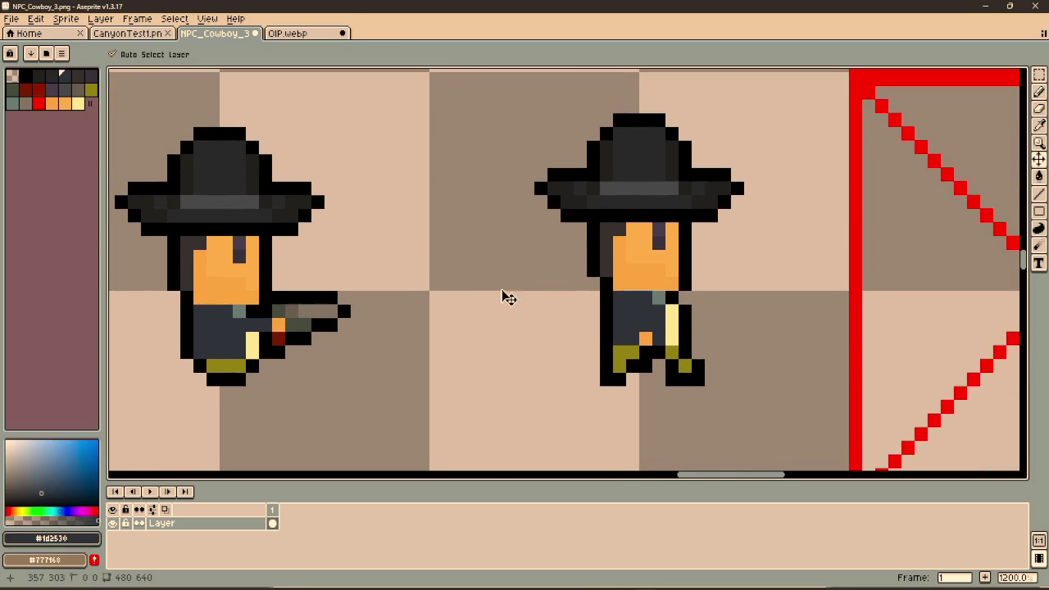
# Put the revolver on the next cowboy, darken a leftover pants pixel, and save NPC_Cowboy_3.png
pyautogui.hotkey('ctrl', 'v')
pyautogui.moveTo(590, 301); pyautogui.dragTo(759, 287)
pyautogui.press('Return')
pyautogui.press('b')
pyautogui.click(646, 338)
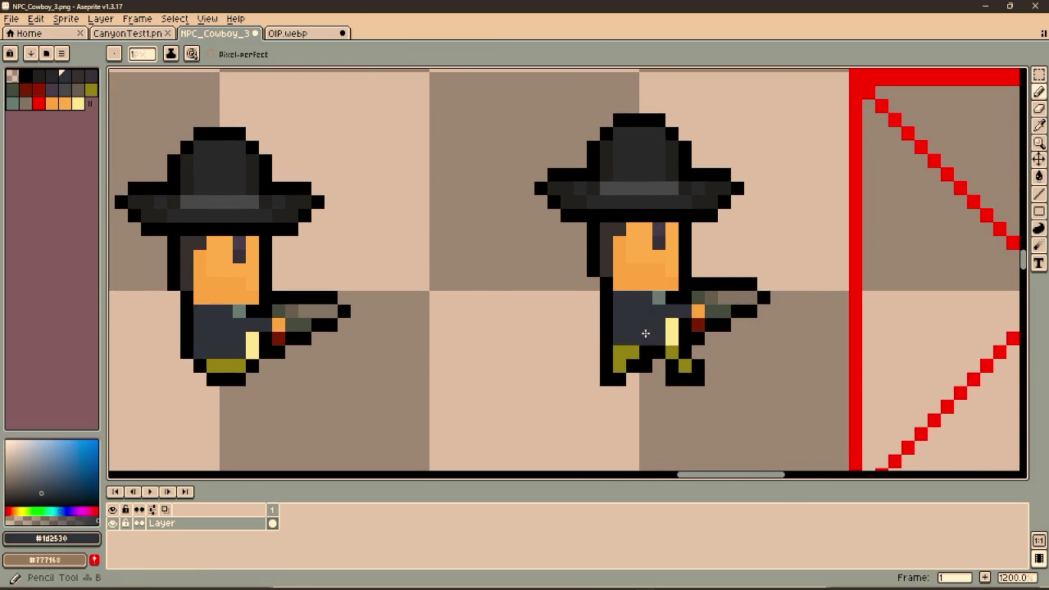
pyautogui.scroll(-4, 516, 281)
pyautogui.moveTo(516, 281); pyautogui.dragTo(697, 241)
pyautogui.hotkey('ctrl', 's')
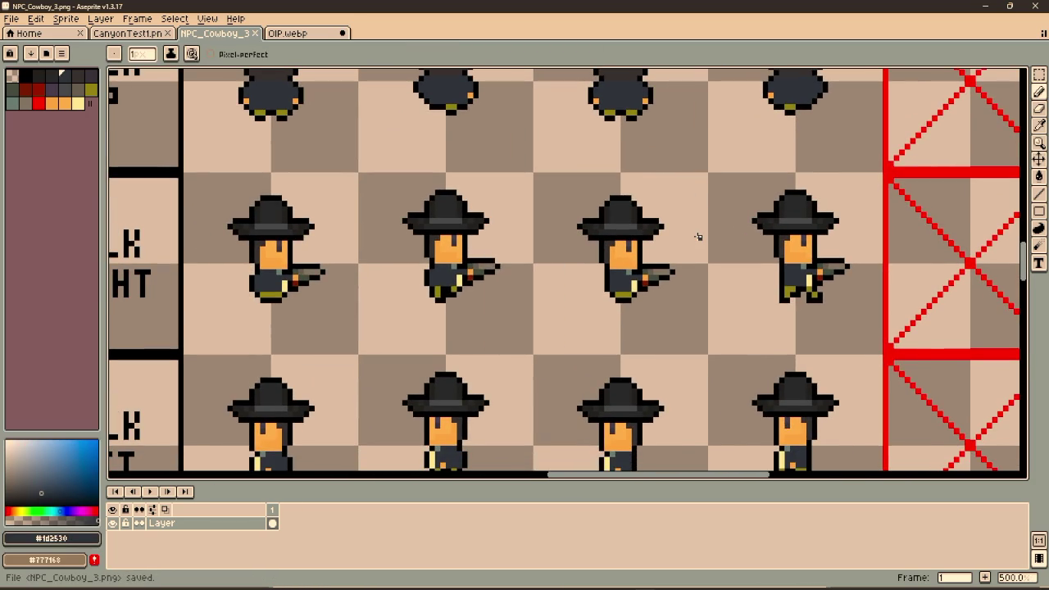
pyautogui.scroll(-2, 496, 311)
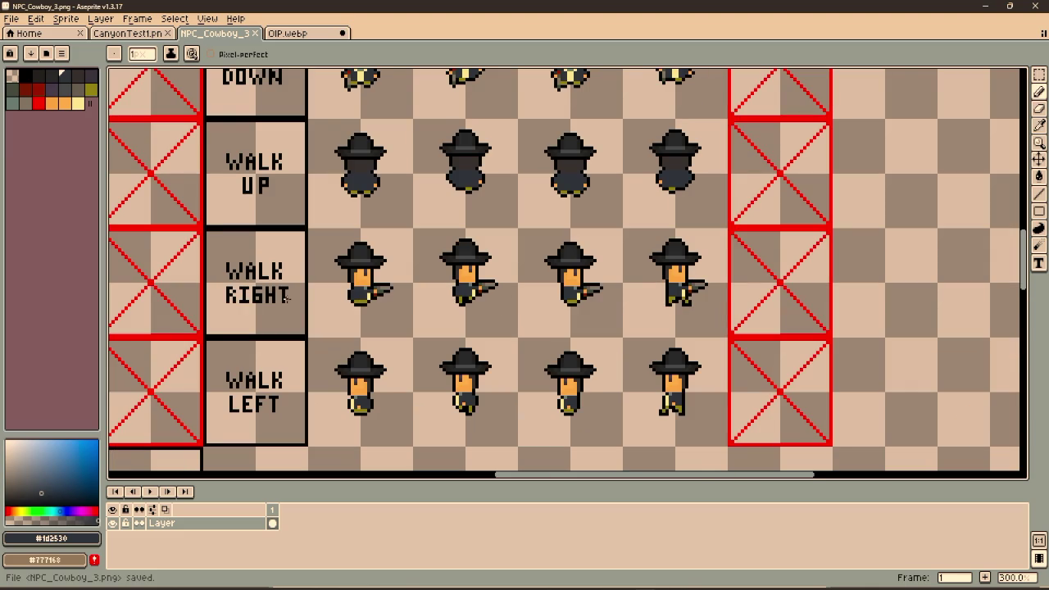
# Copy a word from the IDLE FIRE PISTOL DOWN label and insert it above DOWN in the walk-down label
pyautogui.scroll(-2, 287, 299)
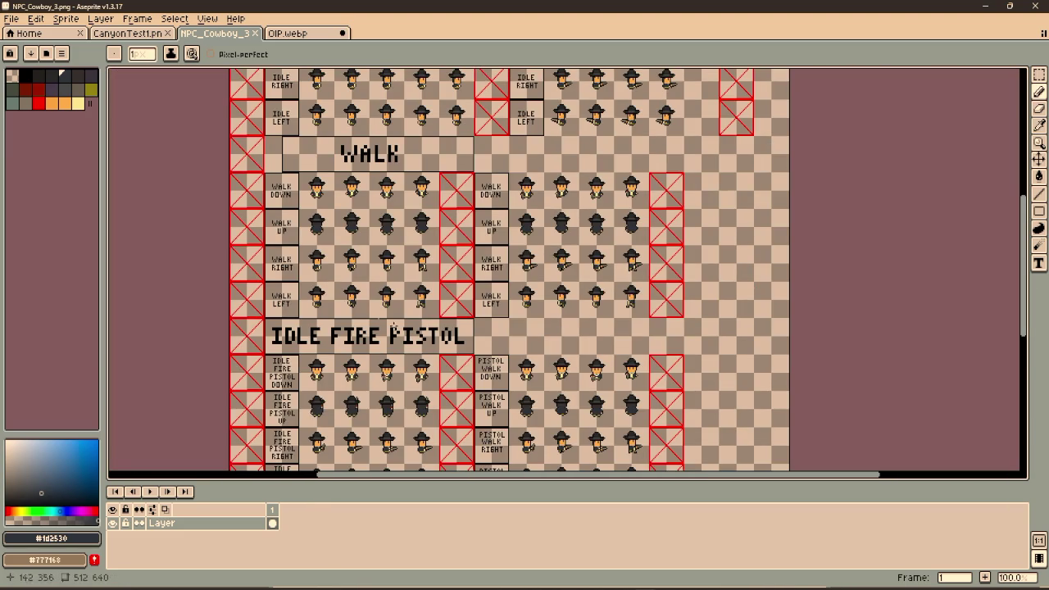
pyautogui.scroll(-2, 491, 351)
pyautogui.scroll(3, 271, 303)
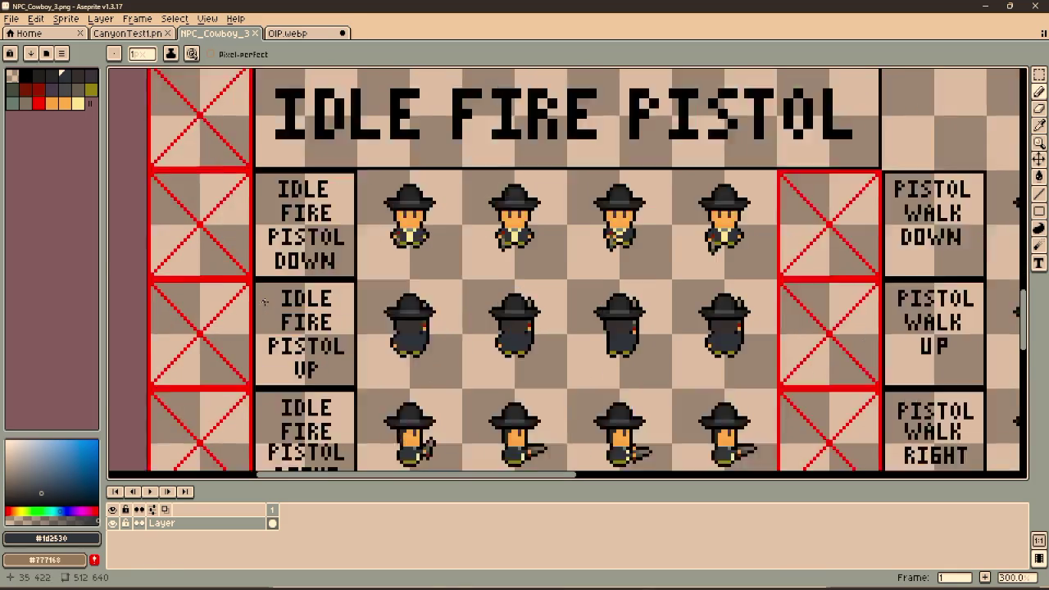
pyautogui.press('m')
pyautogui.moveTo(276, 169); pyautogui.dragTo(359, 197)
pyautogui.hscroll(5, 614, 281)
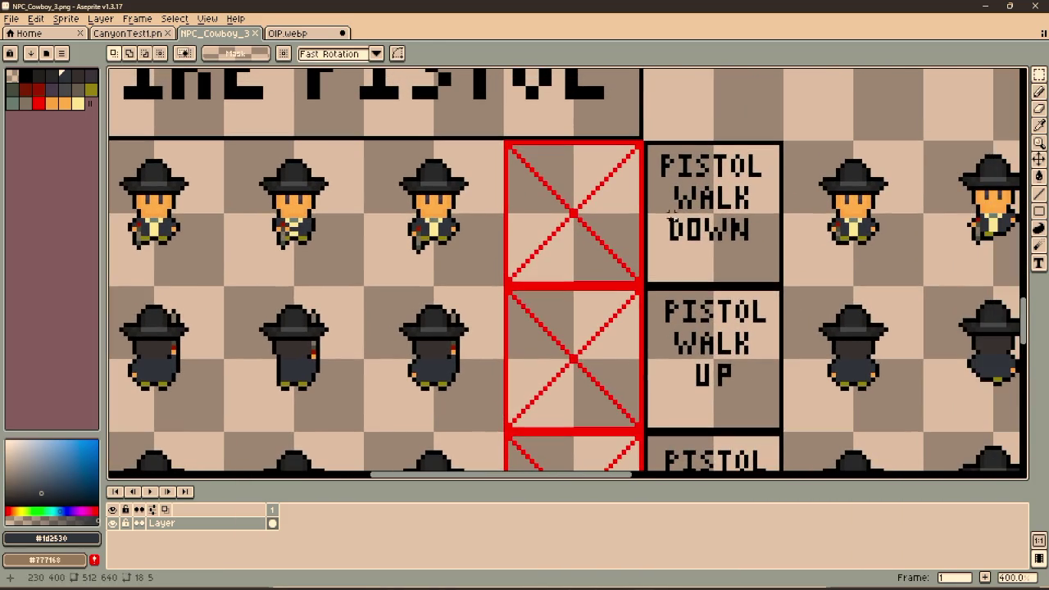
pyautogui.moveTo(662, 215)
pyautogui.mouseDown()
pyautogui.moveTo(770, 256)
pyautogui.moveTo(764, 278)
pyautogui.mouseUp()
pyautogui.hotkey('ctrl', 'v')
pyautogui.moveTo(581, 200)
pyautogui.mouseDown()
pyautogui.moveTo(741, 243)
pyautogui.moveTo(734, 236)
pyautogui.mouseUp()
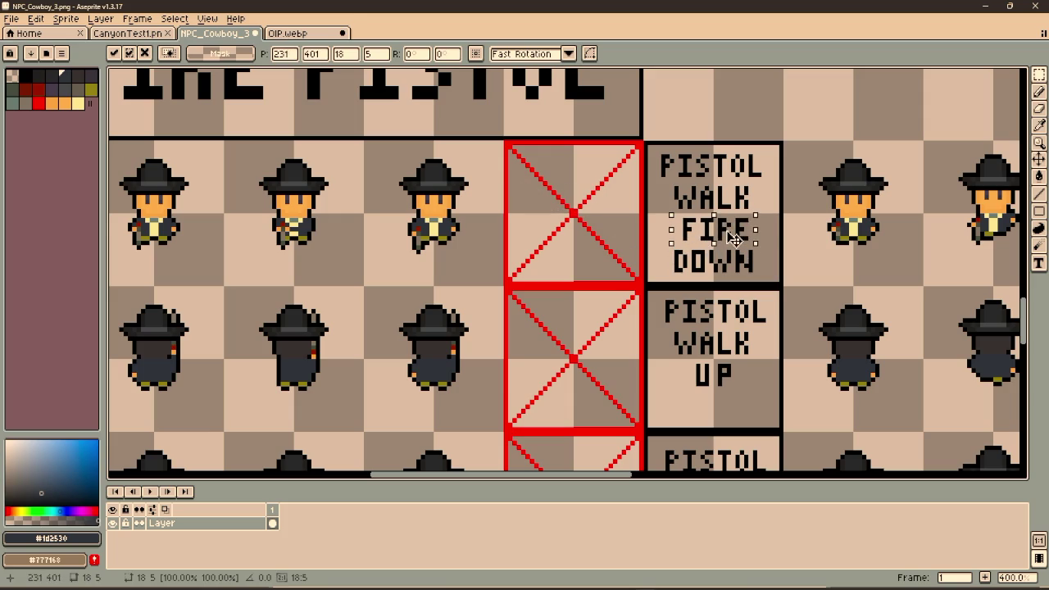
pyautogui.click(671, 361)
# Lower UP in the walk-up label and paste the copied word into the gap above it
pyautogui.scroll(-2, 666, 352)
pyautogui.moveTo(663, 318); pyautogui.dragTo(744, 370)
pyautogui.press('Down')
pyautogui.press('Down')
pyautogui.press('Down')
pyautogui.hotkey('ctrl', 'v')
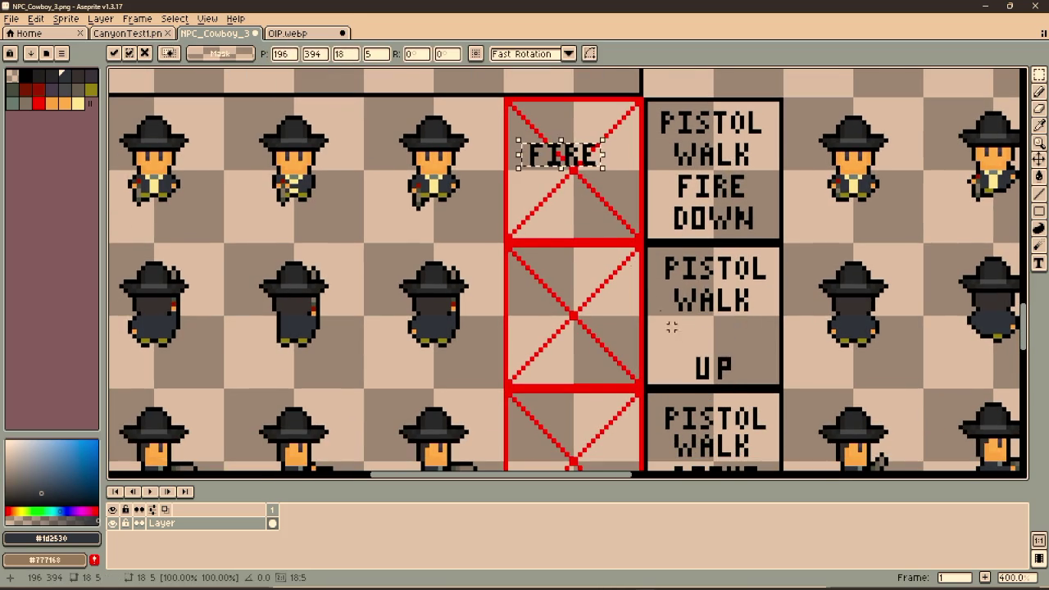
pyautogui.moveTo(564, 161)
pyautogui.mouseDown()
pyautogui.moveTo(676, 315)
pyautogui.moveTo(716, 344)
pyautogui.mouseUp()
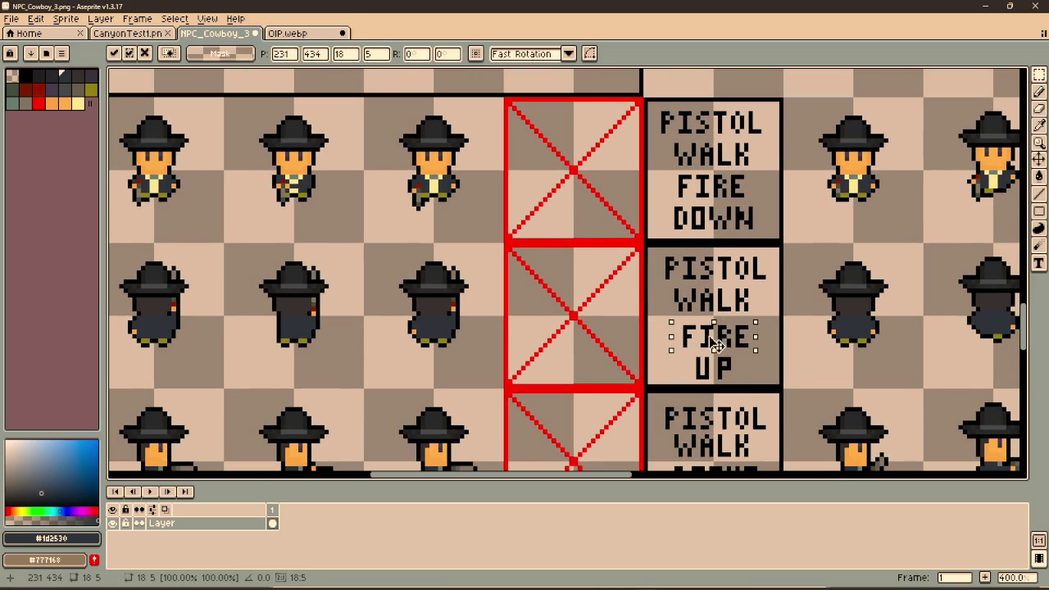
pyautogui.scroll(-6, 716, 344)
pyautogui.moveTo(658, 309)
pyautogui.mouseDown()
pyautogui.moveTo(764, 355)
pyautogui.moveTo(746, 360)
pyautogui.mouseUp()
# Add the copied word above RIGHT and LEFT in their walk labels, then save the sheet
pyautogui.hotkey('ctrl', 'v')
pyautogui.moveTo(585, 275); pyautogui.dragTo(730, 342)
pyautogui.scroll(-7, 730, 342)
pyautogui.moveTo(648, 288)
pyautogui.mouseDown()
pyautogui.moveTo(737, 349)
pyautogui.moveTo(714, 354)
pyautogui.mouseUp()
pyautogui.hotkey('ctrl', 'v')
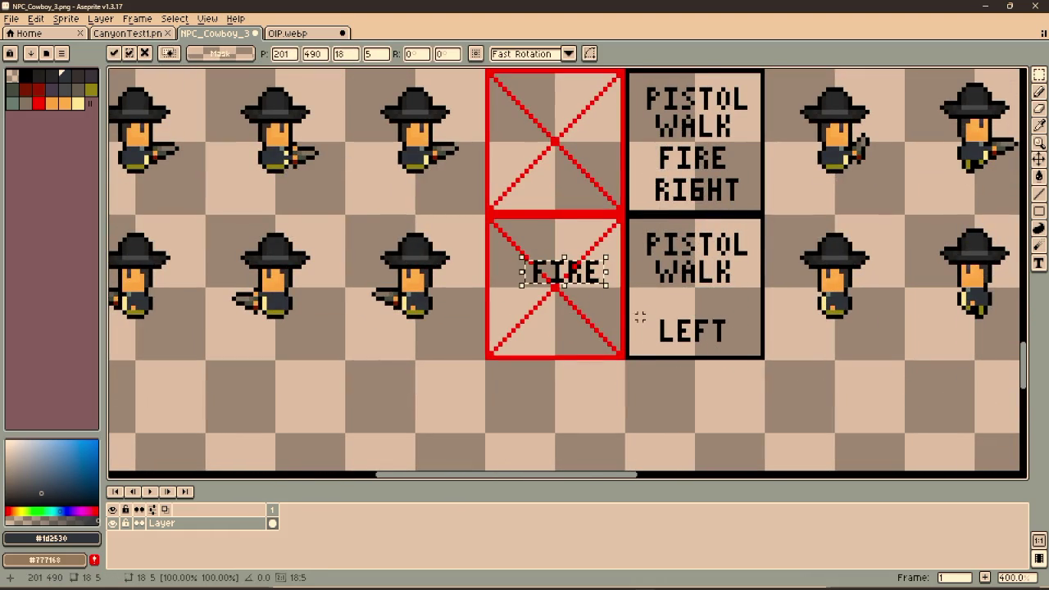
pyautogui.moveTo(557, 277); pyautogui.dragTo(690, 310)
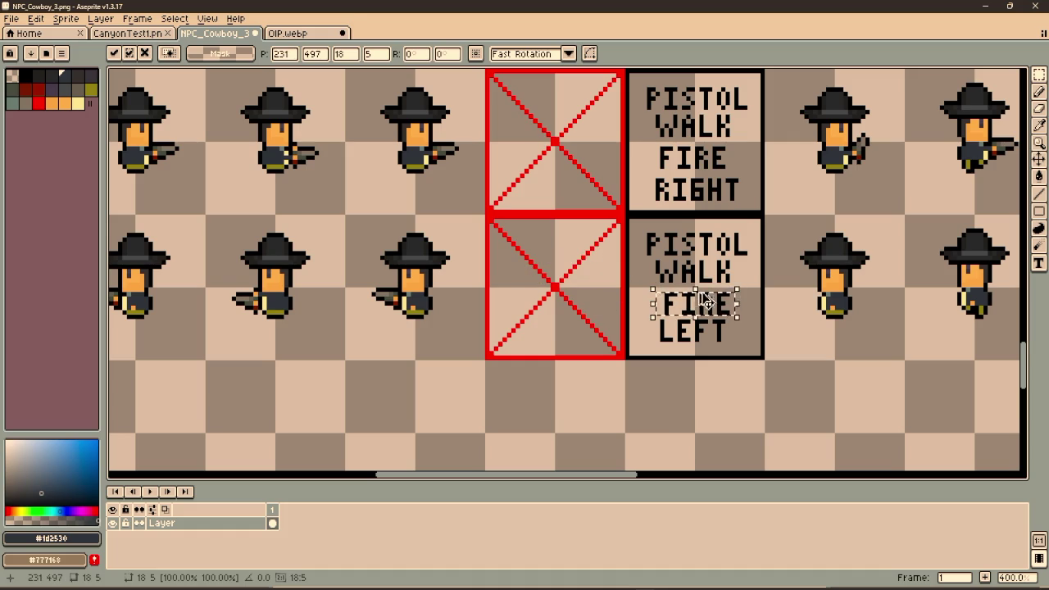
pyautogui.press('Return')
pyautogui.hotkey('ctrl', 's')
# Copy the word PISTOL and stamp it above WALK DOWN, then save NPC_Cowboy_3.png
pyautogui.scroll(-4, 780, 281)
pyautogui.scroll(1, 645, 306)
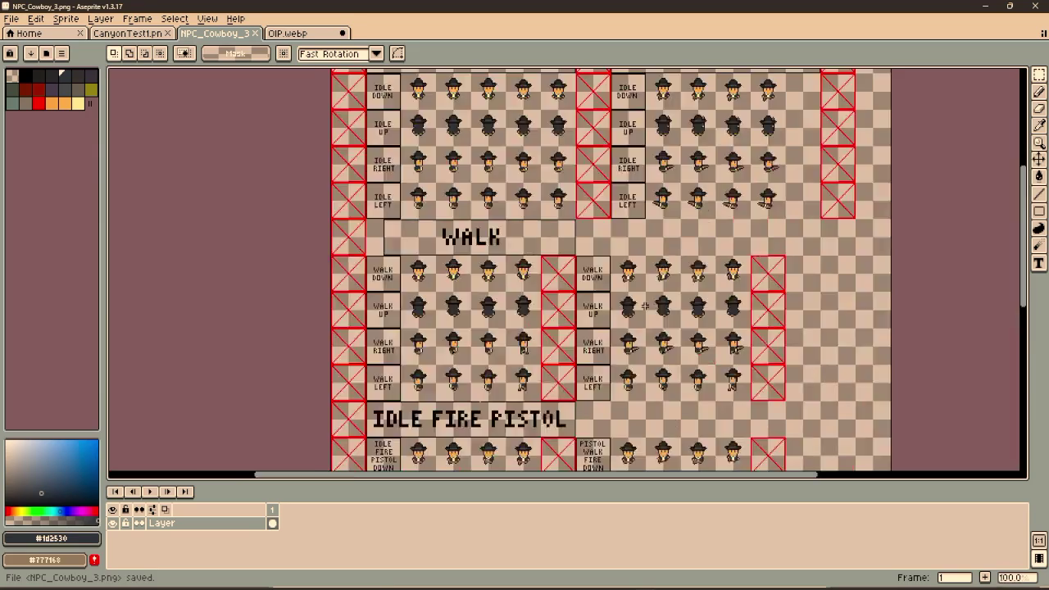
pyautogui.scroll(1, 645, 306)
pyautogui.scroll(-2, 623, 328)
pyautogui.scroll(-2, 598, 352)
pyautogui.scroll(1, 585, 362)
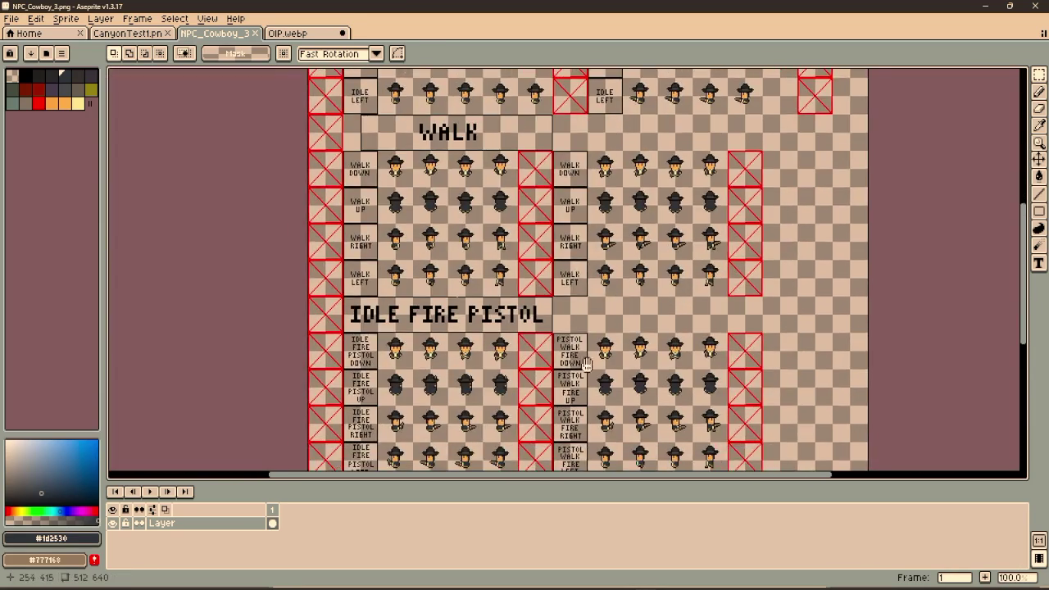
pyautogui.scroll(3, 585, 362)
pyautogui.moveTo(534, 153); pyautogui.dragTo(643, 177)
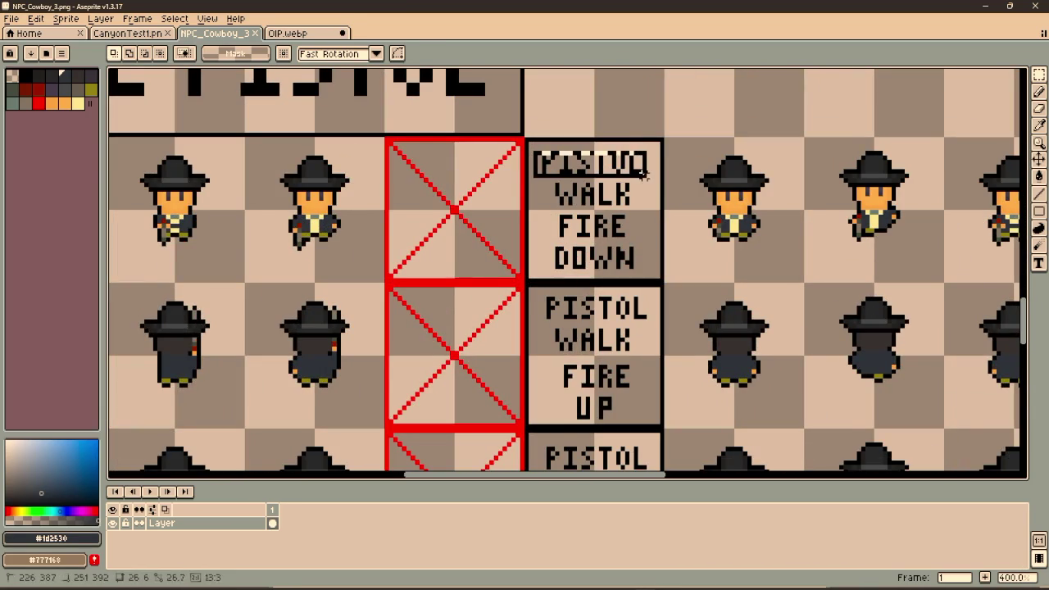
pyautogui.scroll(-2, 644, 160)
pyautogui.scroll(3, 557, 353)
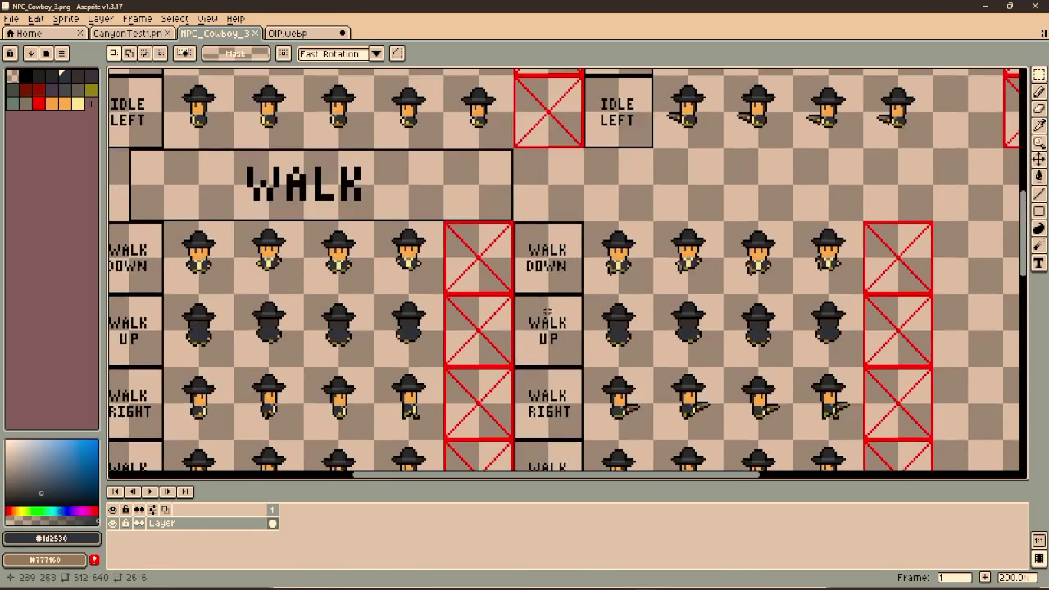
pyautogui.scroll(2, 549, 309)
pyautogui.hotkey('ctrl', 'v')
pyautogui.moveTo(562, 277)
pyautogui.mouseDown()
pyautogui.moveTo(565, 248)
pyautogui.moveTo(556, 375)
pyautogui.mouseUp()
pyautogui.scroll(-4, 556, 376)
pyautogui.moveTo(566, 158); pyautogui.dragTo(578, 300)
pyautogui.scroll(-2, 571, 273)
pyautogui.hotkey('ctrl', 's')
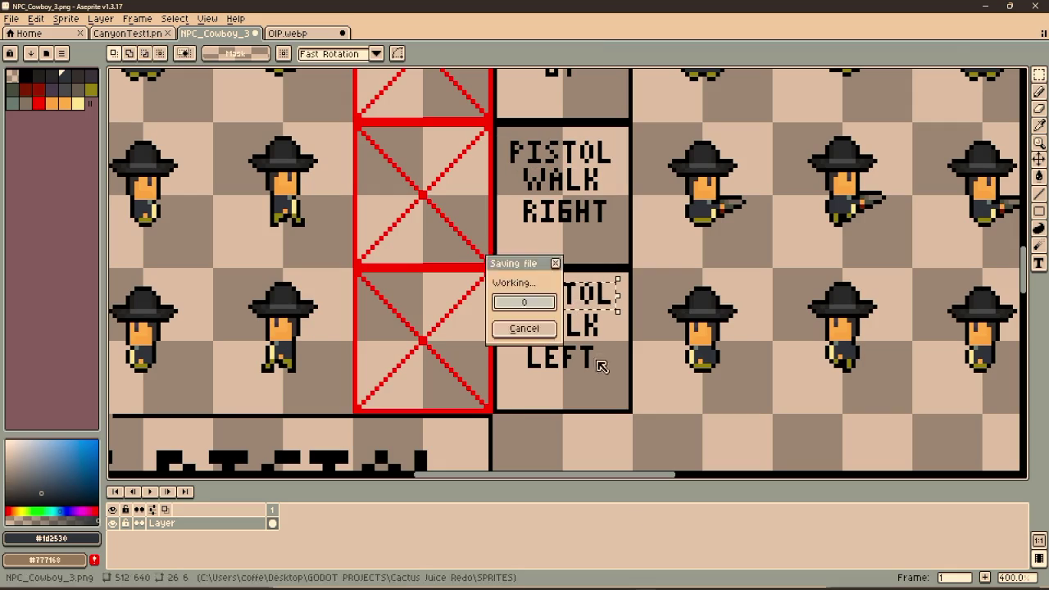
pyautogui.hotkey('alt', 'Tab')
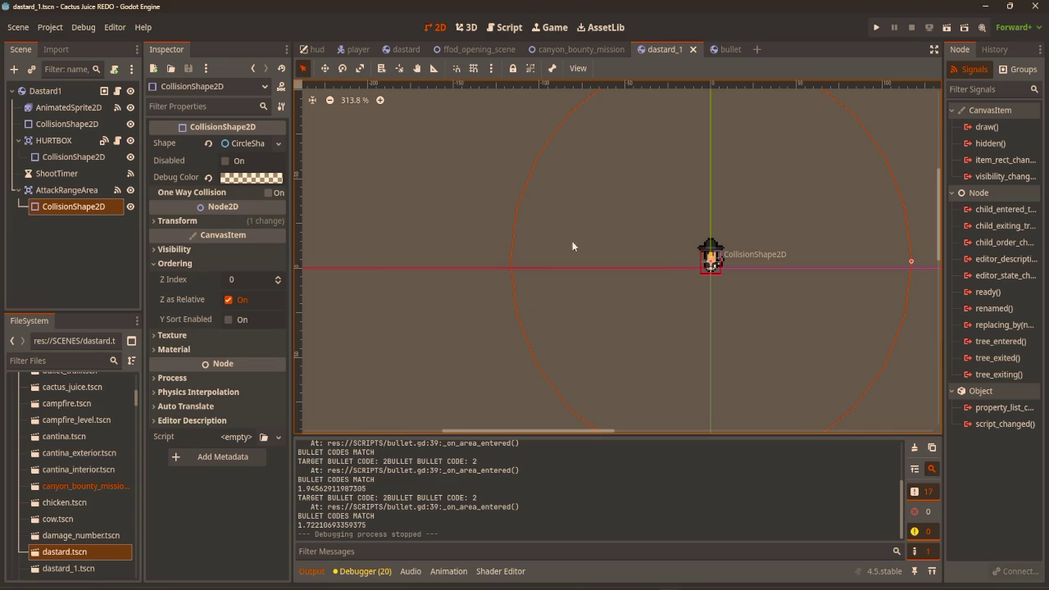
# Duplicate the AnimatedSprite2D's walk_down as walk_revolver_down and delete its copied frames
pyautogui.click(65, 107)
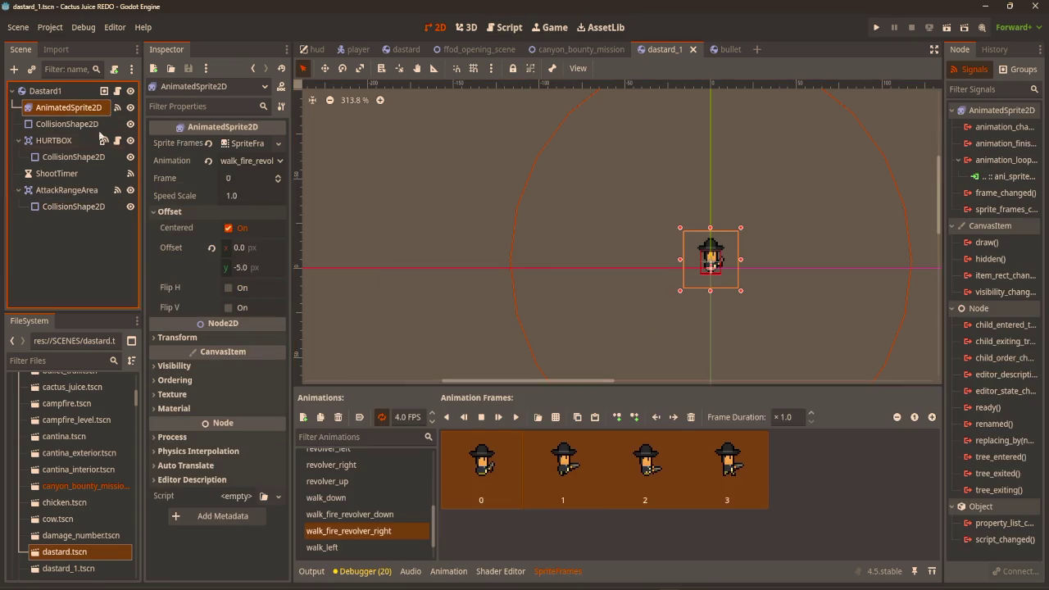
pyautogui.click(362, 499)
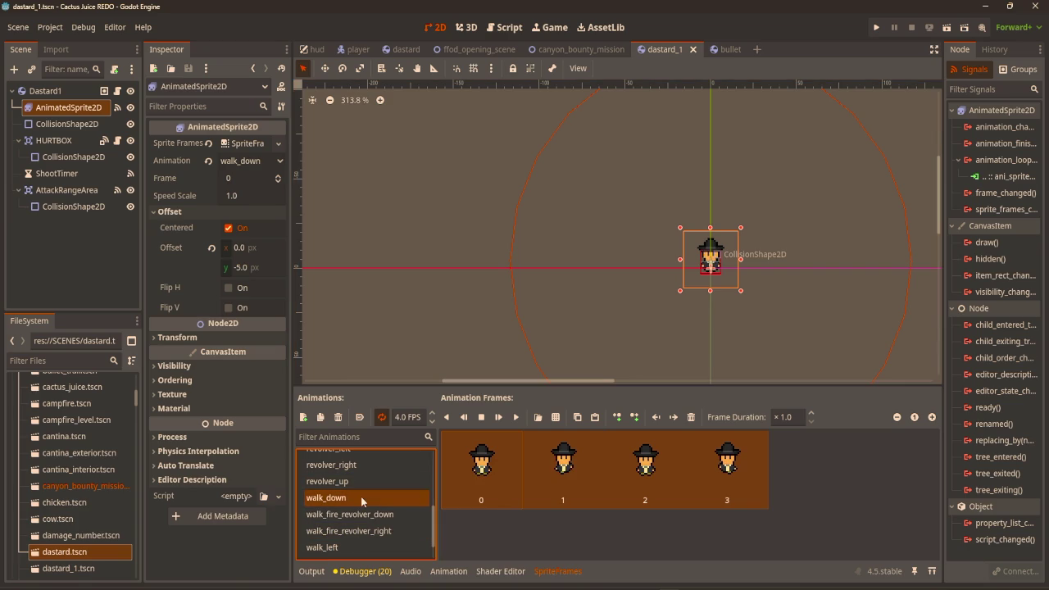
pyautogui.click(321, 417)
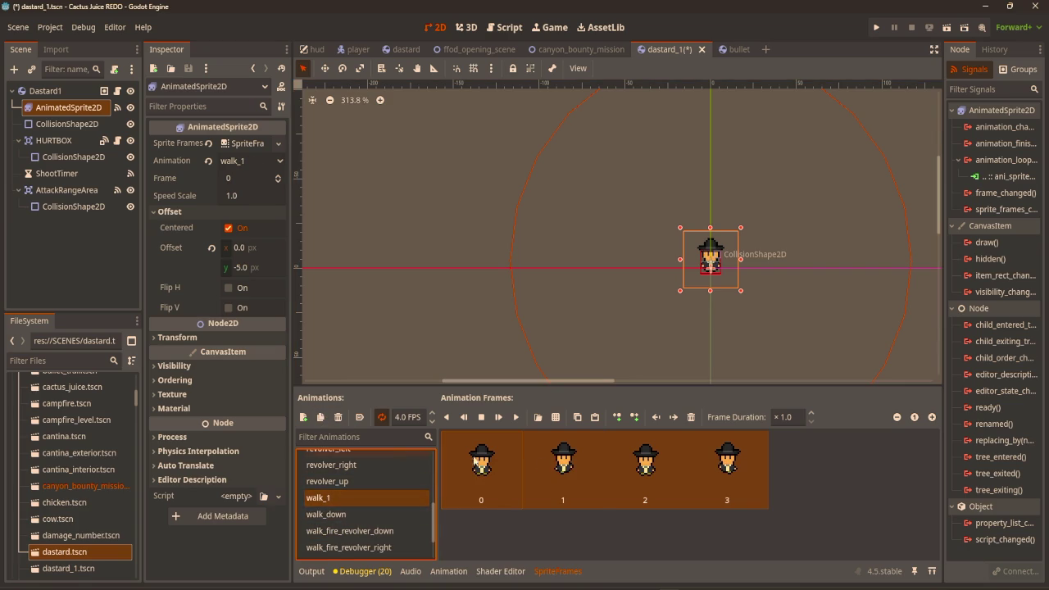
pyautogui.click(333, 500)
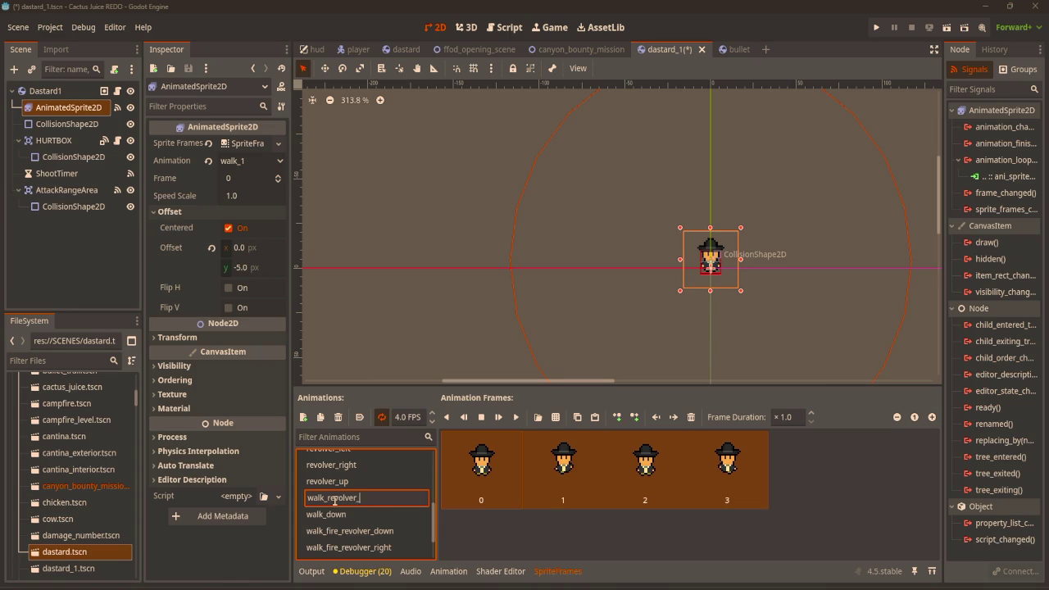
pyautogui.press('Return')
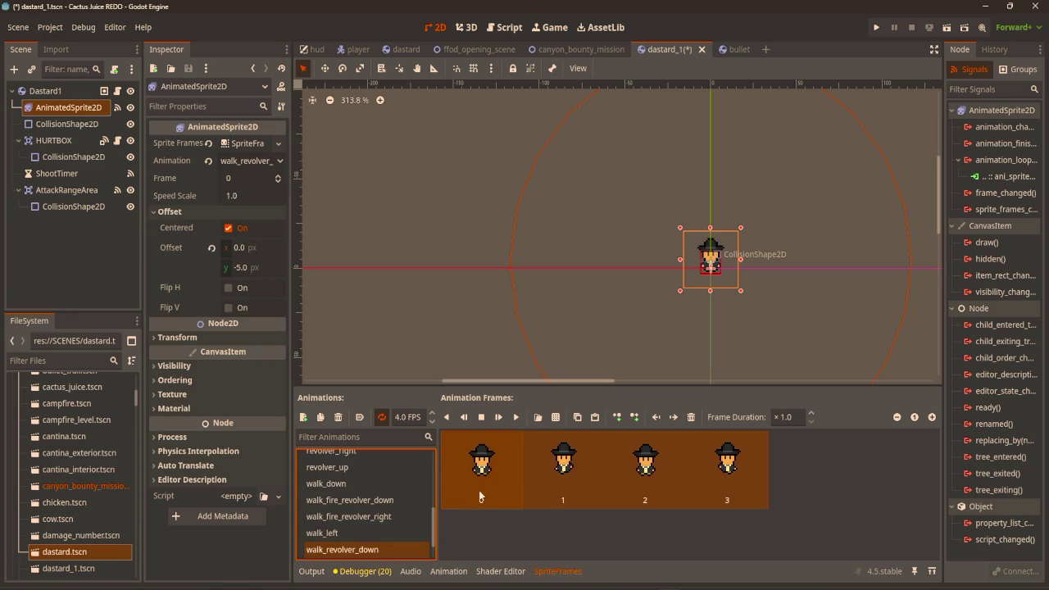
pyautogui.click(730, 491)
pyautogui.keyDown('shift'); pyautogui.click(494, 475); pyautogui.keyUp('shift')
pyautogui.press('Delete')
# Add the pistol walk-down frames from NPC_Cowboy_3.png to walk_revolver_down and preview it
pyautogui.click(554, 418)
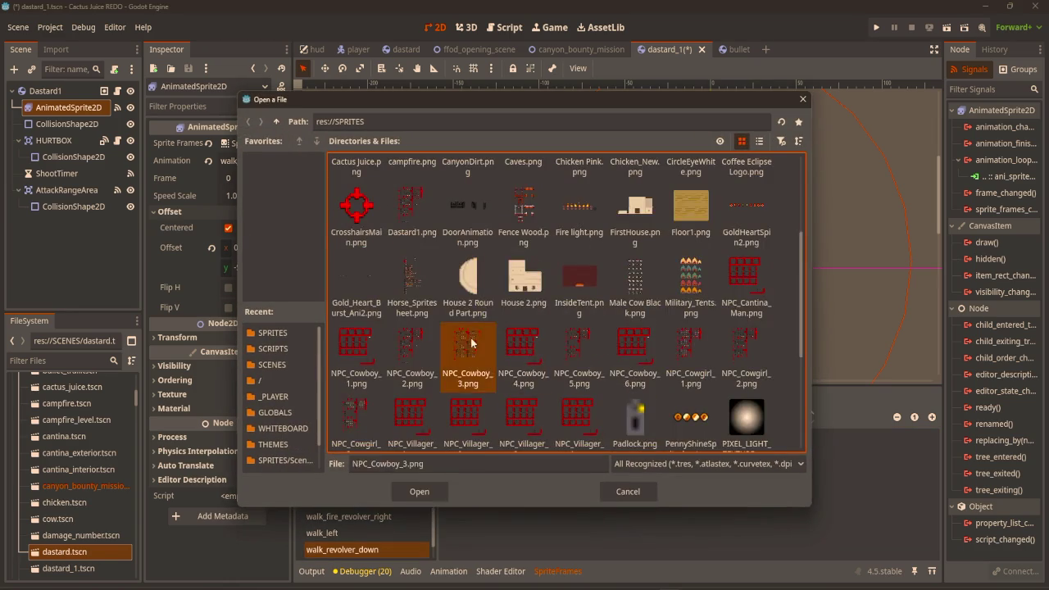
pyautogui.doubleClick(471, 338)
pyautogui.moveTo(484, 275); pyautogui.dragTo(508, 277)
pyautogui.click(402, 492)
pyautogui.scroll(6, 666, 268)
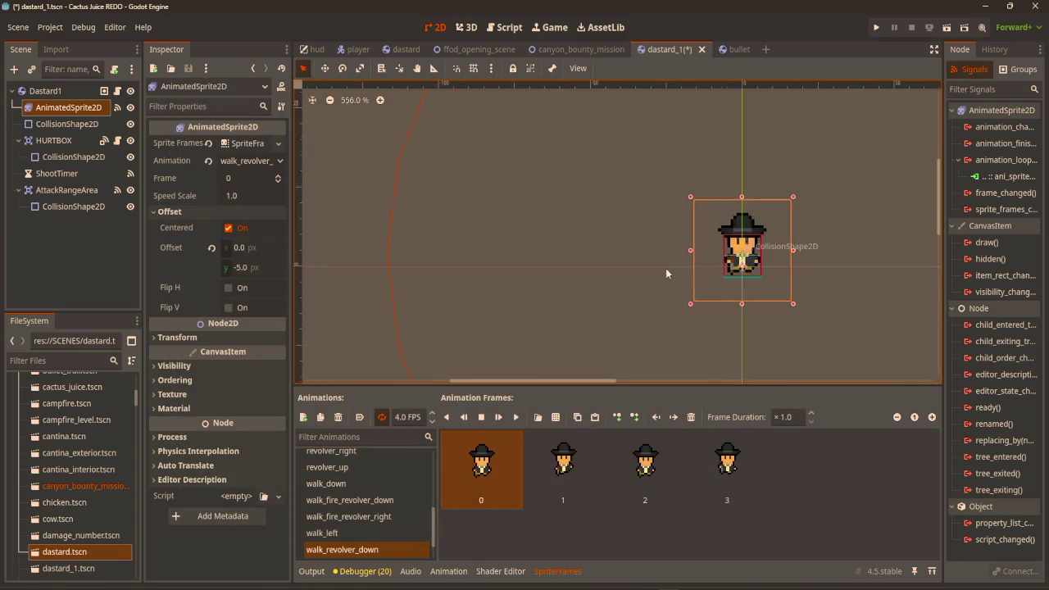
pyautogui.click(517, 418)
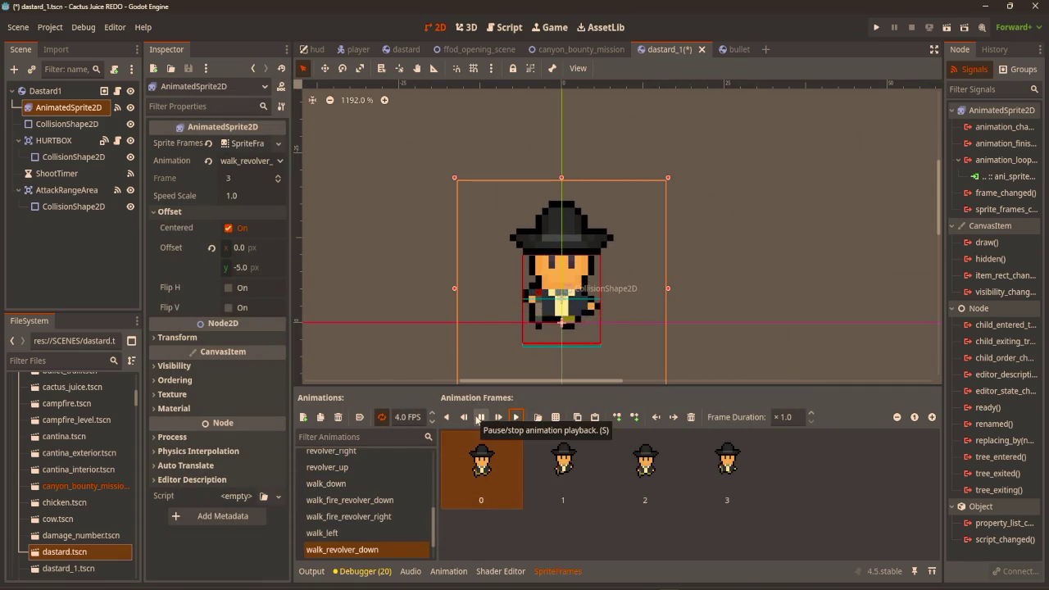
pyautogui.click(480, 417)
# Duplicate walk_revolver_down, clear the copy's frames, and begin renaming it
pyautogui.scroll(-2, 339, 538)
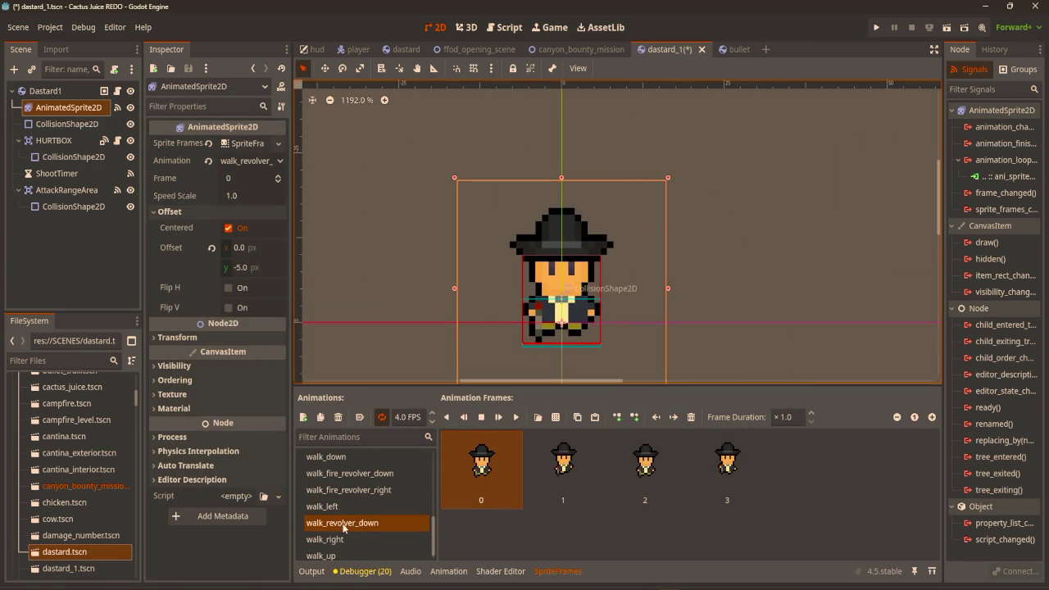
pyautogui.click(337, 417)
pyautogui.click(490, 476)
pyautogui.keyDown('shift'); pyautogui.click(738, 467); pyautogui.keyUp('shift')
pyautogui.press('Delete')
pyautogui.doubleClick(392, 523)
pyautogui.write('walk_revolver_right')
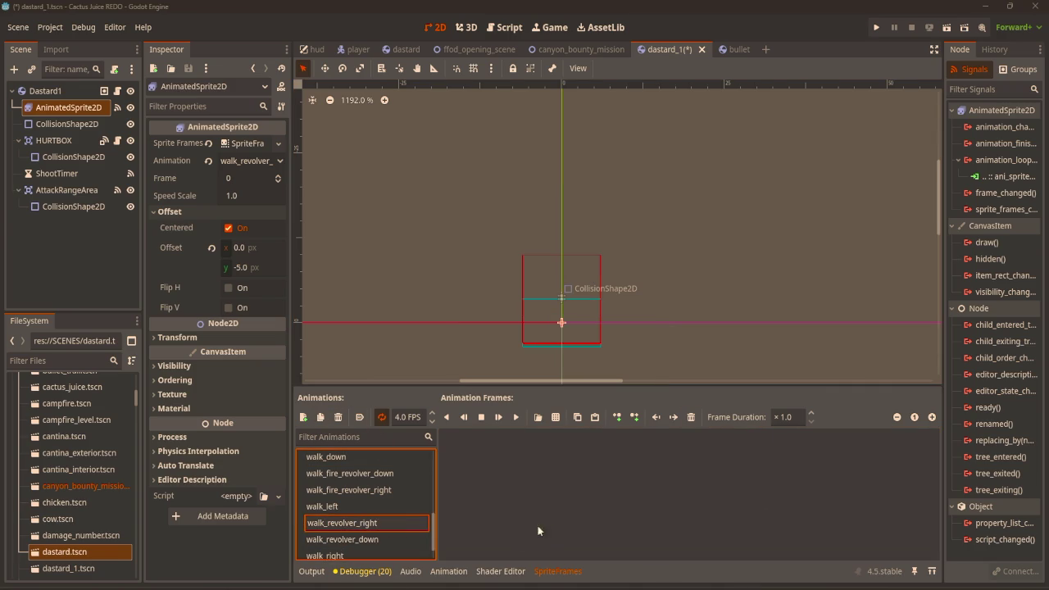
# Name the copy walk_revolver_right and load NPC_Cowboy_3.png as its frame source
pyautogui.press('Return')
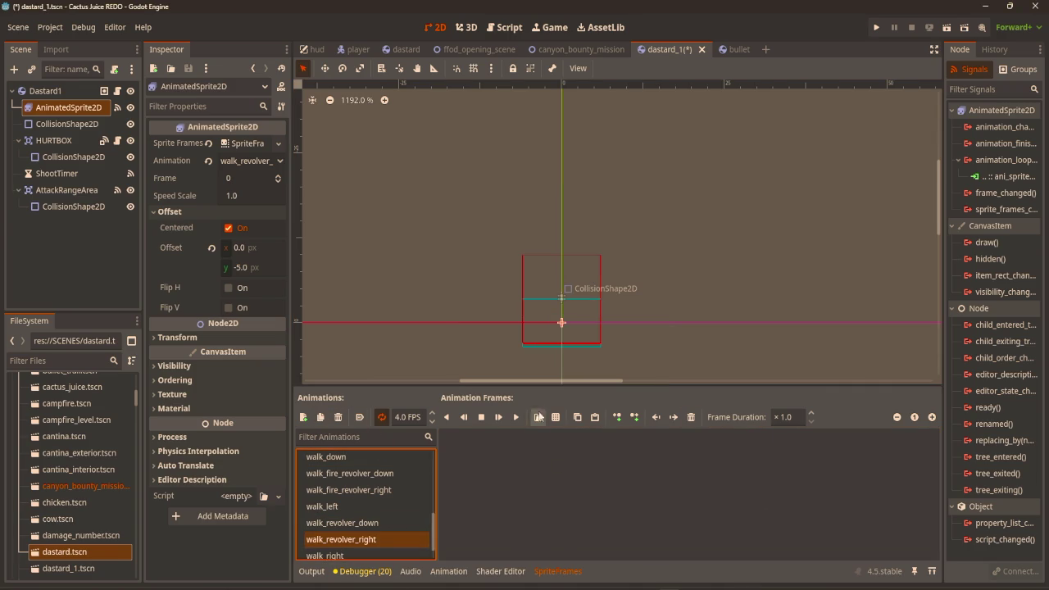
pyautogui.click(556, 417)
pyautogui.scroll(-2, 537, 359)
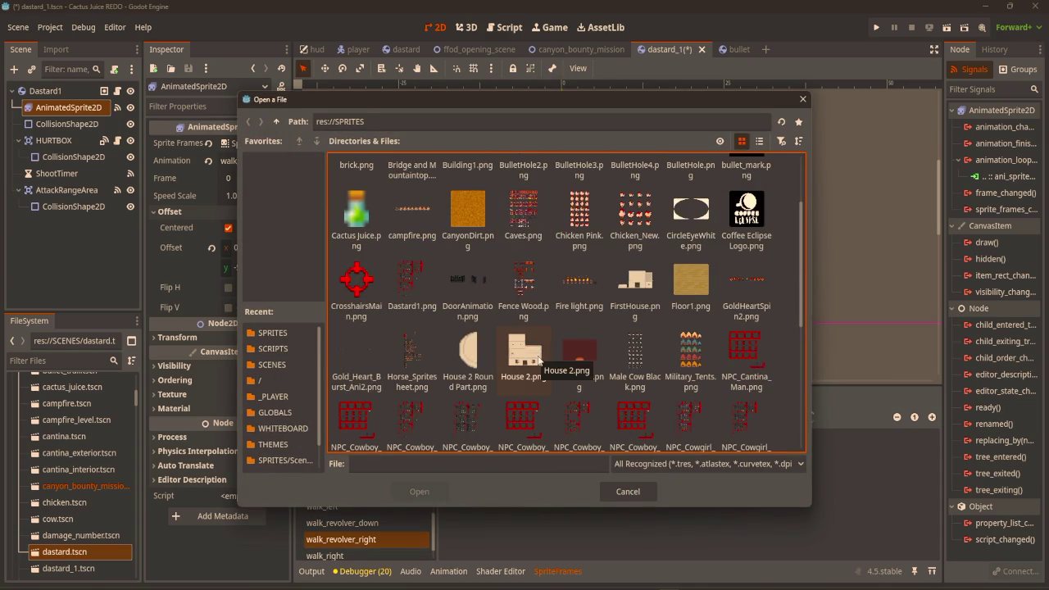
pyautogui.scroll(-1, 522, 382)
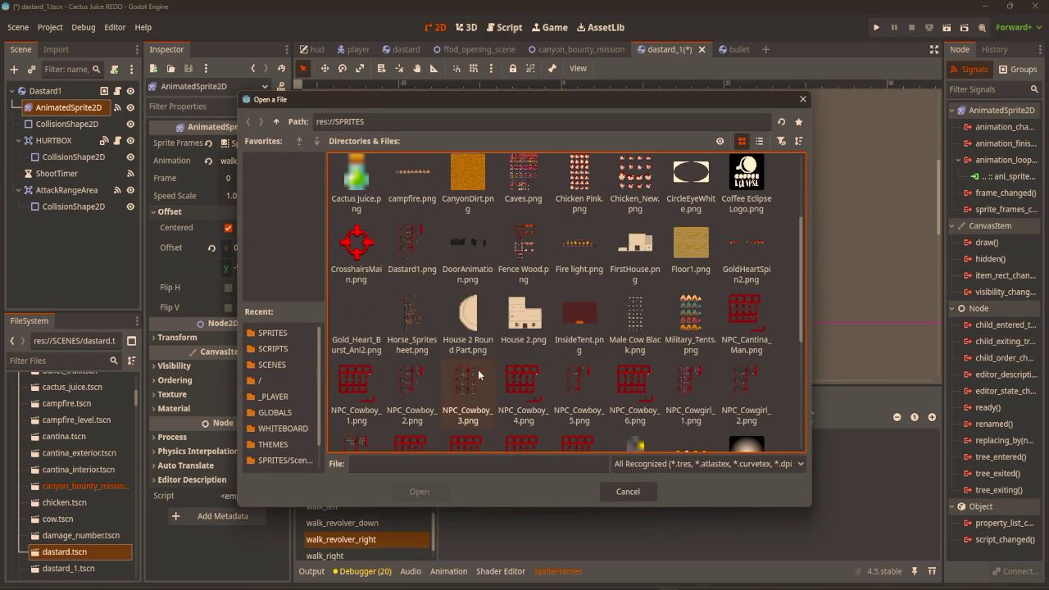
pyautogui.doubleClick(468, 382)
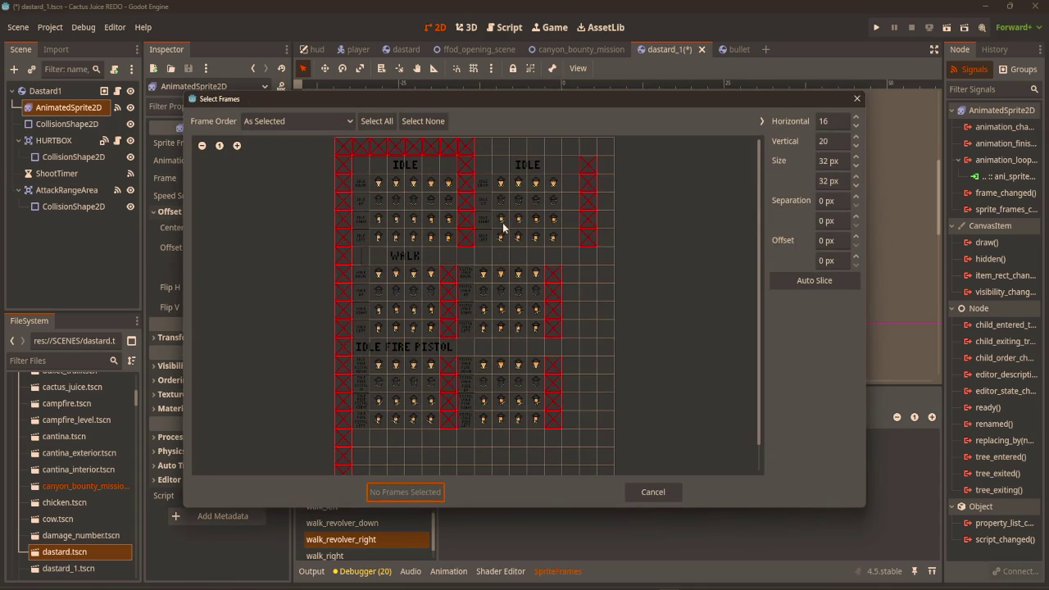
# Add the four pistol walk-right frames, preview the animation, and bring up the dastard_1.gd script
pyautogui.moveTo(483, 312); pyautogui.dragTo(530, 312)
pyautogui.click(418, 492)
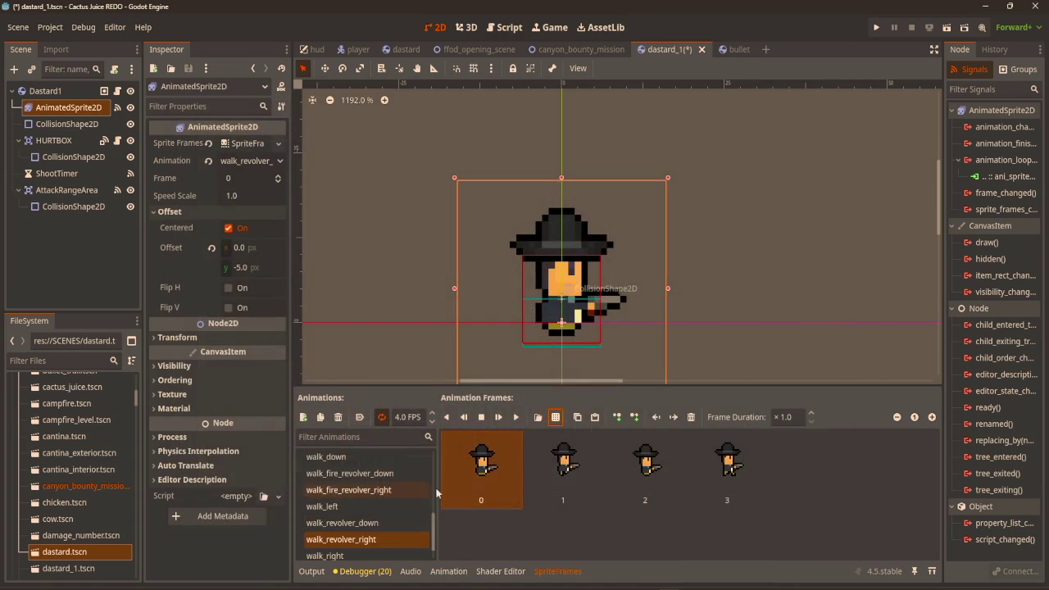
pyautogui.click(515, 416)
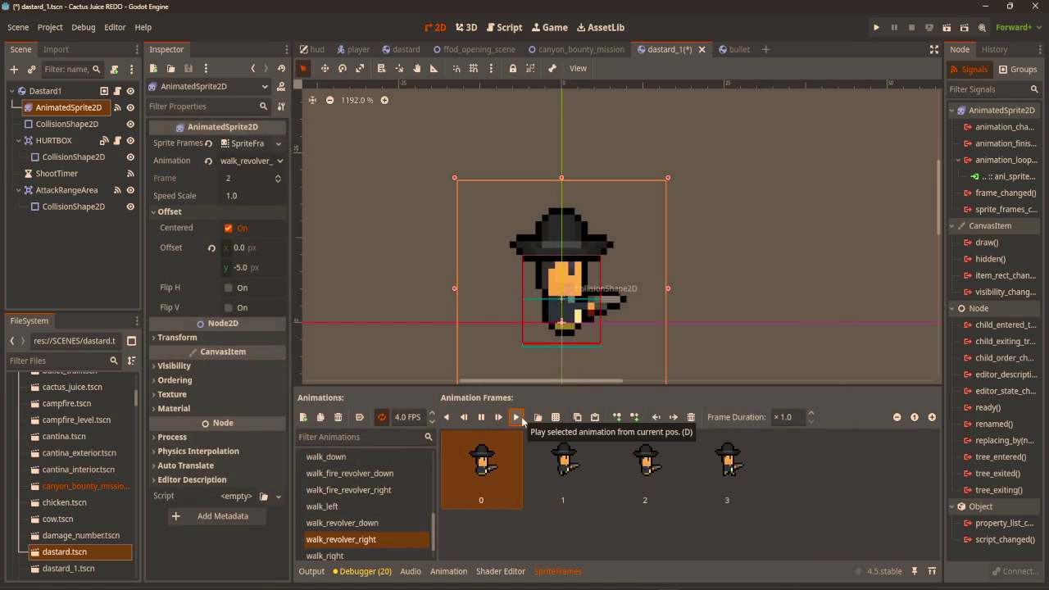
pyautogui.click(481, 416)
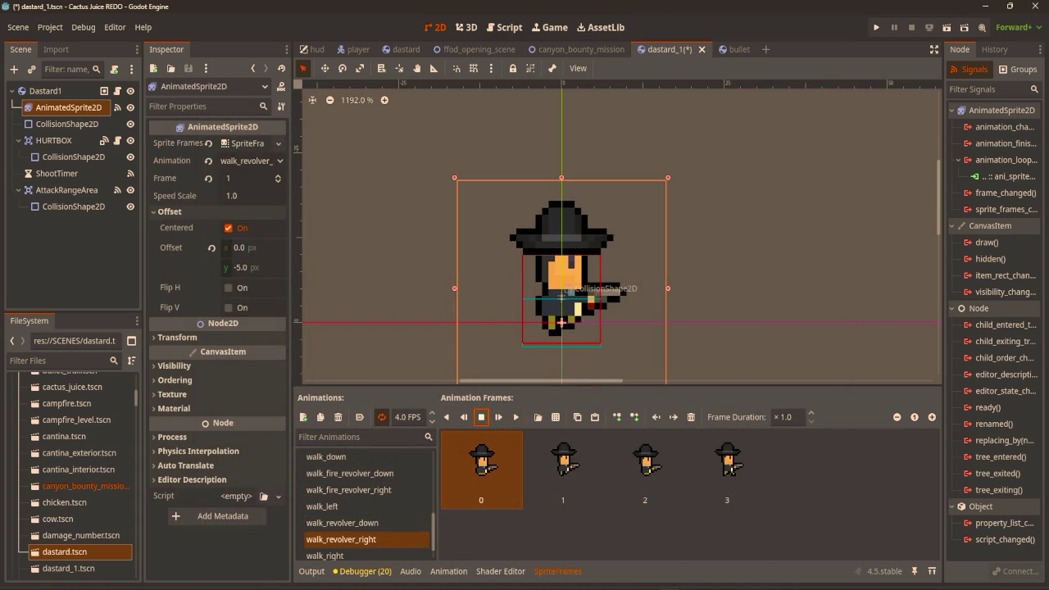
pyautogui.click(504, 27)
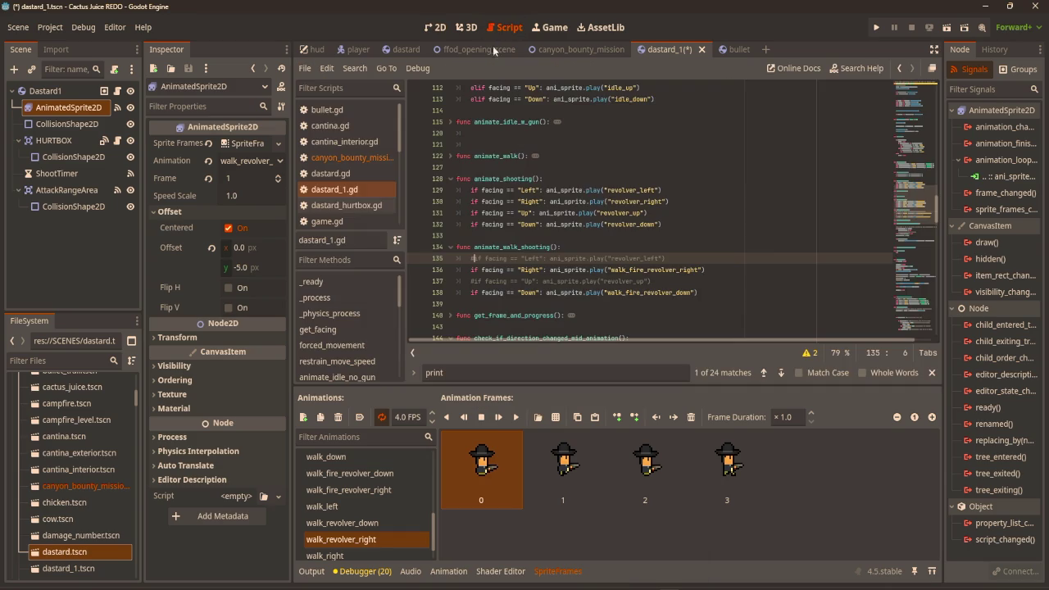
# After checking animate_walk_shooting, begin renaming animate_walk on line 122 by appending '_n'
pyautogui.scroll(-1, 698, 282)
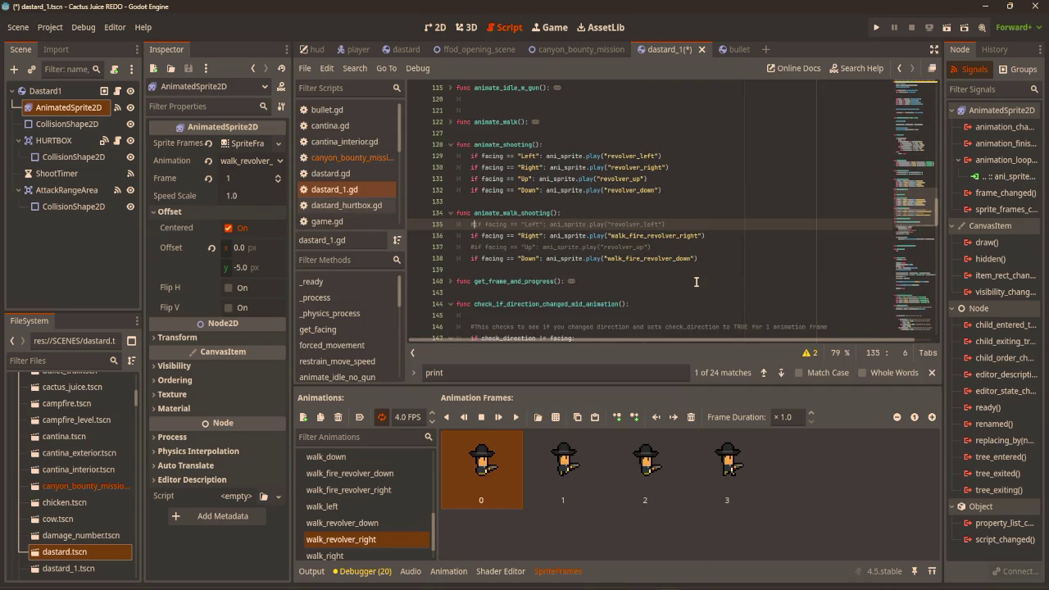
pyautogui.click(712, 262)
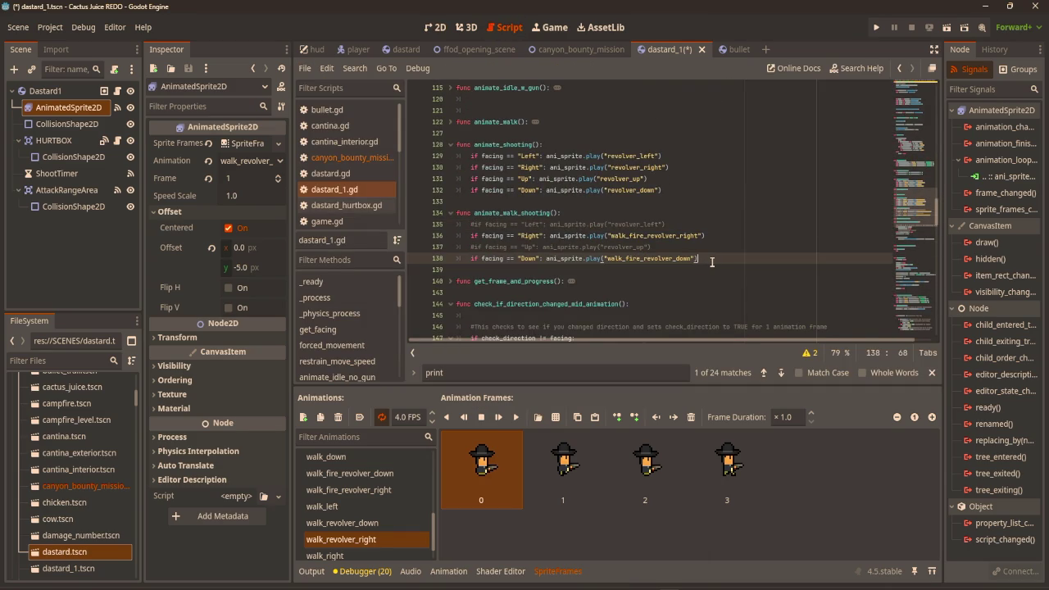
pyautogui.scroll(3, 698, 259)
pyautogui.click(551, 224)
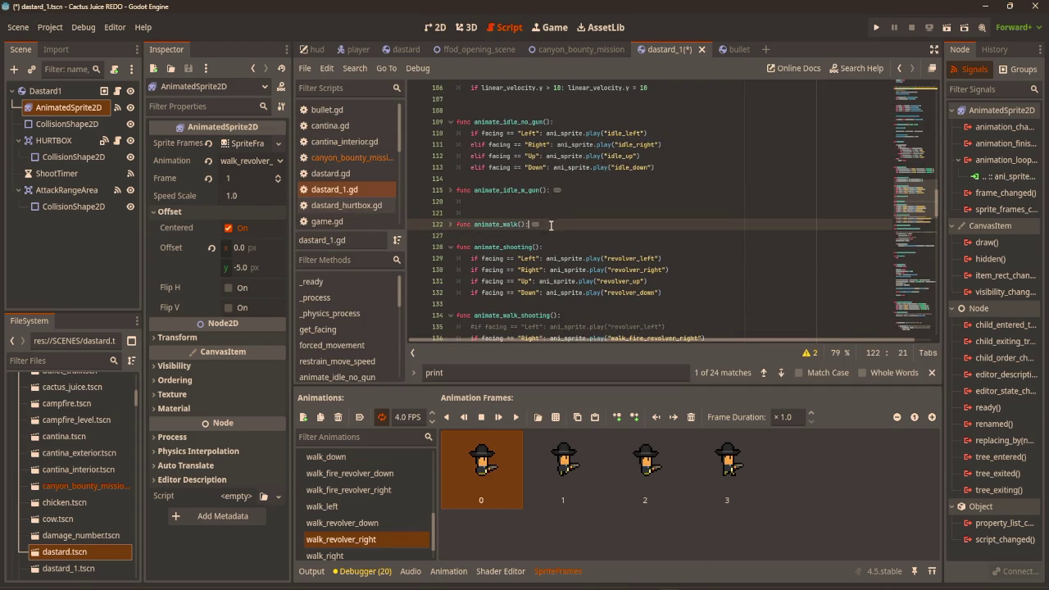
pyautogui.write('_no_gun')
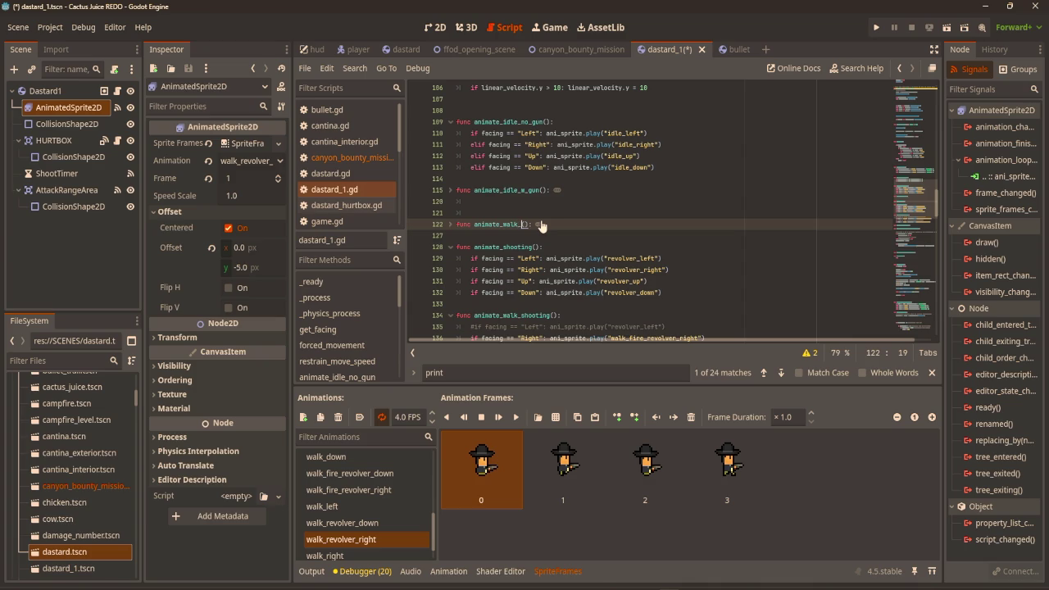
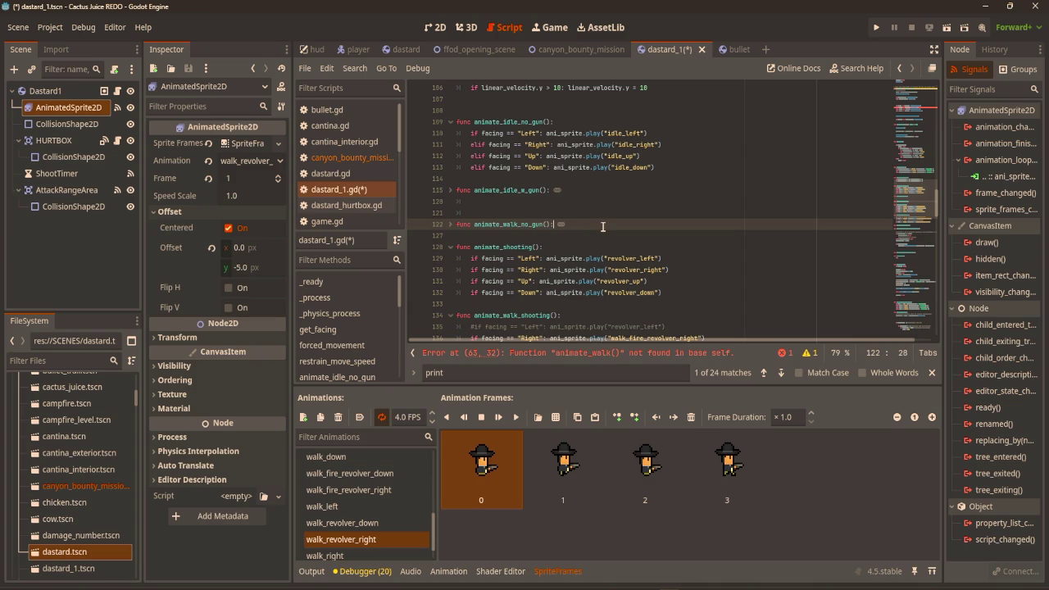
# Collapse animate_walk_no_gun and add an empty animate_walk_w_gun() function below it
pyautogui.press('Return')
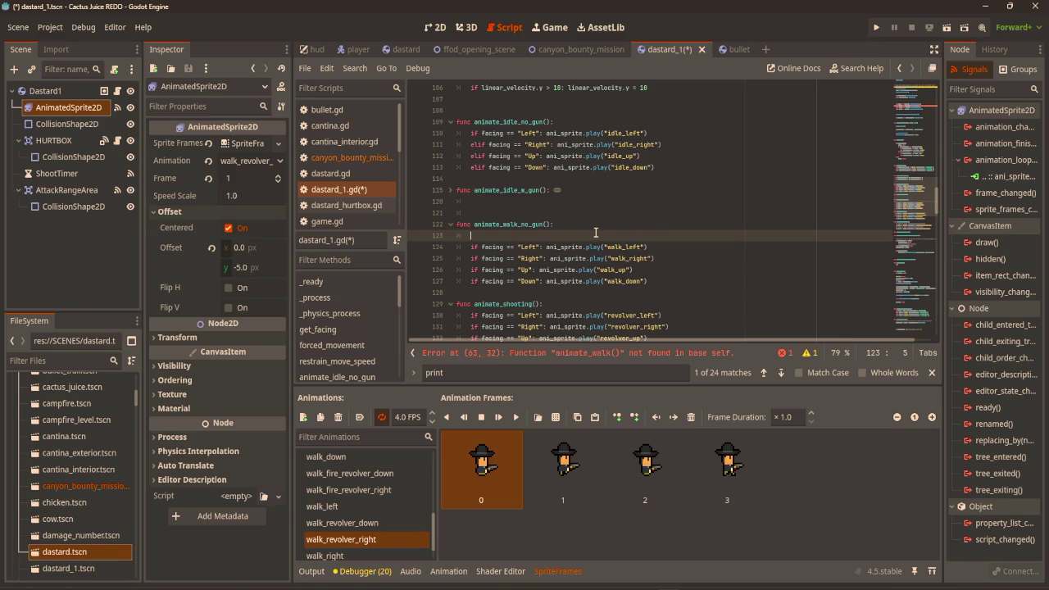
pyautogui.click(451, 224)
pyautogui.click(483, 241)
pyautogui.press('Return')
pyautogui.press('Return')
pyautogui.press('Return')
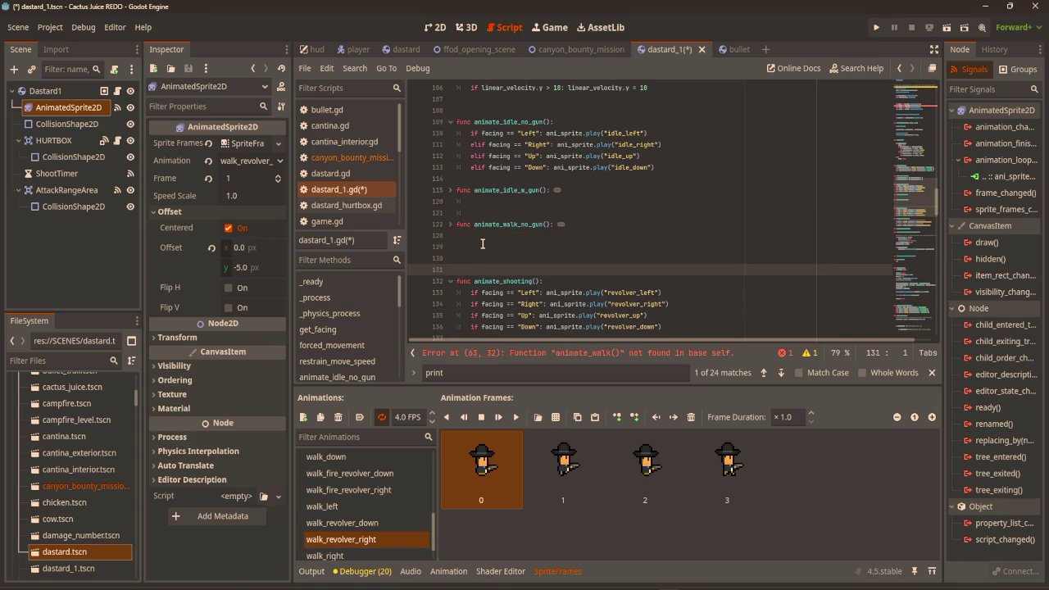
pyautogui.click(491, 251)
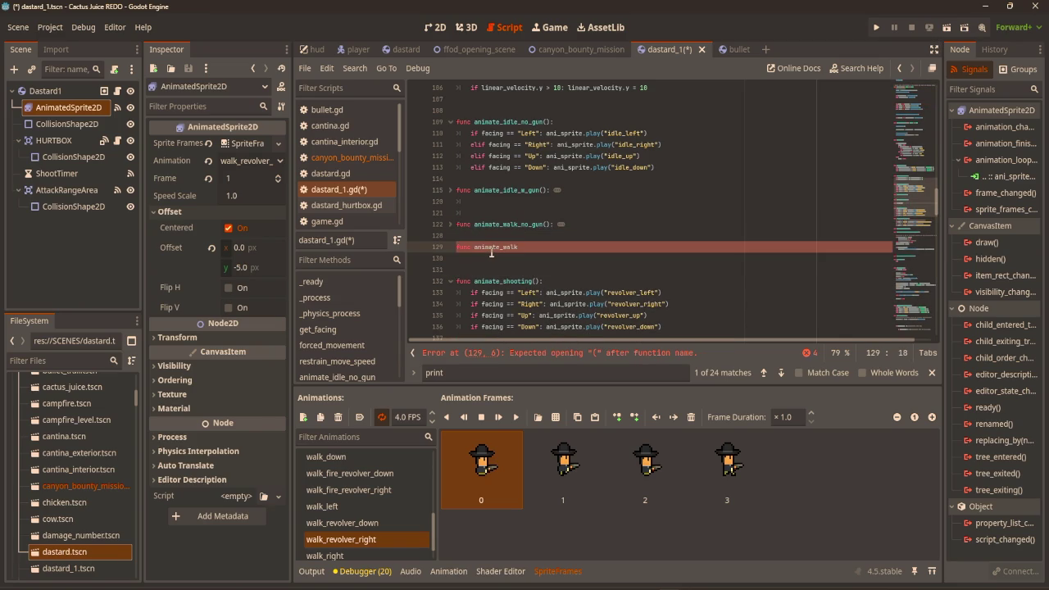
pyautogui.write('func animate_walk_w_gun():')
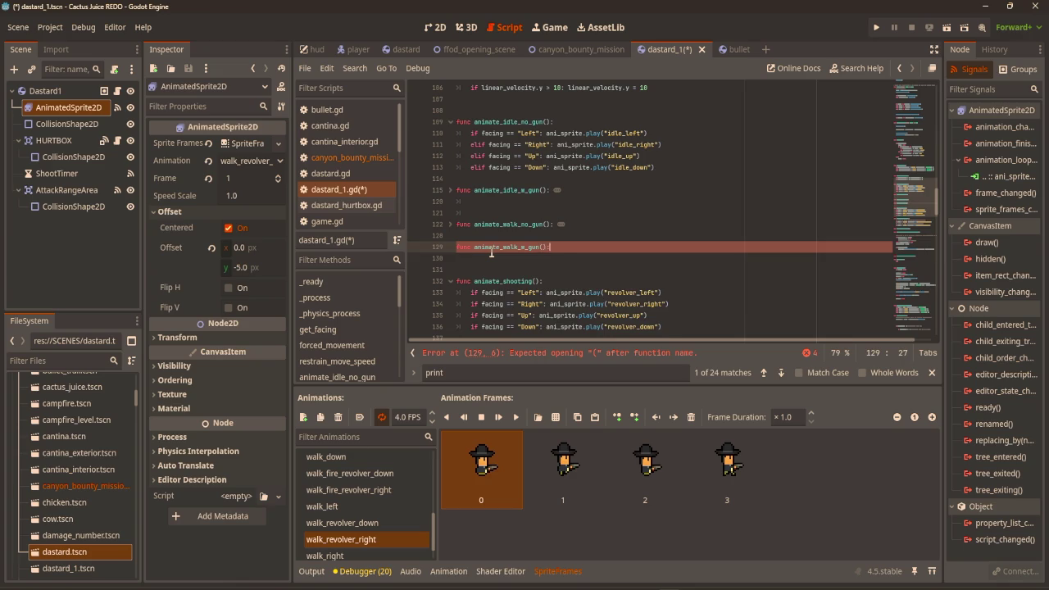
pyautogui.press('Return')
pyautogui.press('Return')
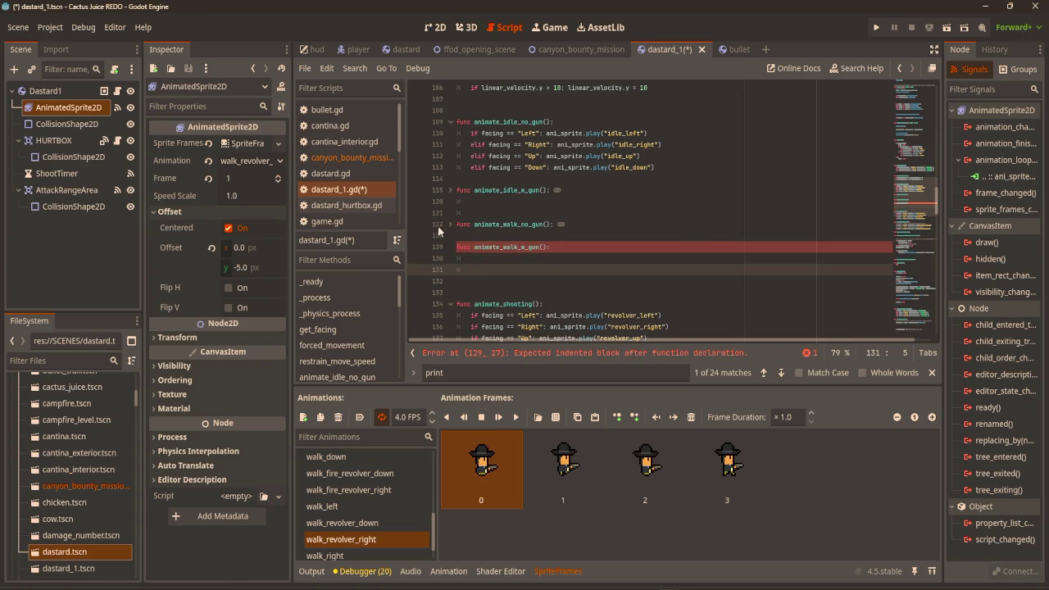
pyautogui.click(450, 226)
pyautogui.scroll(-5, 441, 207)
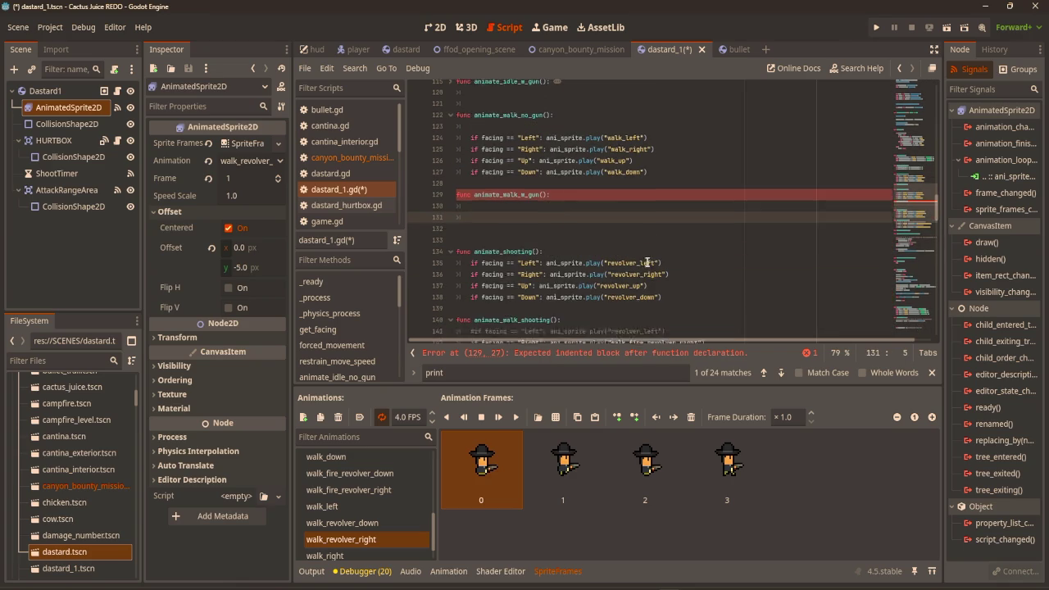
pyautogui.scroll(1, 655, 250)
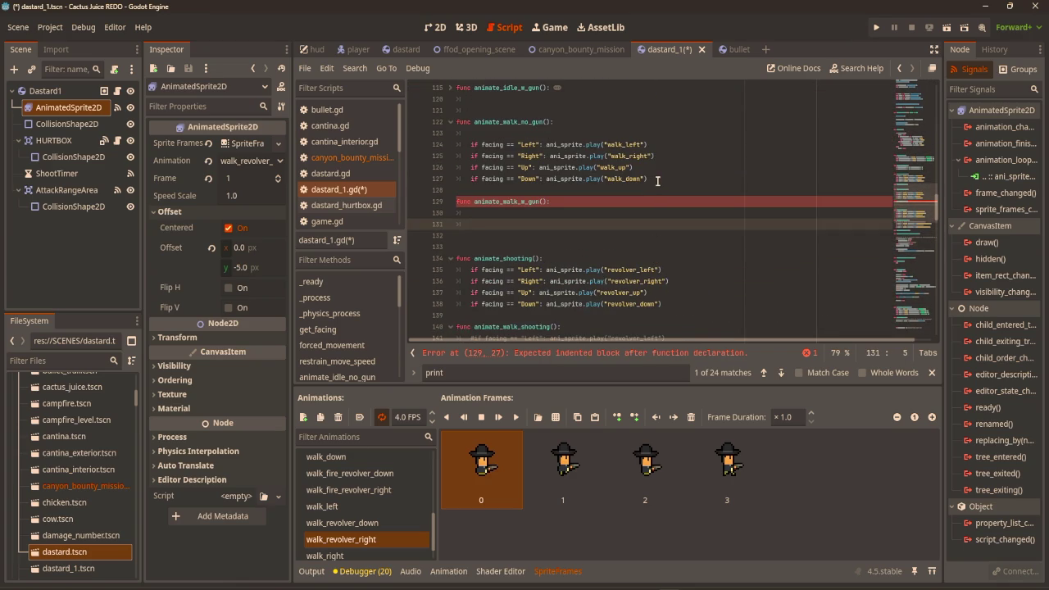
pyautogui.scroll(-5, 657, 180)
pyautogui.moveTo(698, 236); pyautogui.dragTo(466, 200)
pyautogui.hotkey('ctrl', 'c')
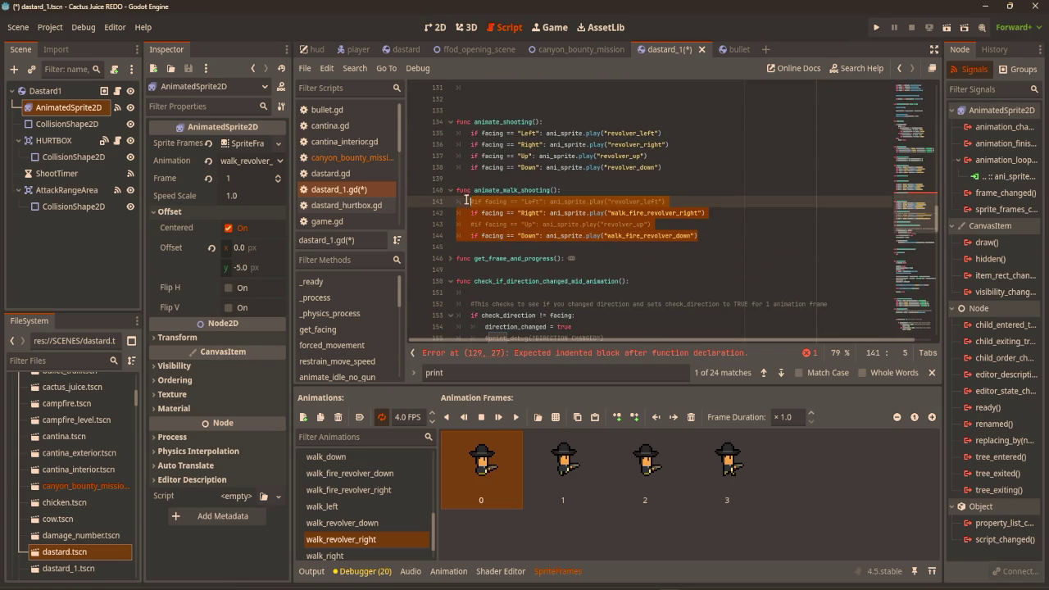
pyautogui.scroll(4, 481, 223)
pyautogui.click(503, 215)
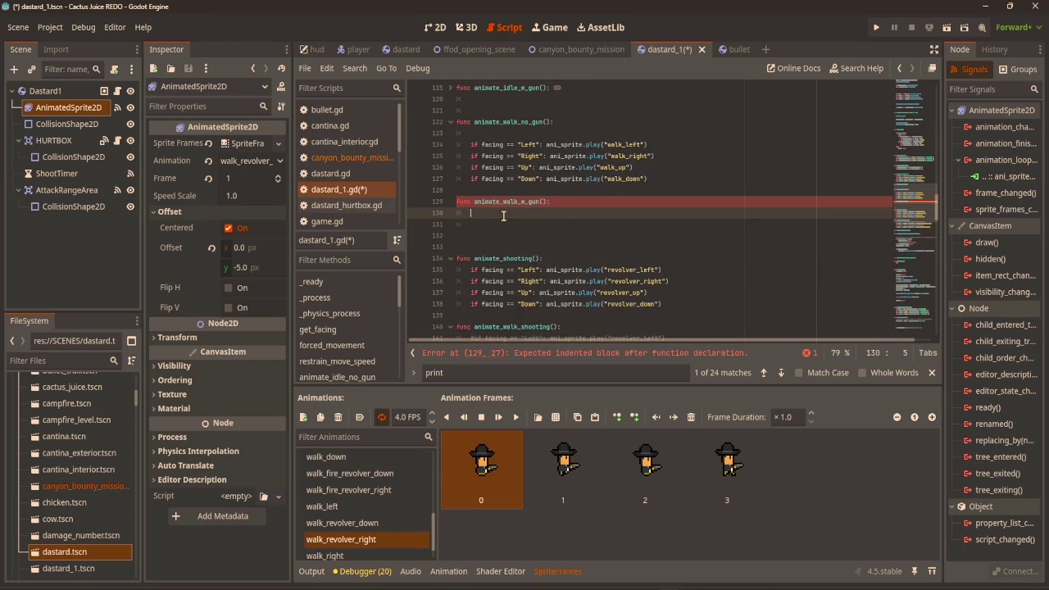
# Paste the facing lines and edit them to play walk_revolver_right and walk_revolver_down
pyautogui.hotkey('ctrl', 'v')
pyautogui.click(471, 225)
pyautogui.write('el')
pyautogui.moveTo(447, 238); pyautogui.dragTo(471, 248)
pyautogui.click(472, 248)
pyautogui.click(476, 225)
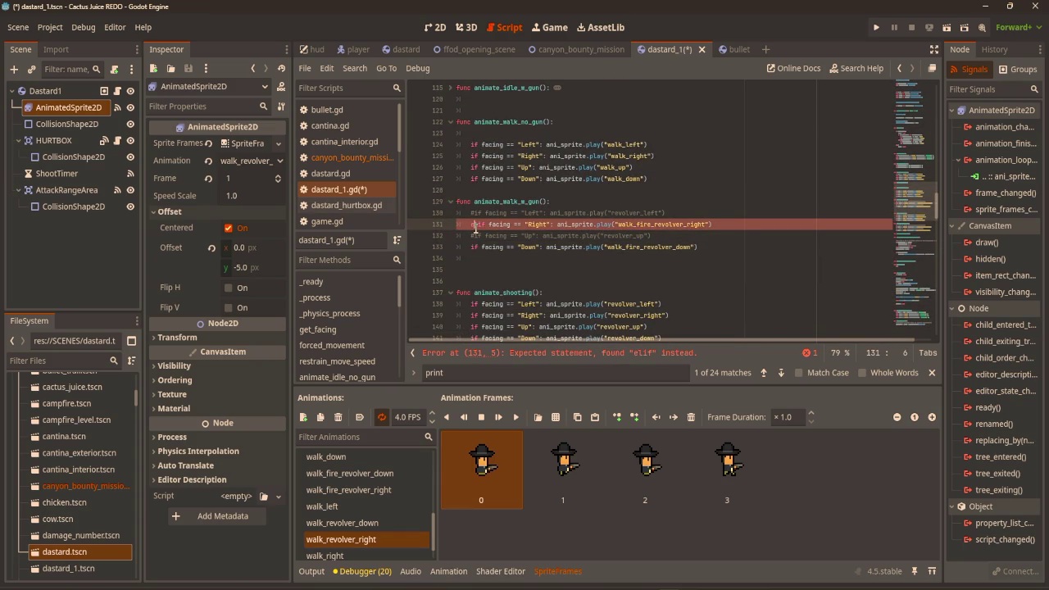
pyautogui.press('BackSpace')
pyautogui.press('Delete')
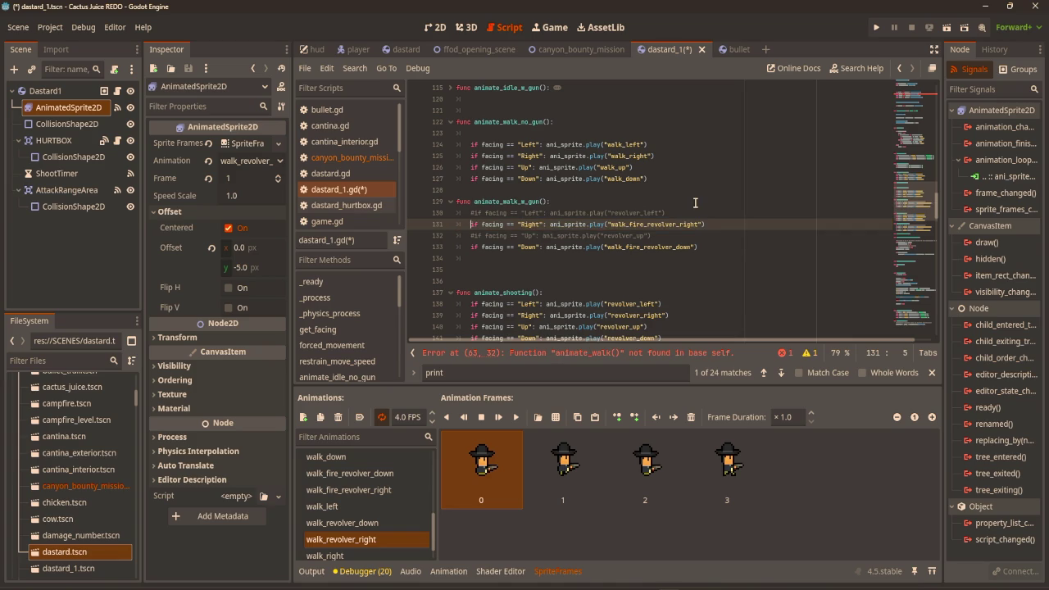
pyautogui.click(695, 203)
pyautogui.click(646, 226)
pyautogui.press('BackSpace')
pyautogui.press('BackSpace')
pyautogui.press('BackSpace')
pyautogui.click(640, 246)
pyautogui.press('BackSpace')
pyautogui.press('BackSpace')
pyautogui.press('BackSpace')
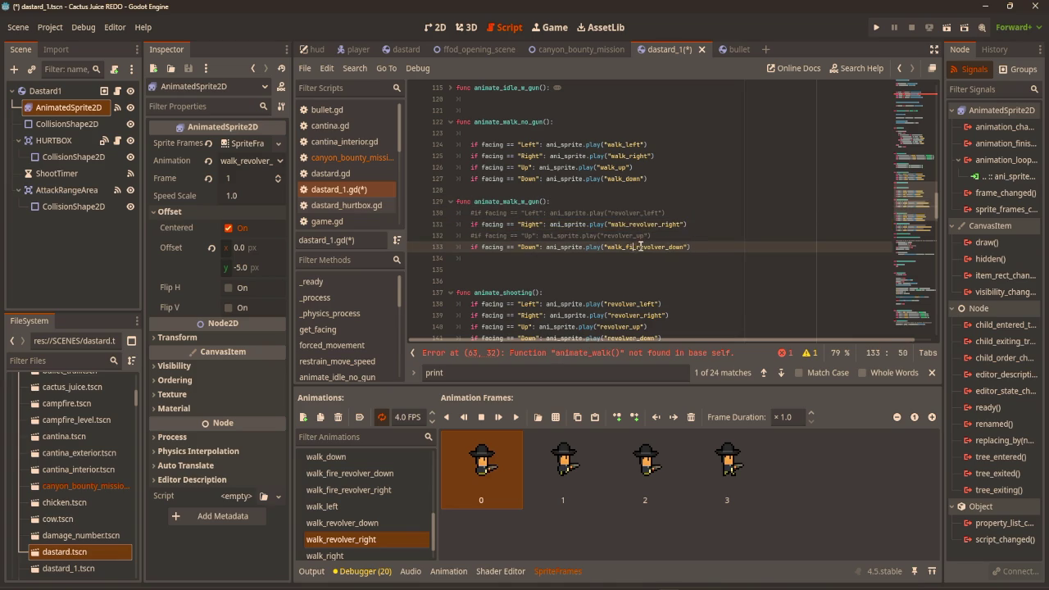
# Save dastard_1.gd and run the game with F5
pyautogui.click(725, 203)
pyautogui.hotkey('ctrl', 's')
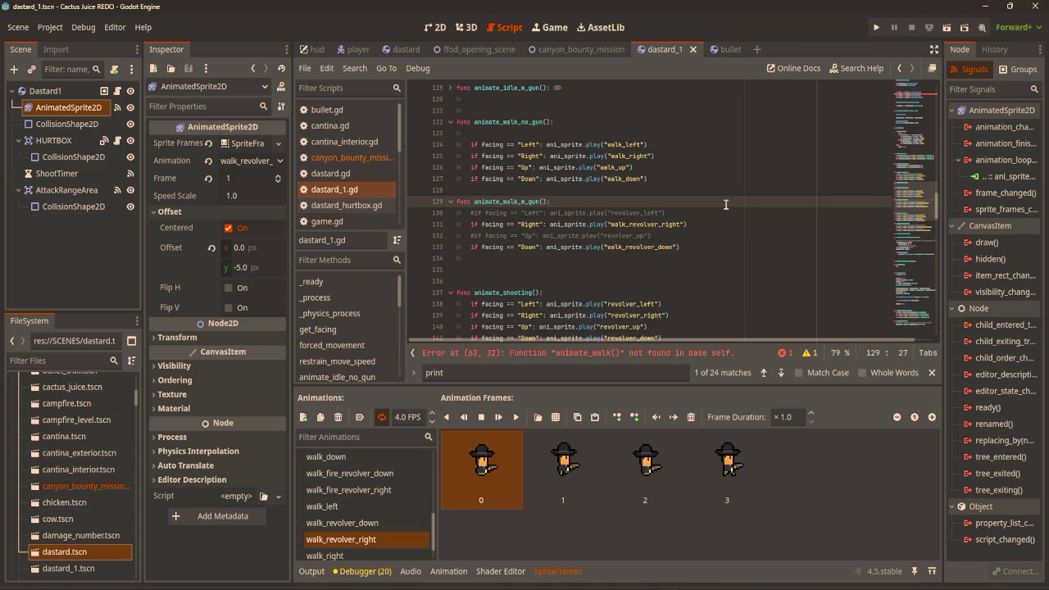
pyautogui.scroll(1, 720, 202)
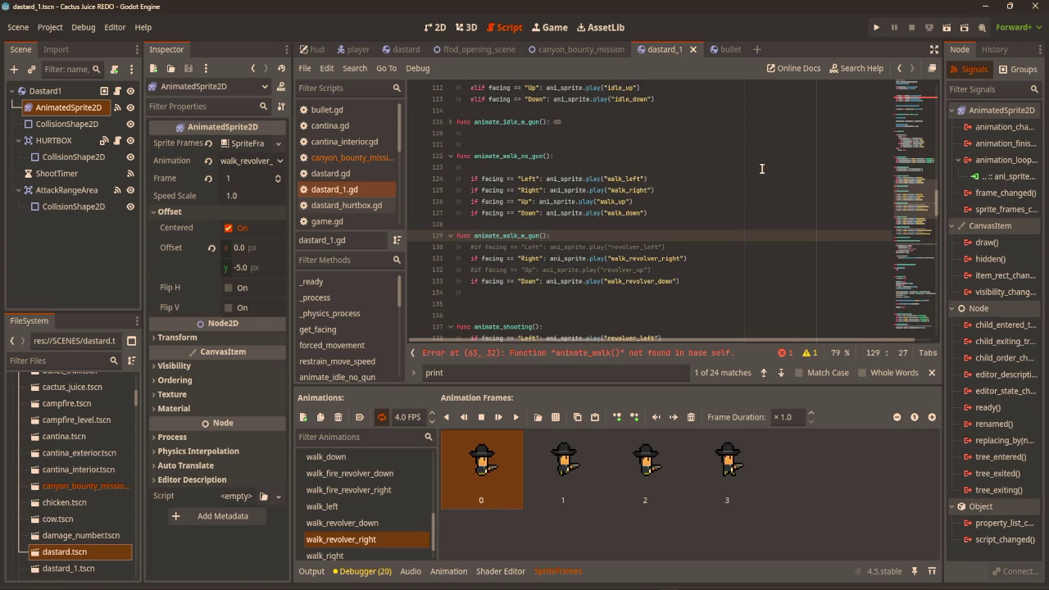
pyautogui.press('F5')
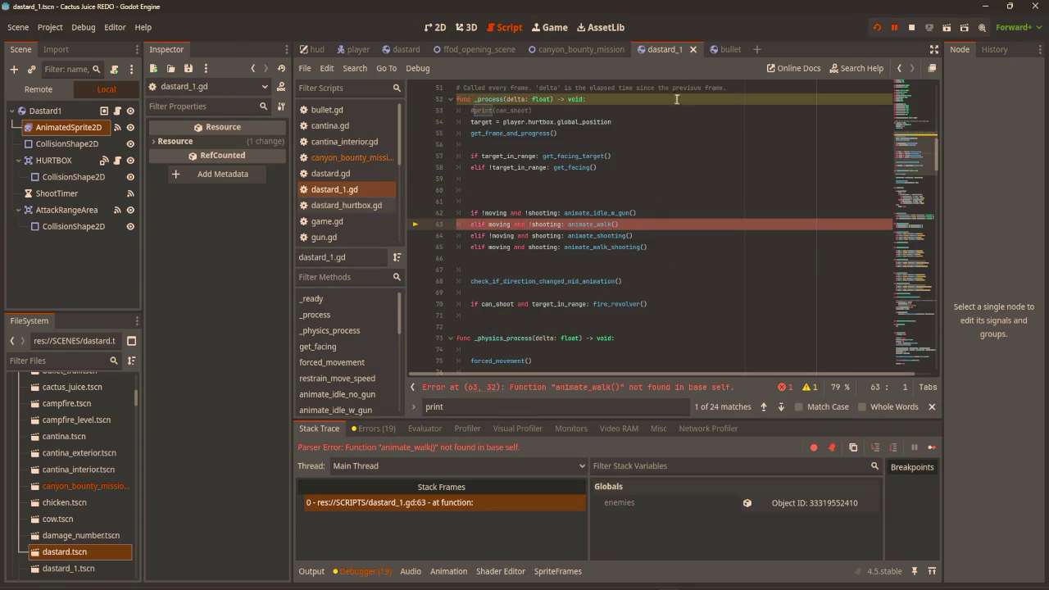
# Stop the failed run and change line 63's call to animate_walk_w_gun
pyautogui.click(911, 27)
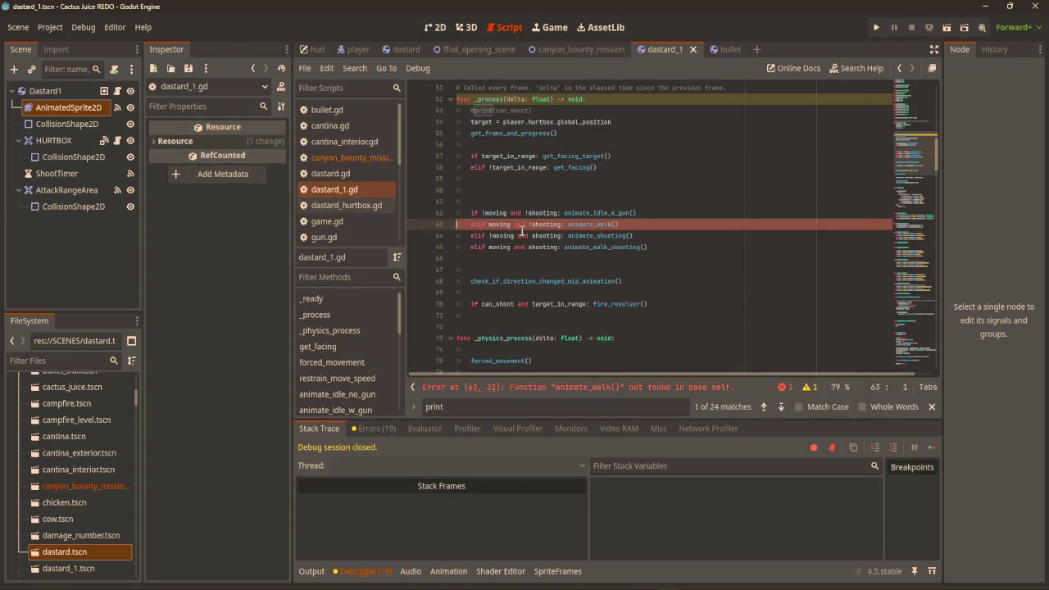
pyautogui.click(563, 225)
pyautogui.click(591, 225)
pyautogui.write('_gun')
pyautogui.press('F9')
# Playtest by walking the player around with WASD, then close the game
pyautogui.press('F5')
pyautogui.press('w')
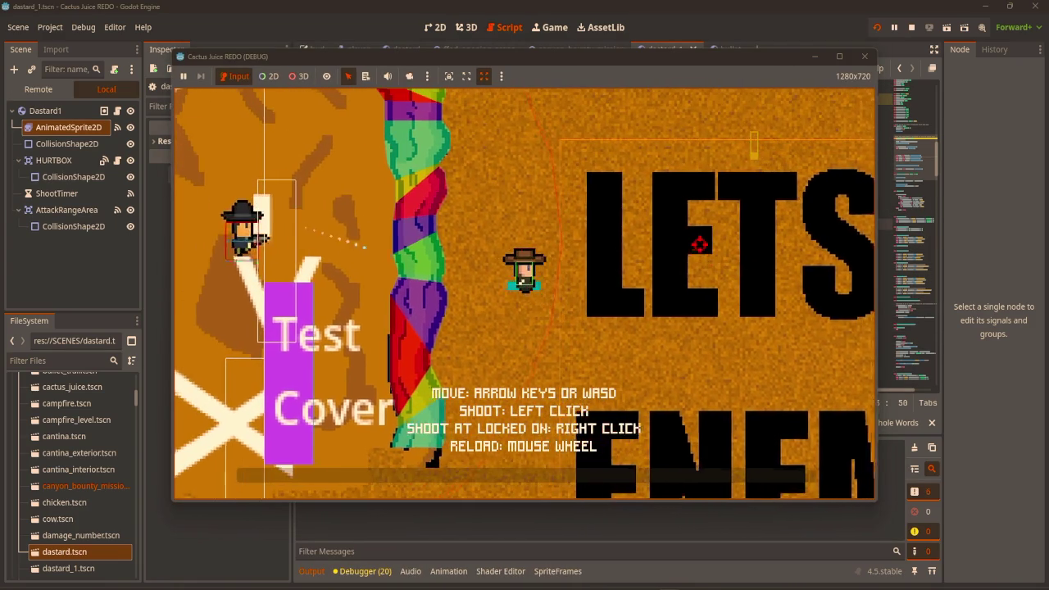
pyautogui.press('a')
pyautogui.press('s')
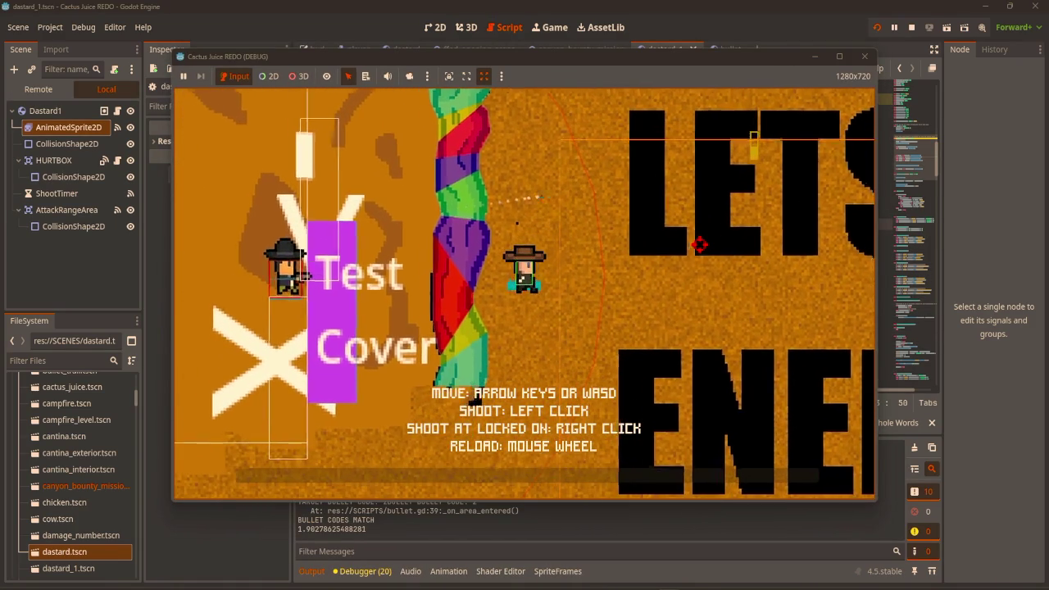
pyautogui.press('w')
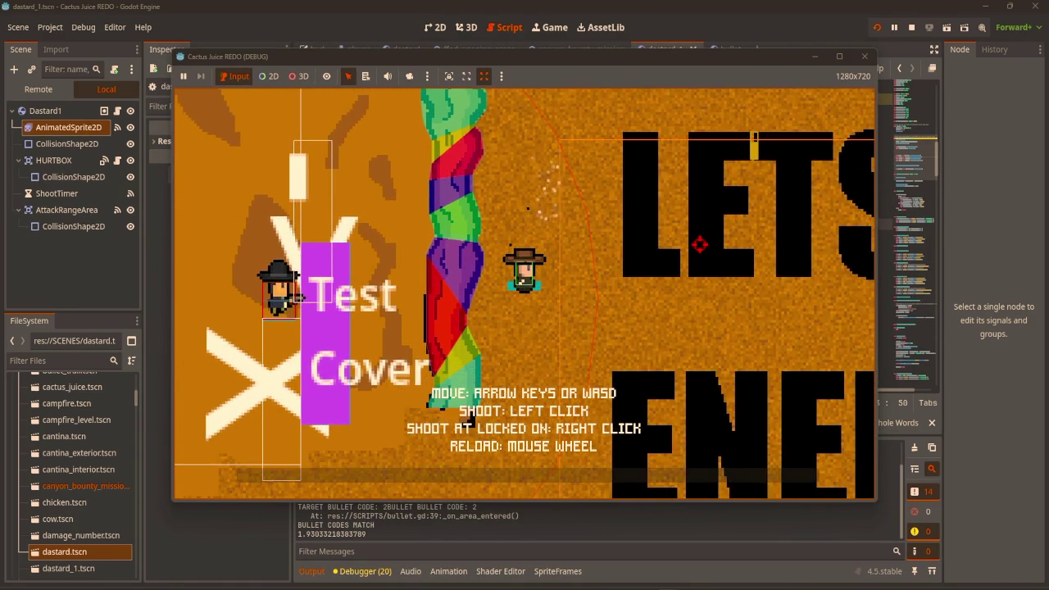
pyautogui.press('s')
pyautogui.press('a')
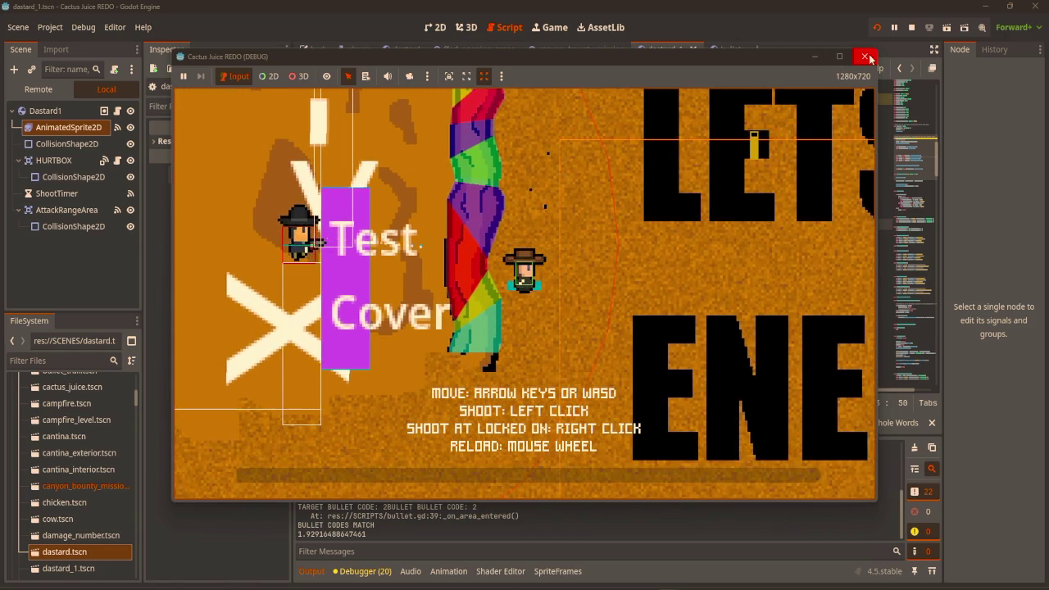
pyautogui.click(867, 57)
pyautogui.click(686, 267)
pyautogui.click(649, 234)
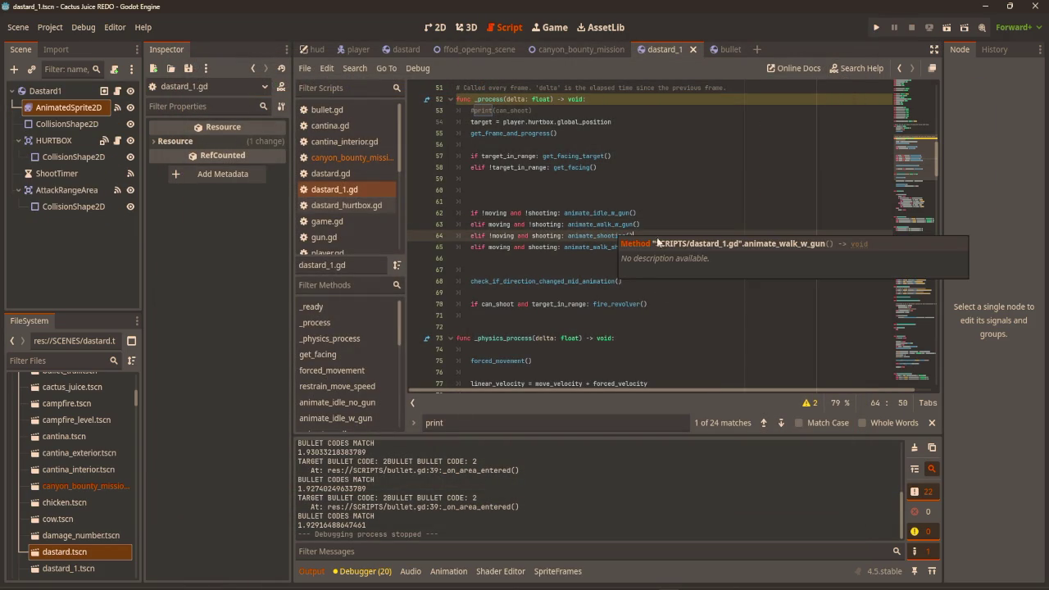
pyautogui.scroll(-5, 684, 233)
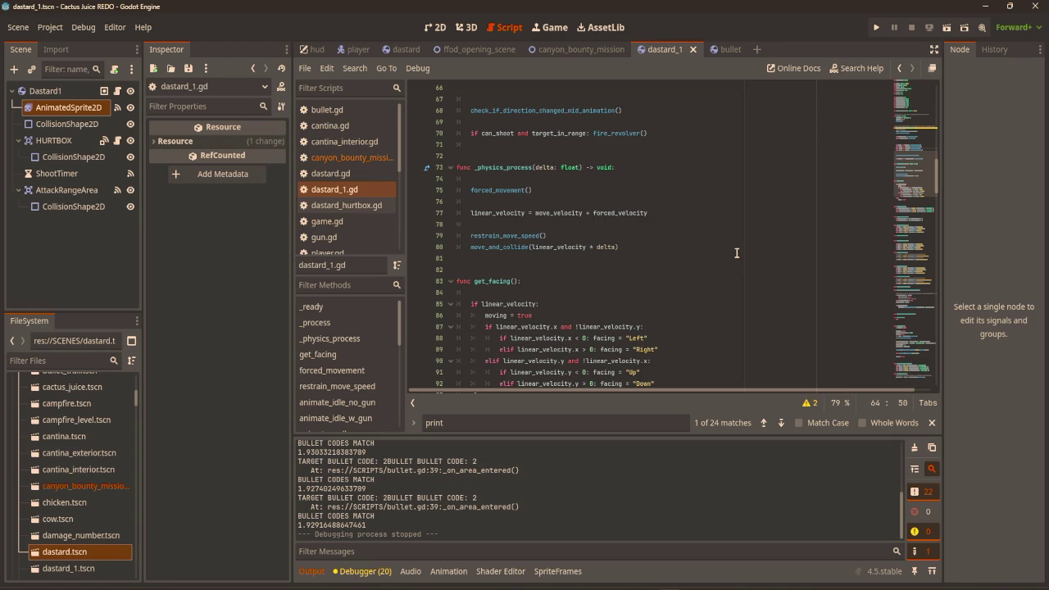
pyautogui.scroll(-11, 735, 250)
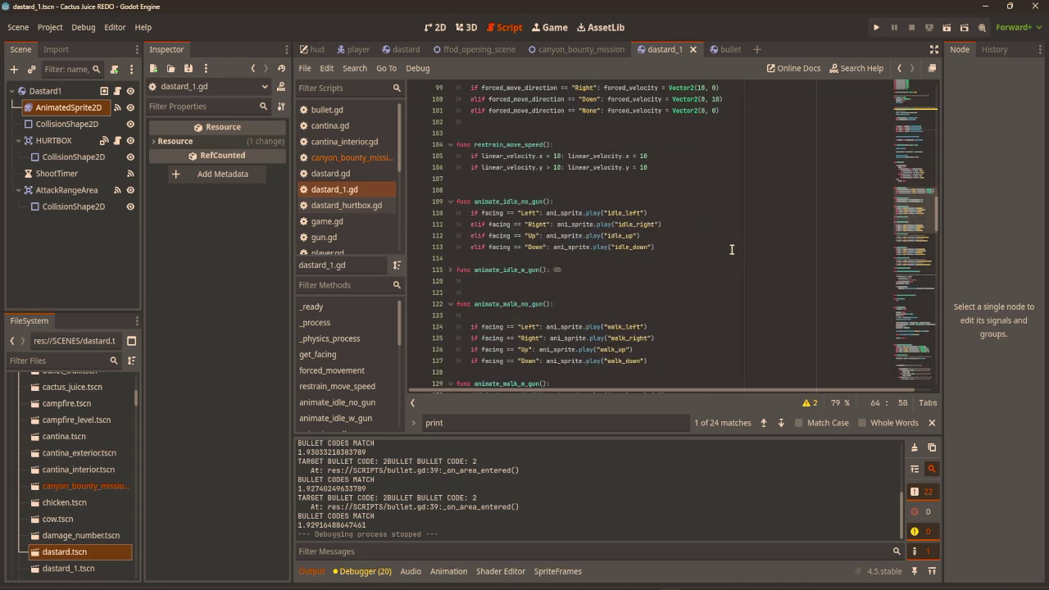
pyautogui.scroll(-3, 713, 245)
pyautogui.scroll(5, 700, 246)
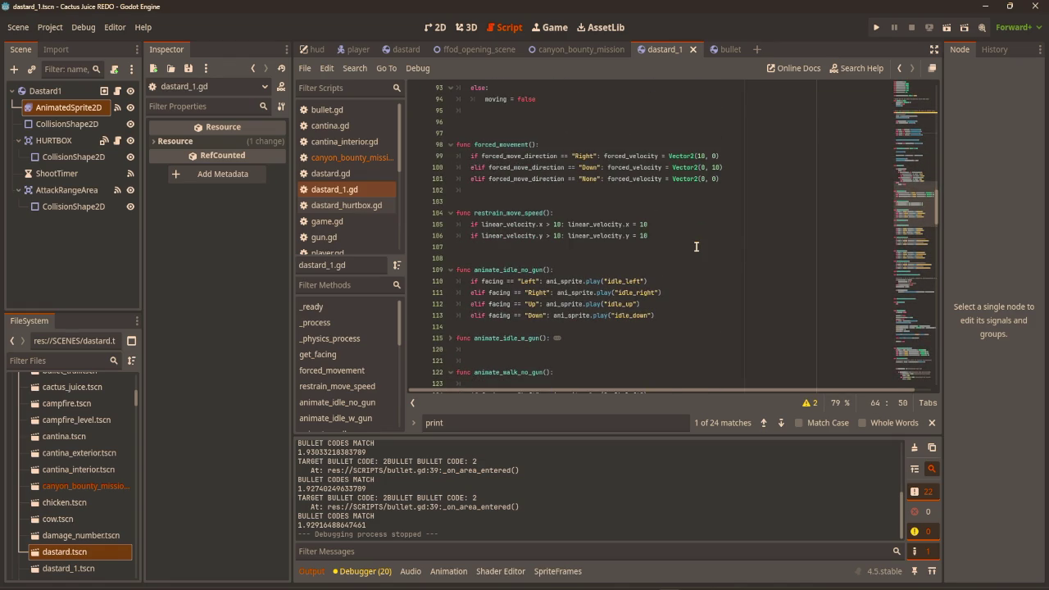
pyautogui.scroll(4, 696, 247)
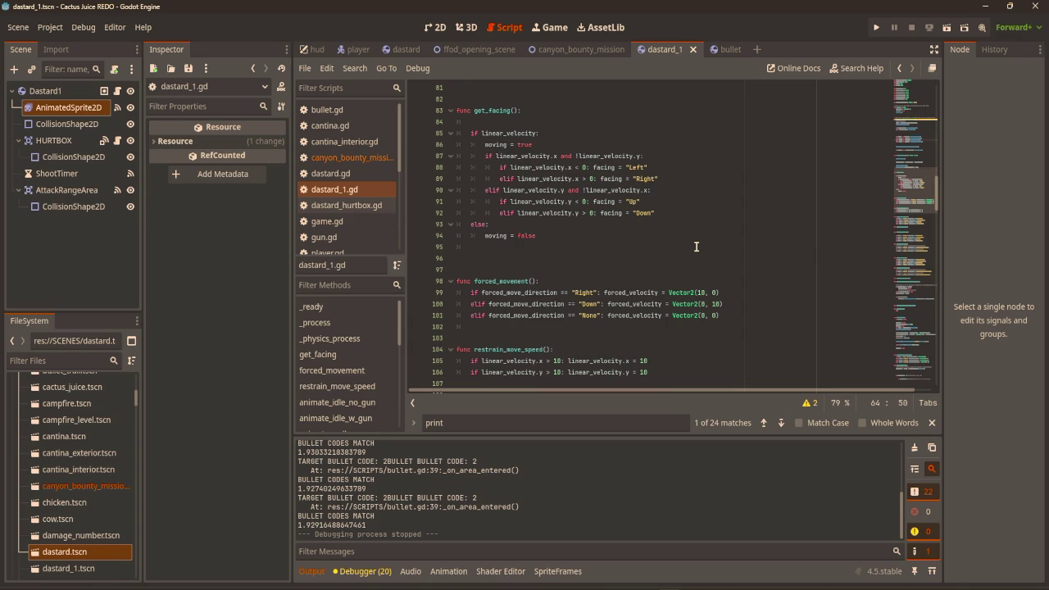
pyautogui.click(581, 235)
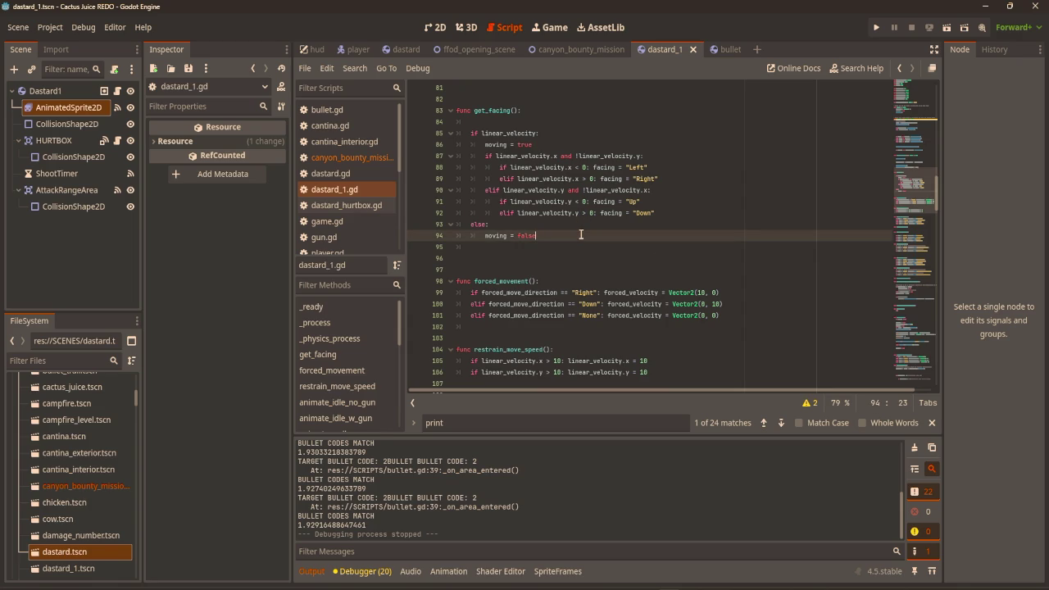
pyautogui.scroll(4, 623, 271)
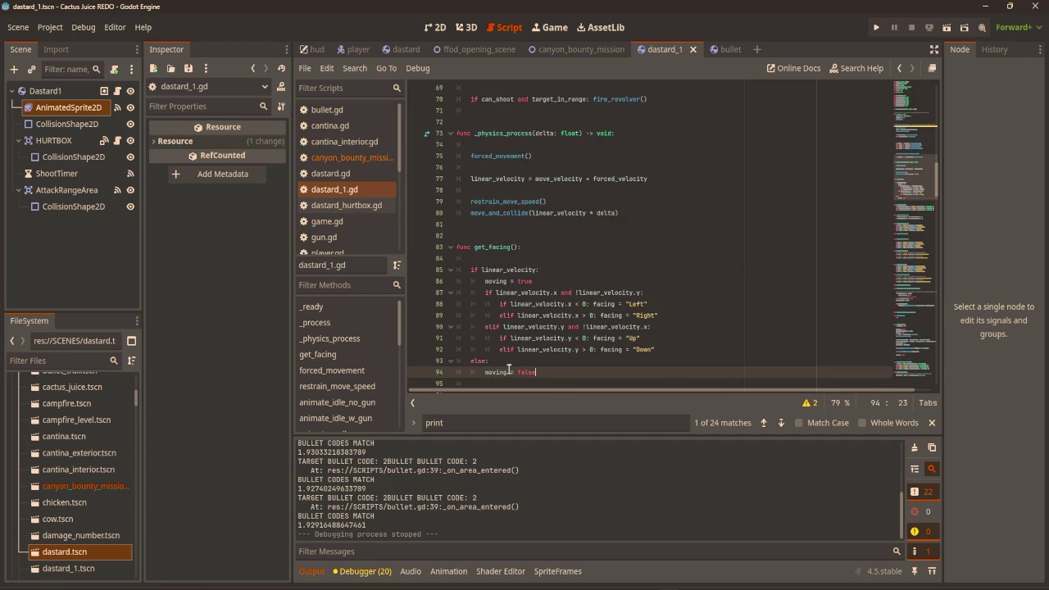
# Replace the else branch on line 93 with 'elif !linear_velocity: moving = false'
pyautogui.moveTo(552, 375); pyautogui.dragTo(473, 363)
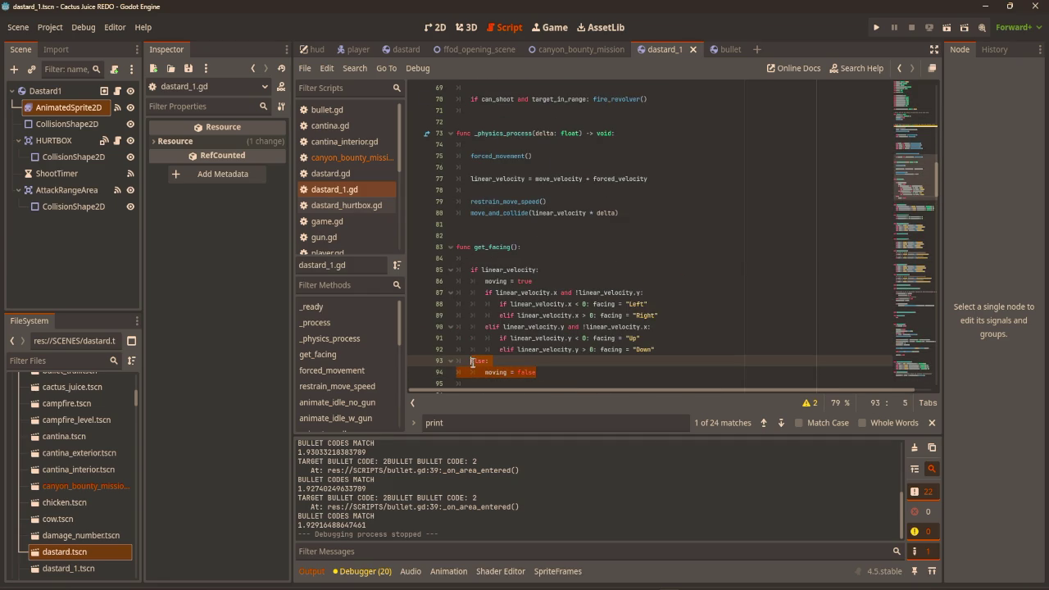
pyautogui.write('elif !l')
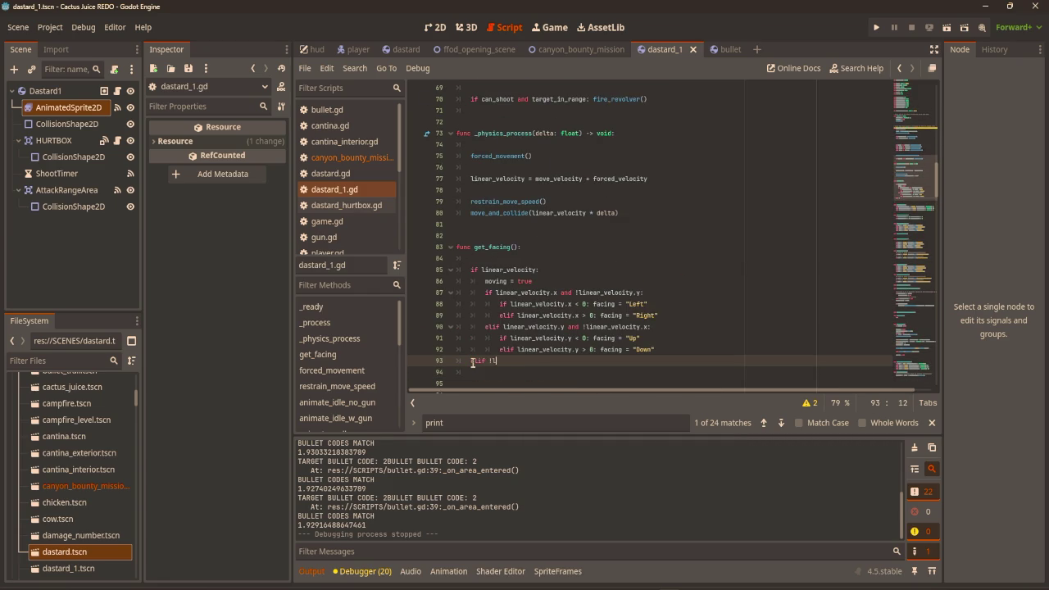
pyautogui.write('ar')
pyautogui.press('Down')
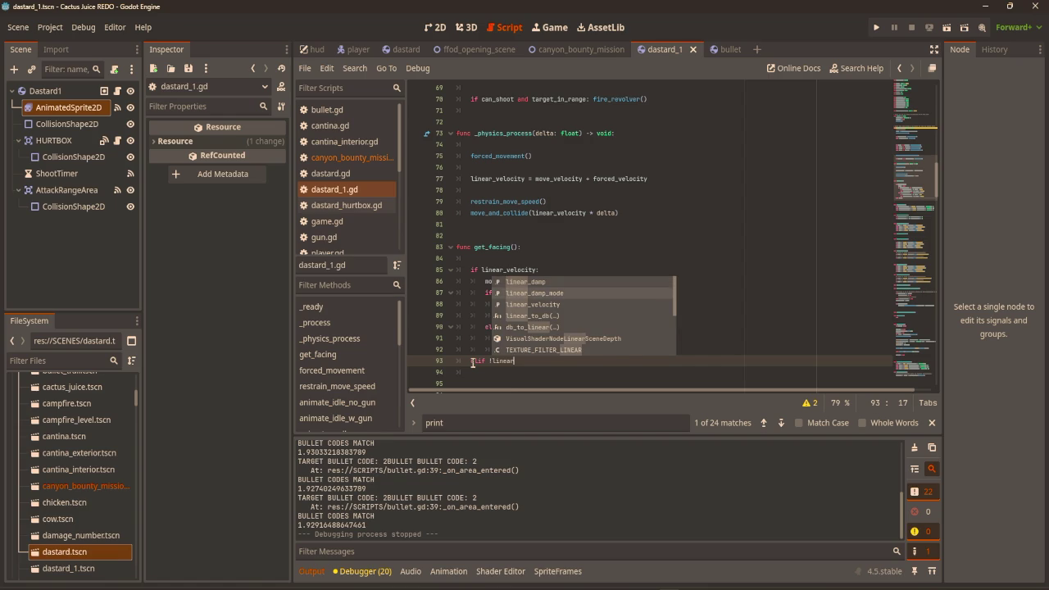
pyautogui.press('Return')
pyautogui.press('BackSpace')
pyautogui.press('BackSpace')
pyautogui.press('BackSpace')
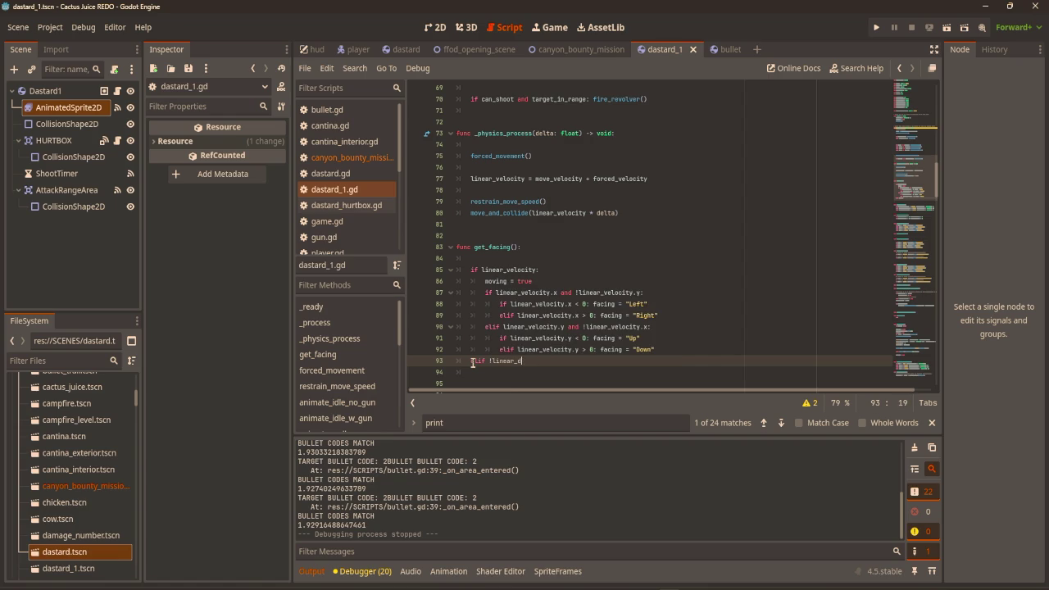
pyautogui.write('el')
pyautogui.press('Return')
pyautogui.write('ovin')
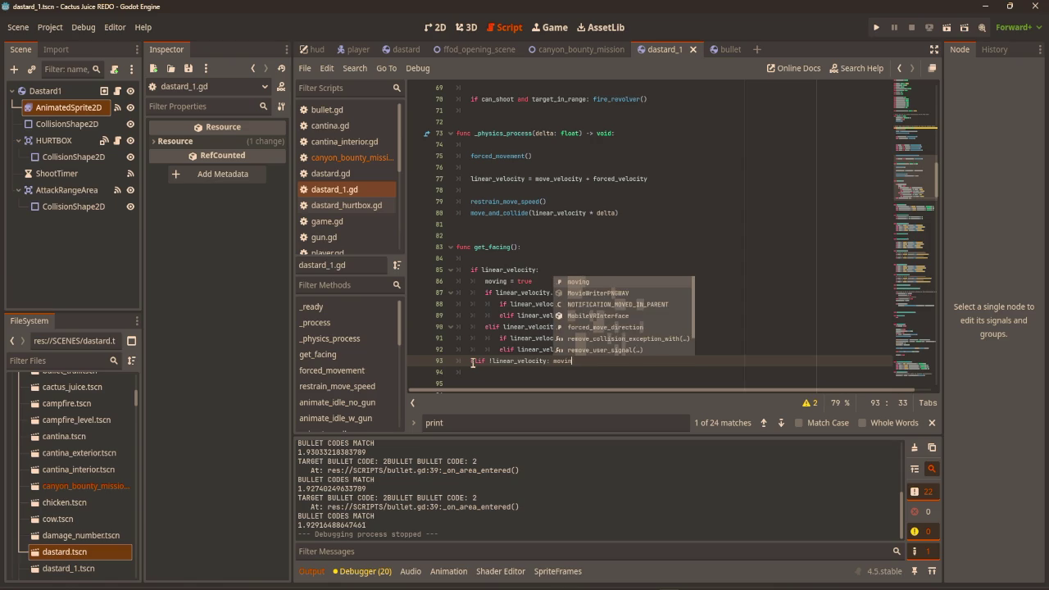
pyautogui.write('g = false')
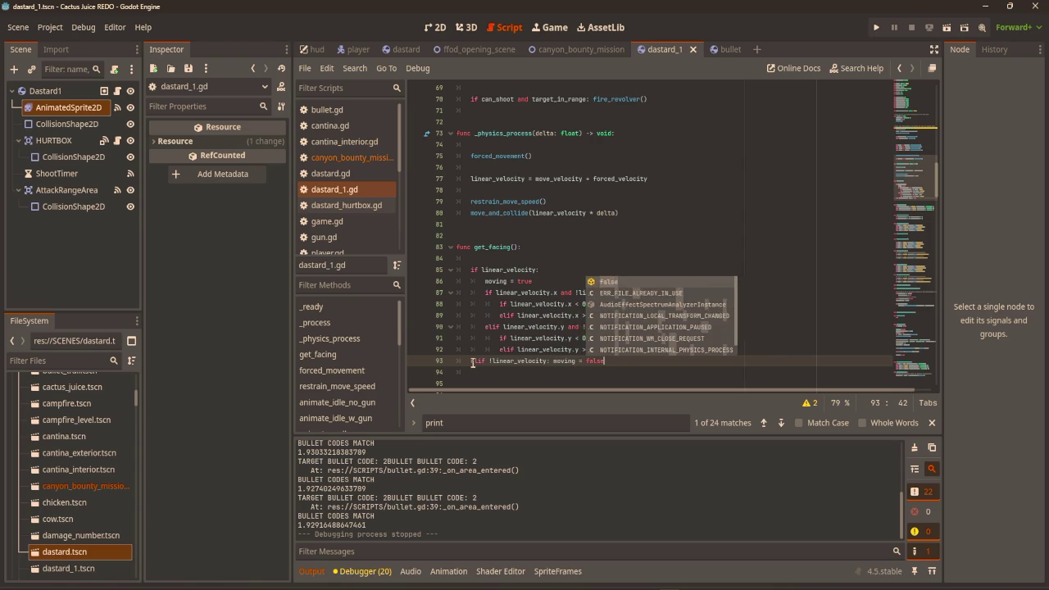
pyautogui.click(698, 248)
pyautogui.click(651, 359)
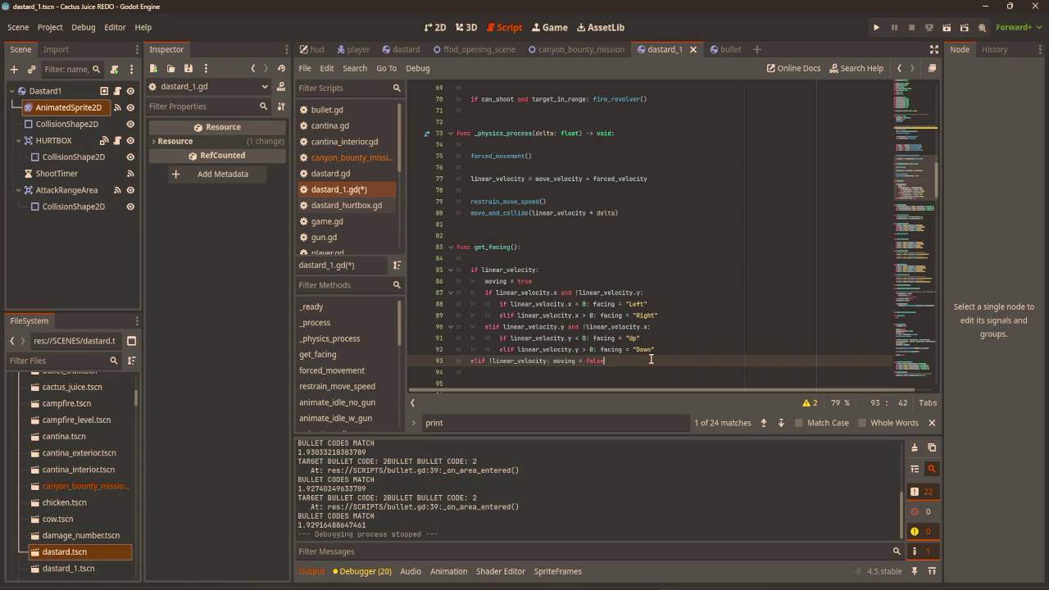
# Add a print(moving) line below it and run the game
pyautogui.press('Return')
pyautogui.press('Return')
pyautogui.write('print(moving')
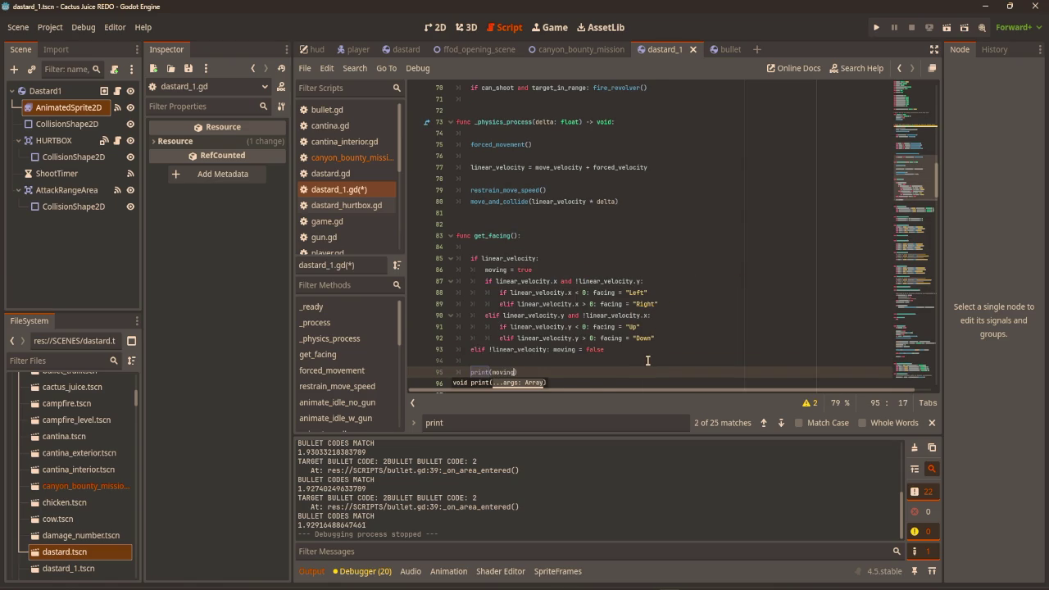
pyautogui.press('F5')
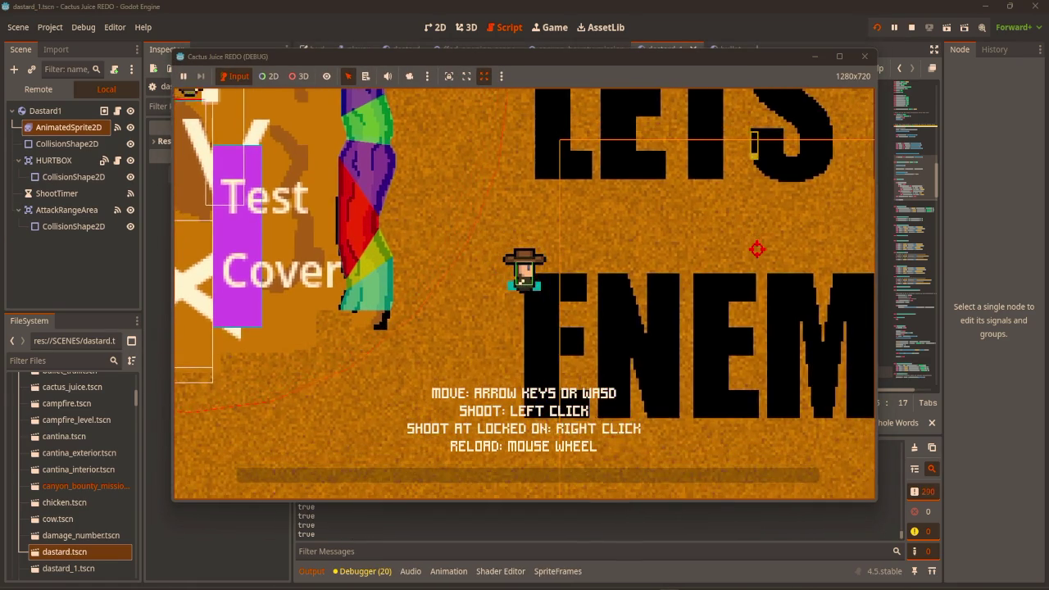
# Walk the player near the enemy with WASD, then close the game
pyautogui.press('s')
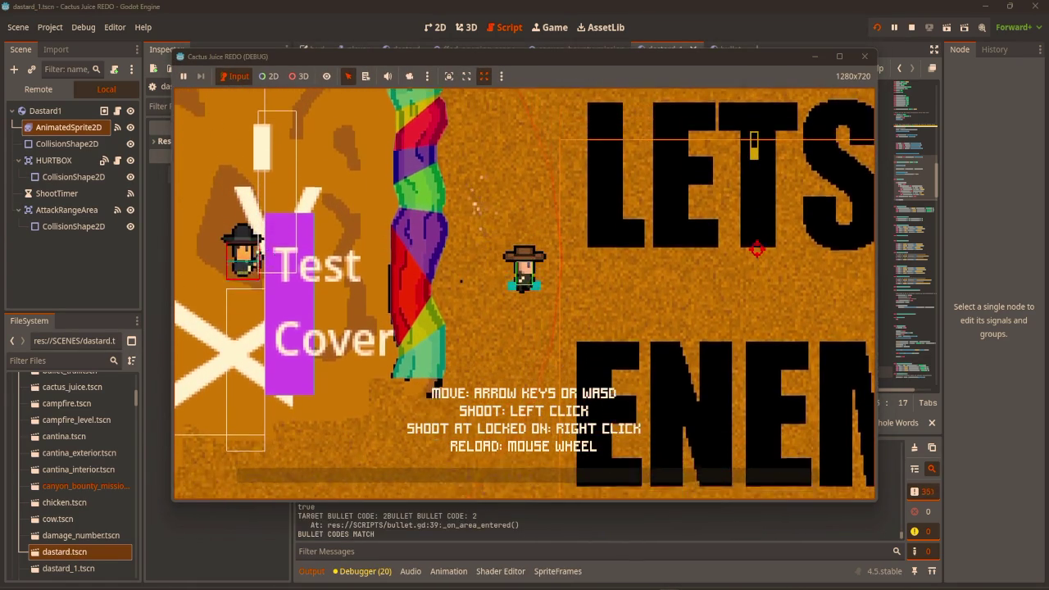
pyautogui.press('d')
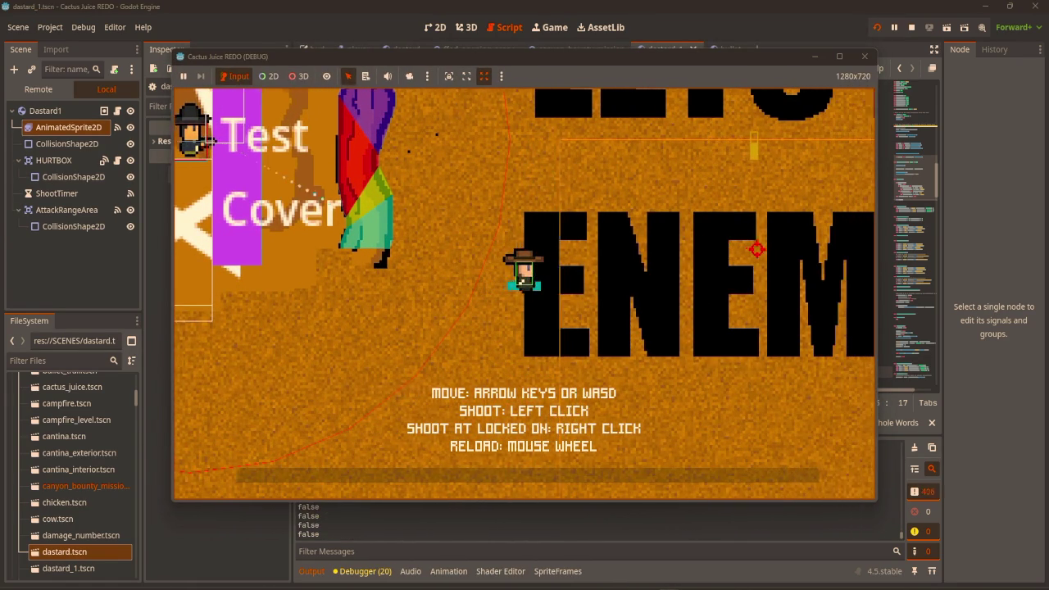
pyautogui.press('w')
pyautogui.press('a')
pyautogui.press('w')
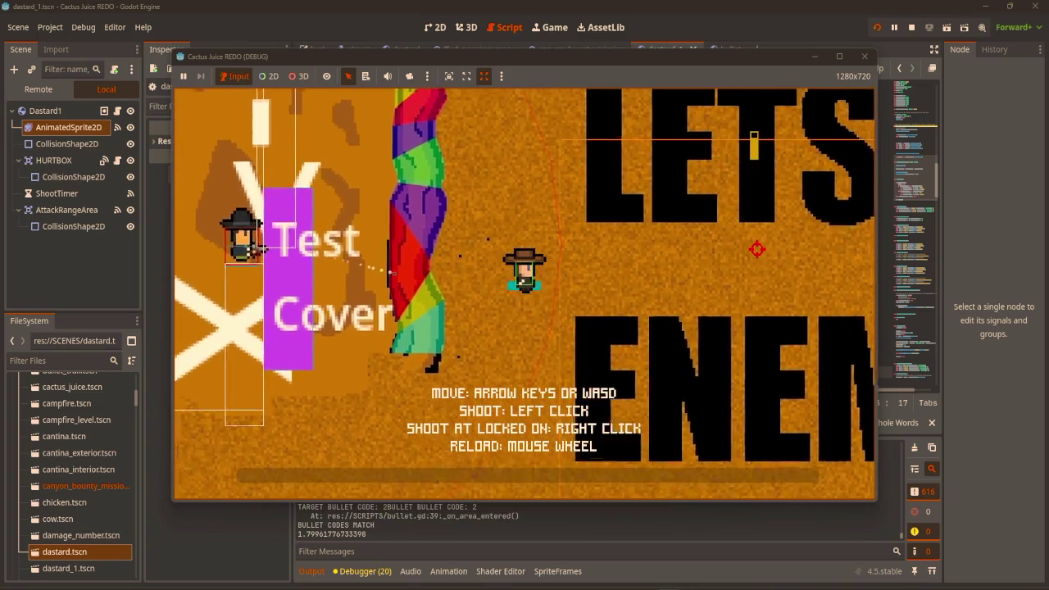
pyautogui.press('s')
pyautogui.press('d')
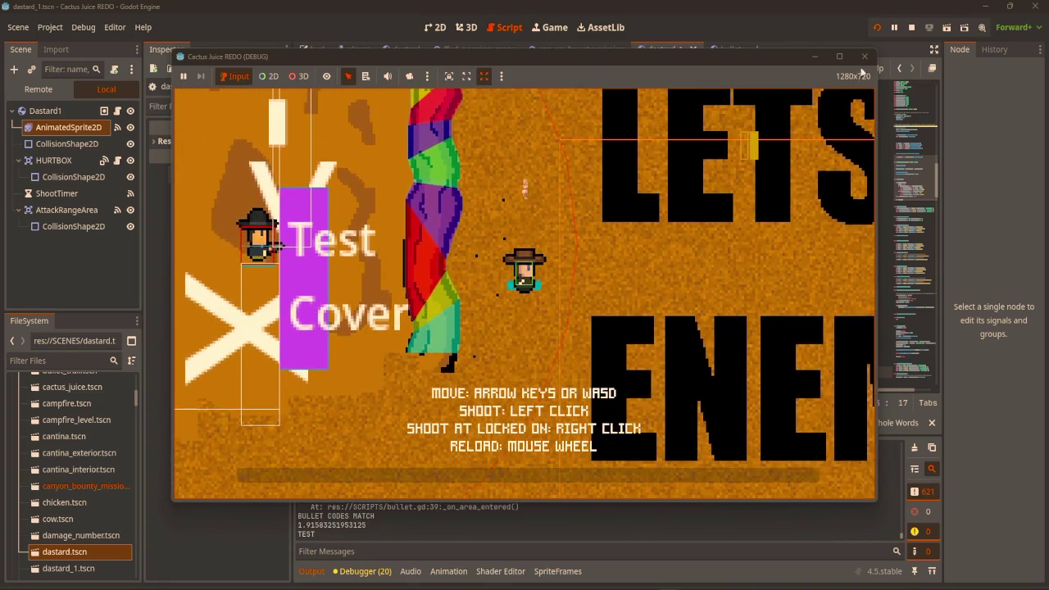
pyautogui.click(864, 55)
# Delete the print(moving) debugging line
pyautogui.scroll(-1, 547, 381)
pyautogui.moveTo(547, 352); pyautogui.dragTo(462, 339)
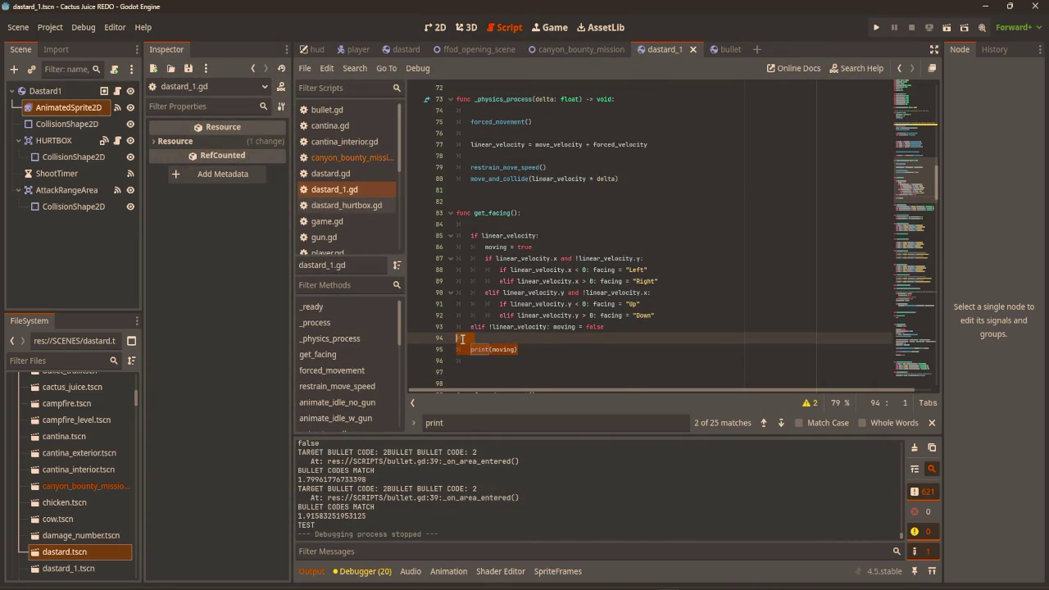
pyautogui.press('Delete')
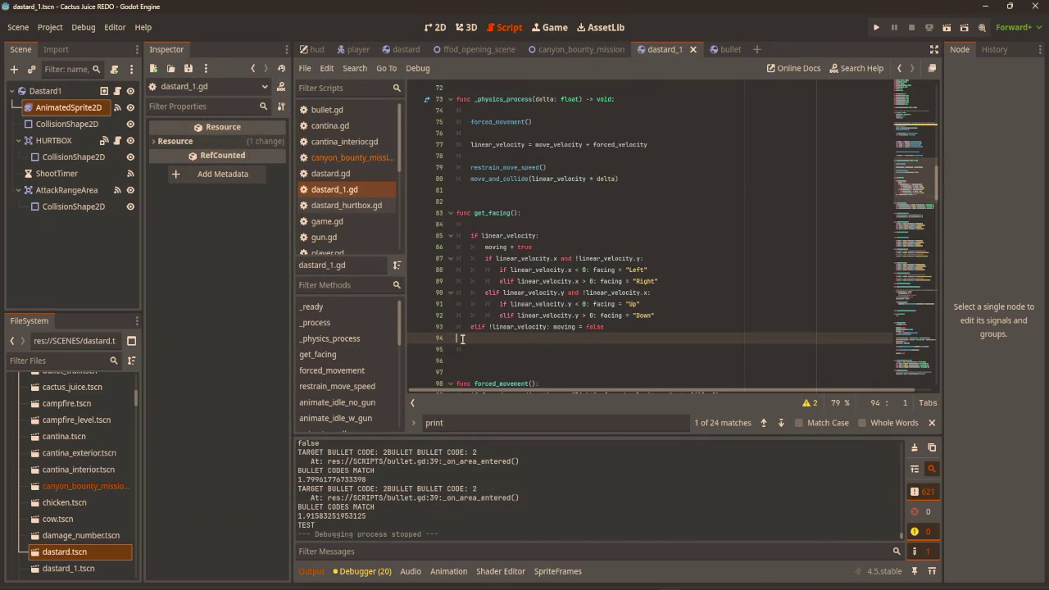
# Rerun the game, walk around the enemy behind Test Cover while it shoots, then close it
pyautogui.press('F5')
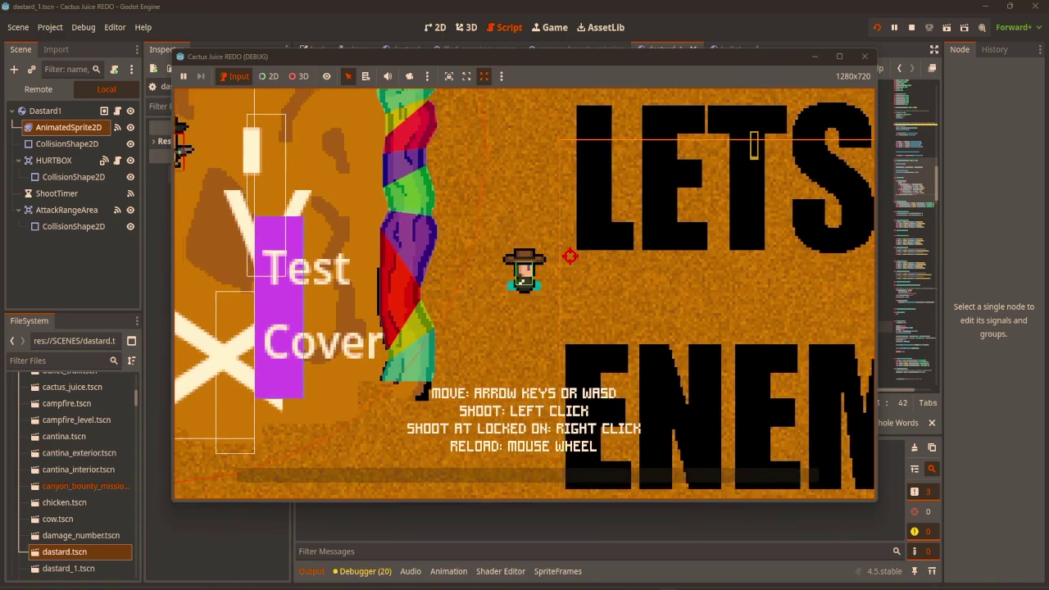
pyautogui.press('w')
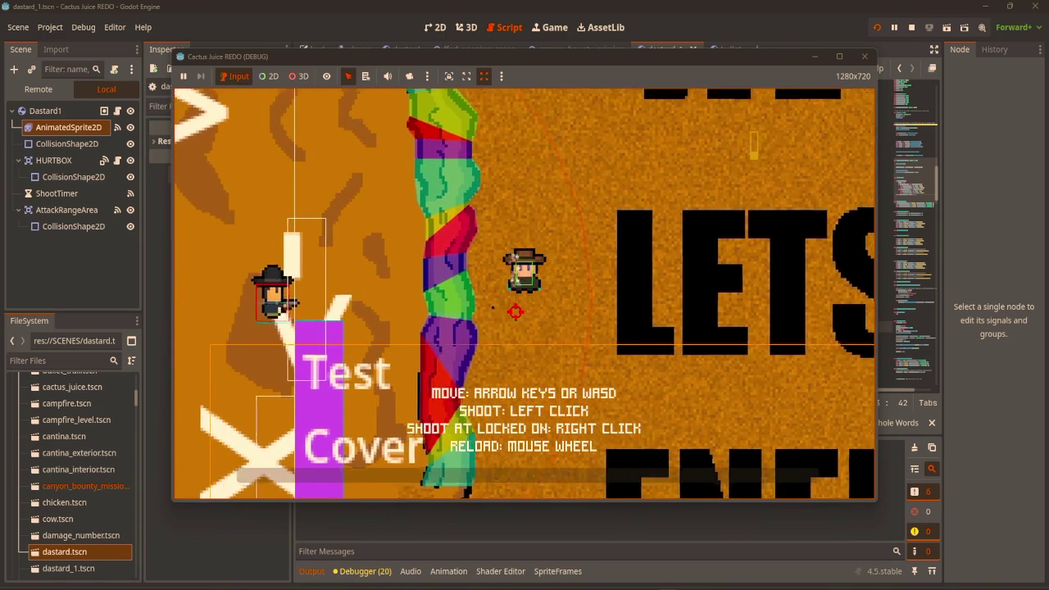
pyautogui.press('s')
pyautogui.press('w')
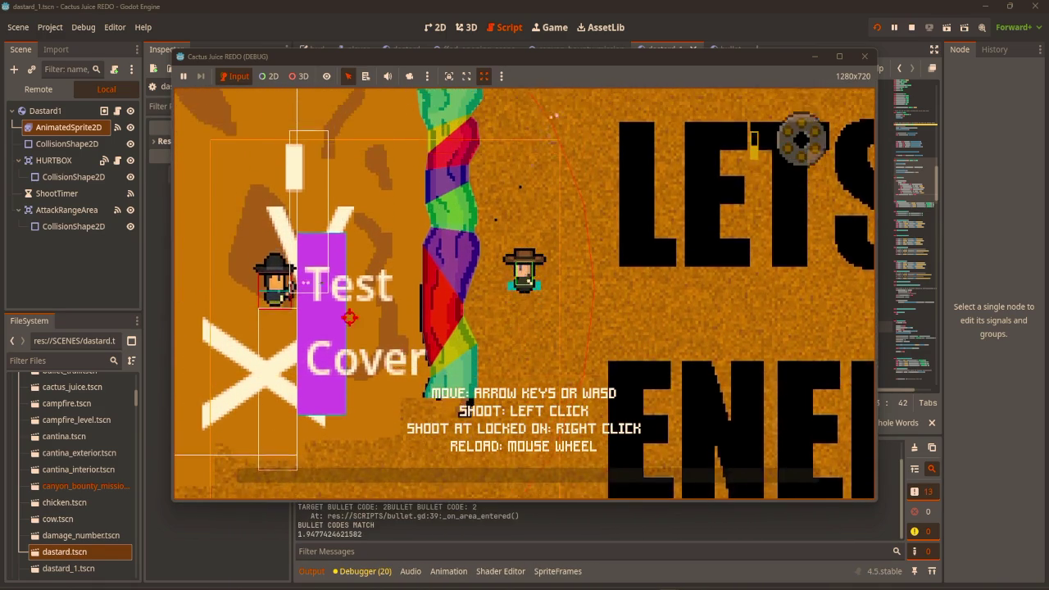
pyautogui.press('s')
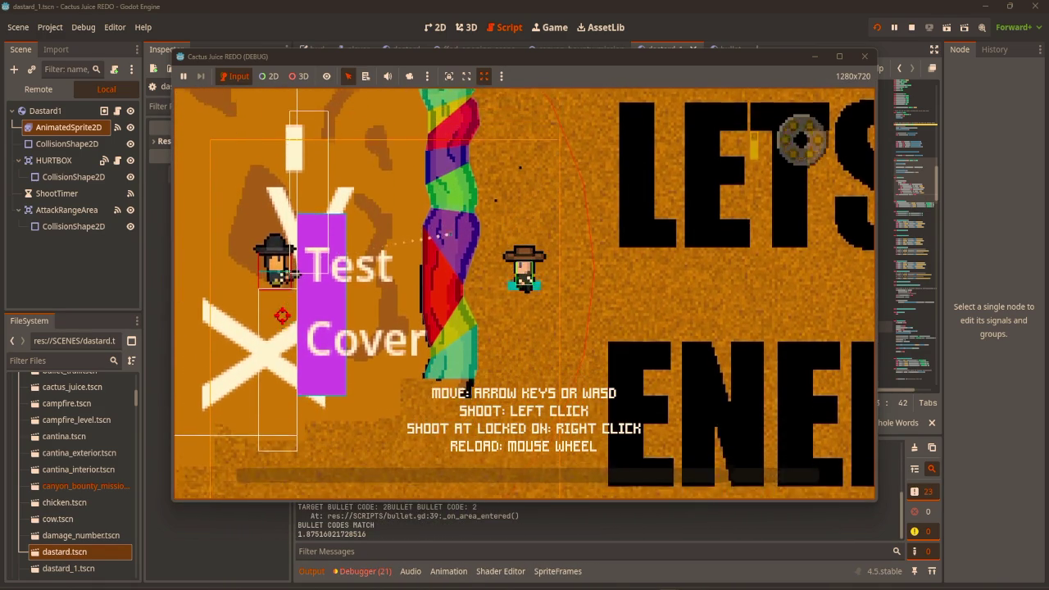
pyautogui.press('d')
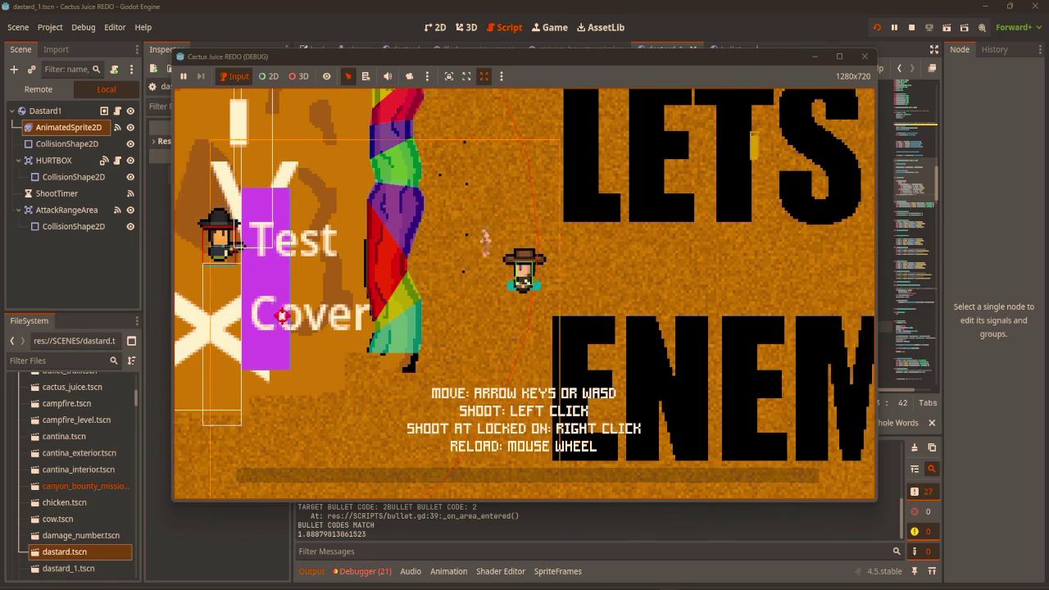
pyautogui.press('a')
pyautogui.press('w')
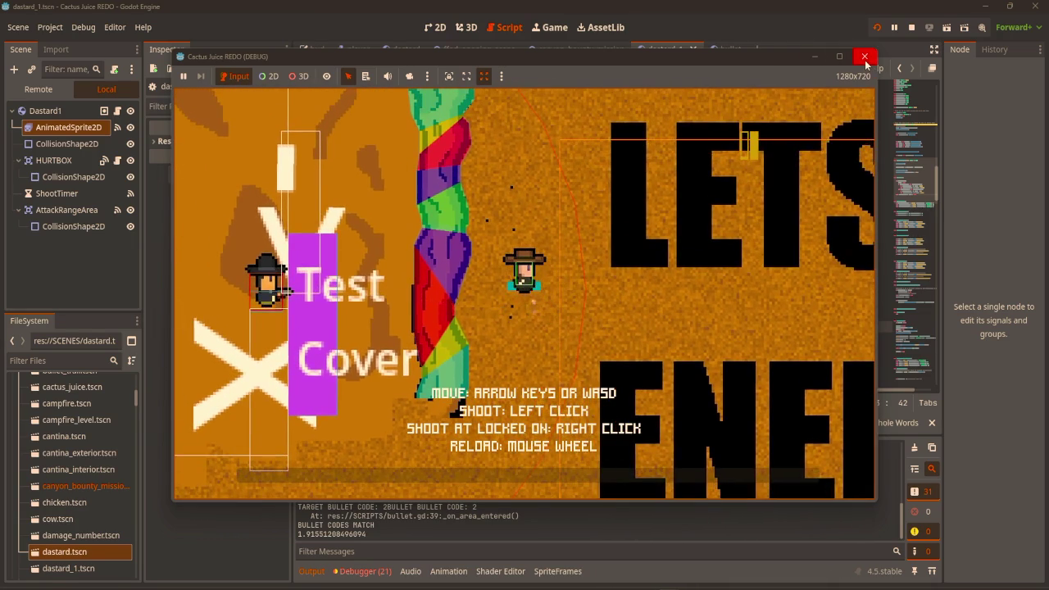
pyautogui.press('s')
pyautogui.press('a')
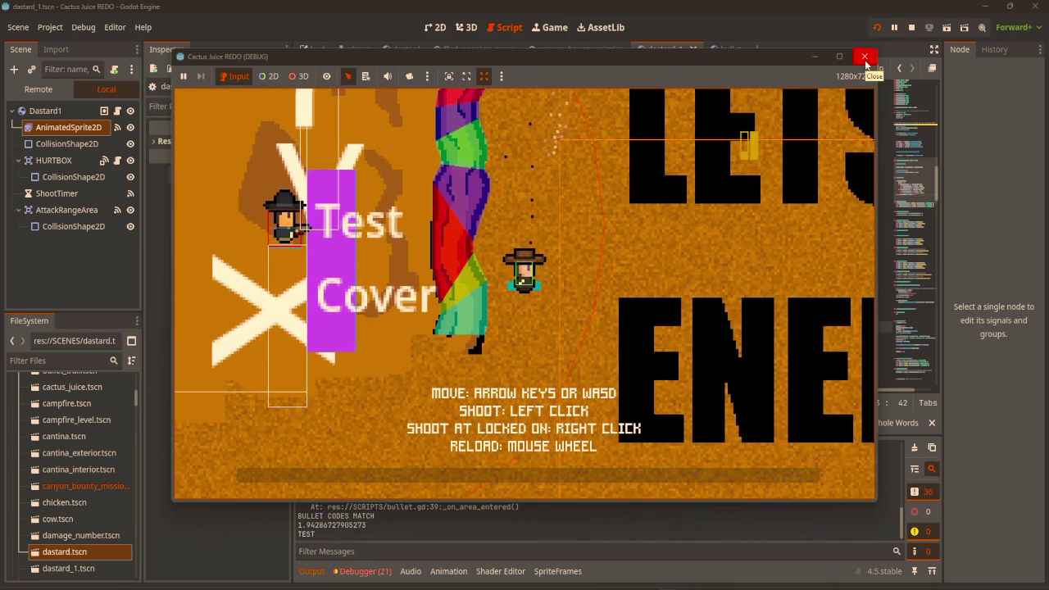
pyautogui.click(865, 61)
# Change the elif checks on lines 63–65 to plain if statements
pyautogui.scroll(3, 612, 202)
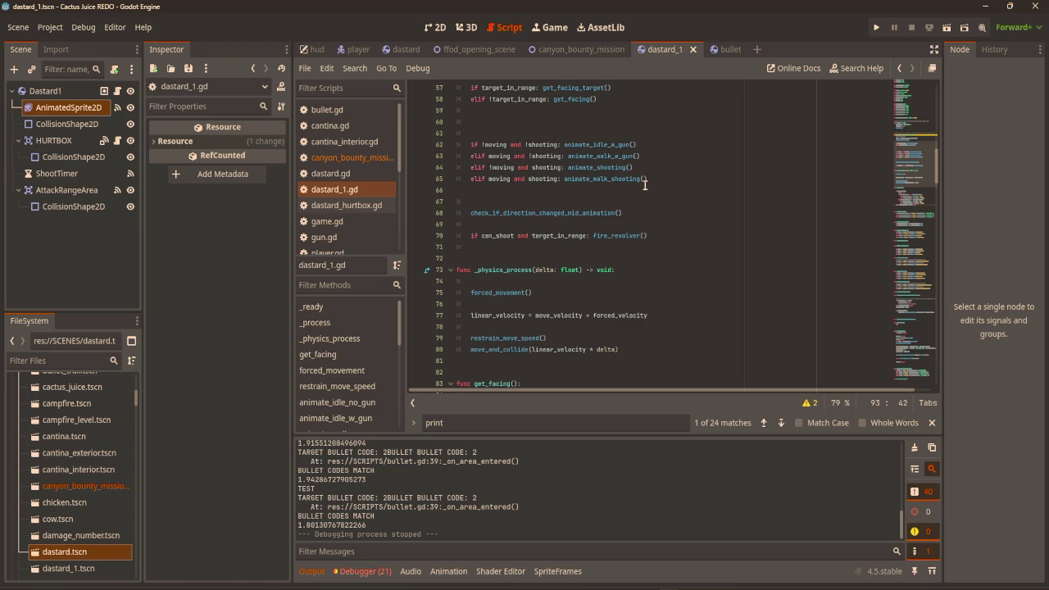
pyautogui.scroll(2, 728, 291)
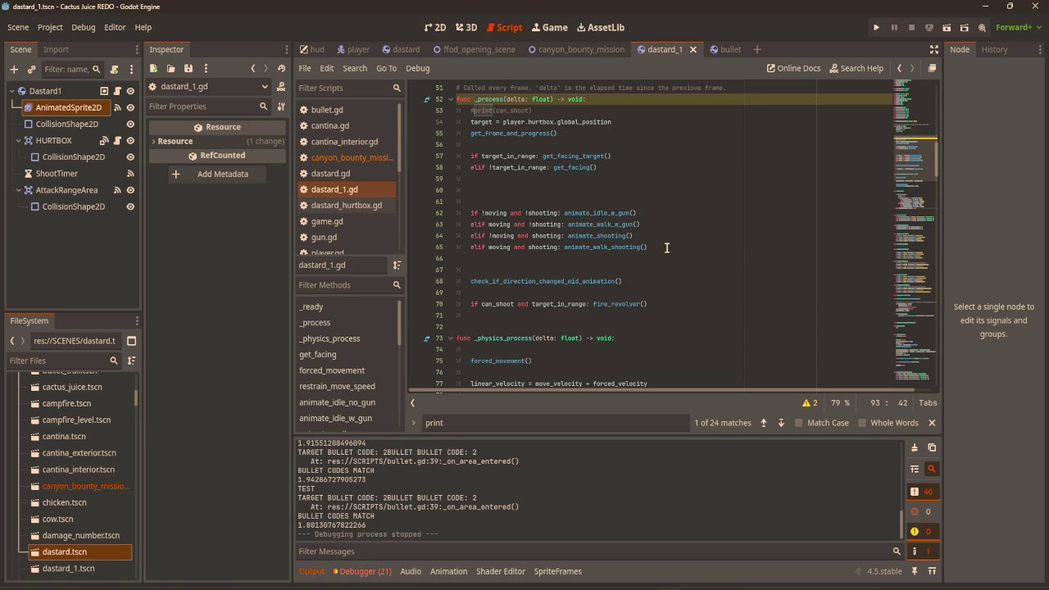
pyautogui.click(472, 224)
pyautogui.press('Delete')
pyautogui.press('Delete')
pyautogui.press('Down')
pyautogui.press('Delete')
pyautogui.press('Delete')
pyautogui.press('Down')
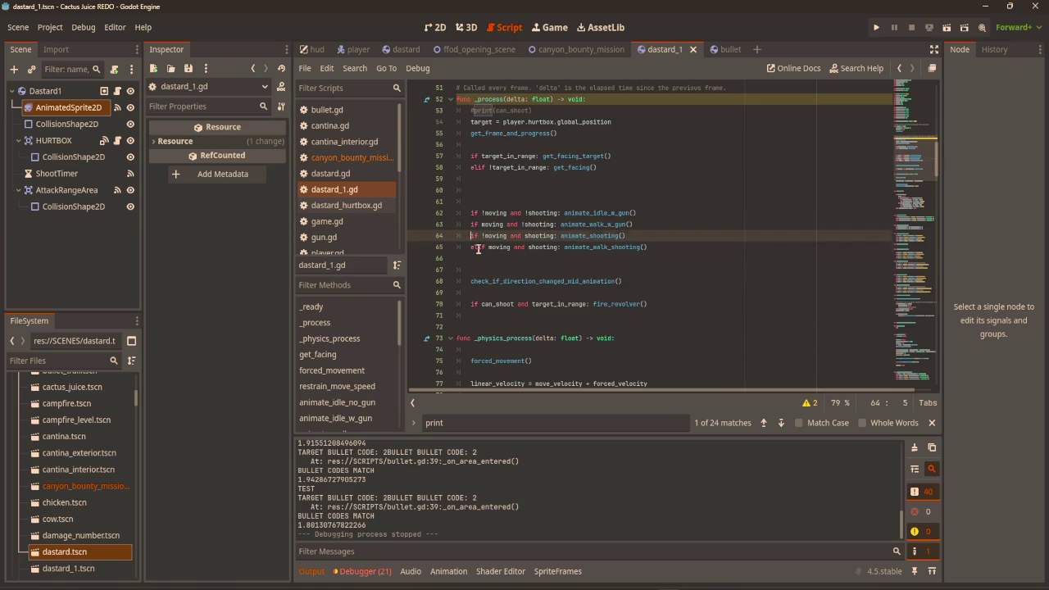
pyautogui.press('Delete')
pyautogui.press('Delete')
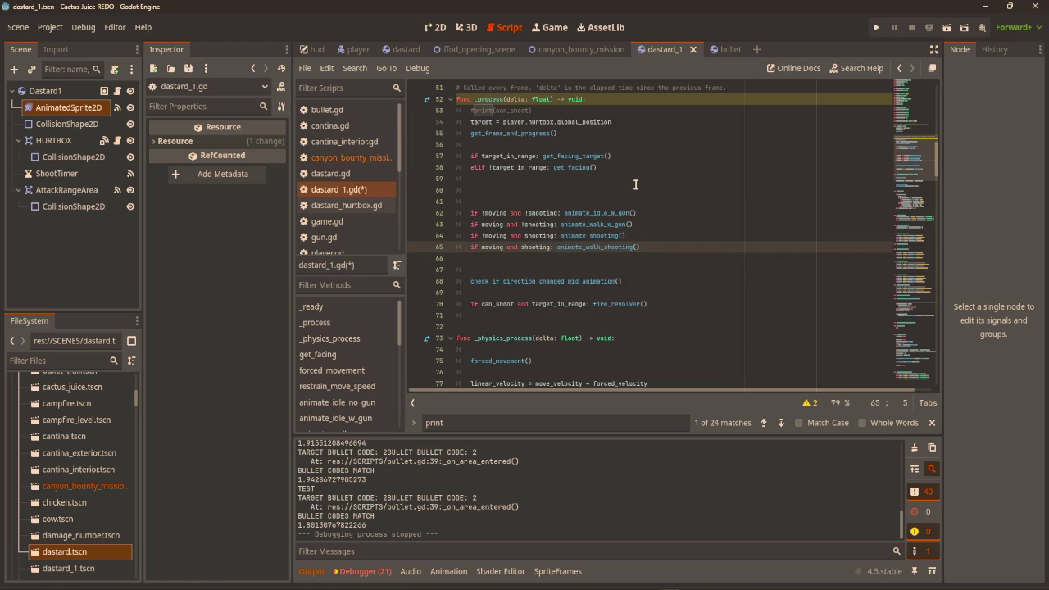
# Playtest the enemy's shooting while walking the player around, then close the game
pyautogui.press('F5')
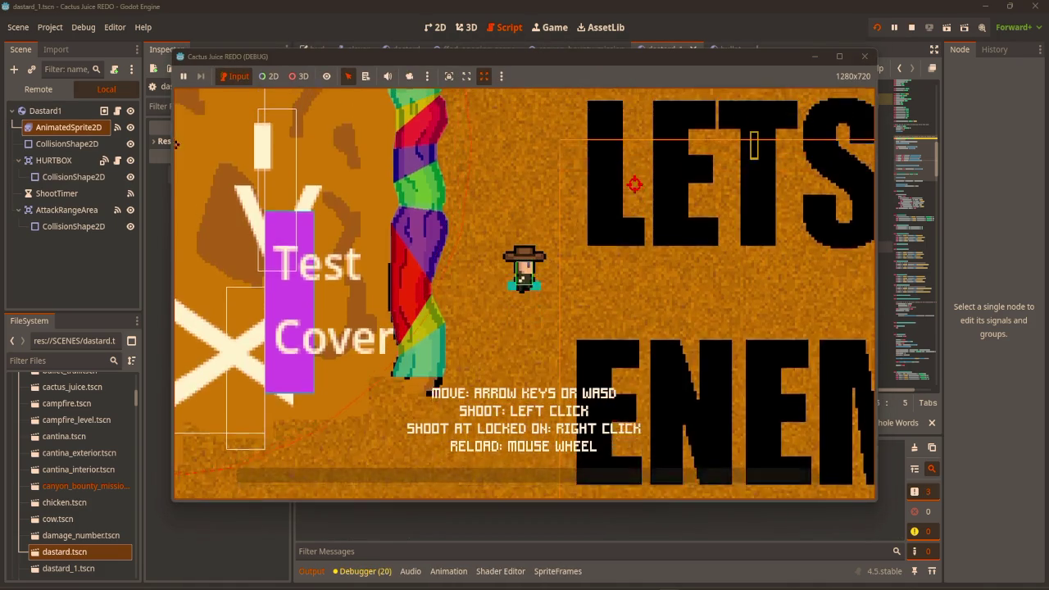
pyautogui.press('w')
pyautogui.press('a')
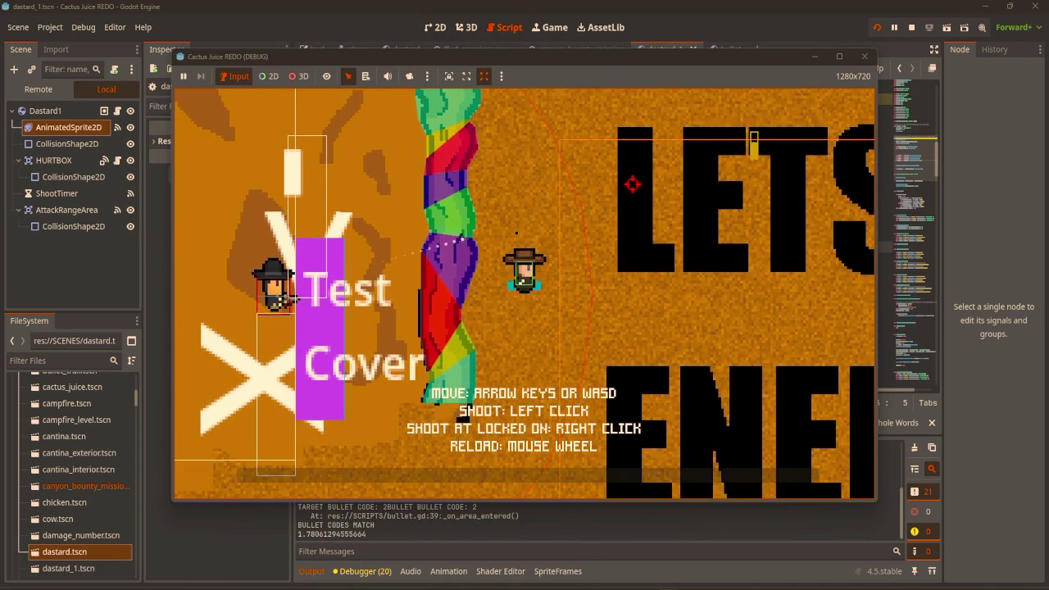
pyautogui.press('d')
pyautogui.press('w')
pyautogui.press('d')
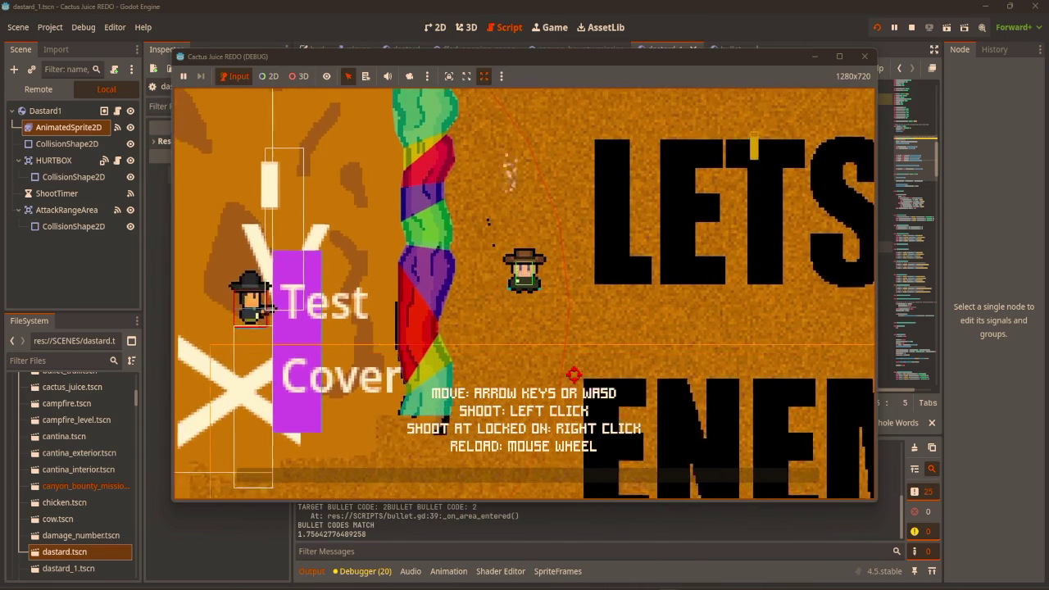
pyautogui.click(865, 56)
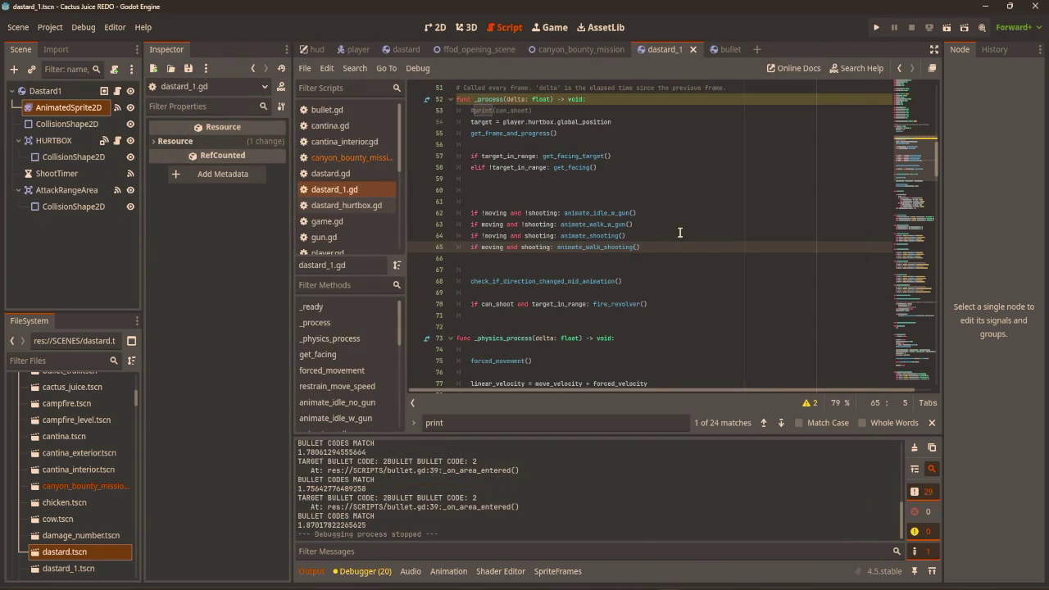
# Go to get_facing_target and begin a linear_velocity check on blank line 218
pyautogui.scroll(-4, 665, 250)
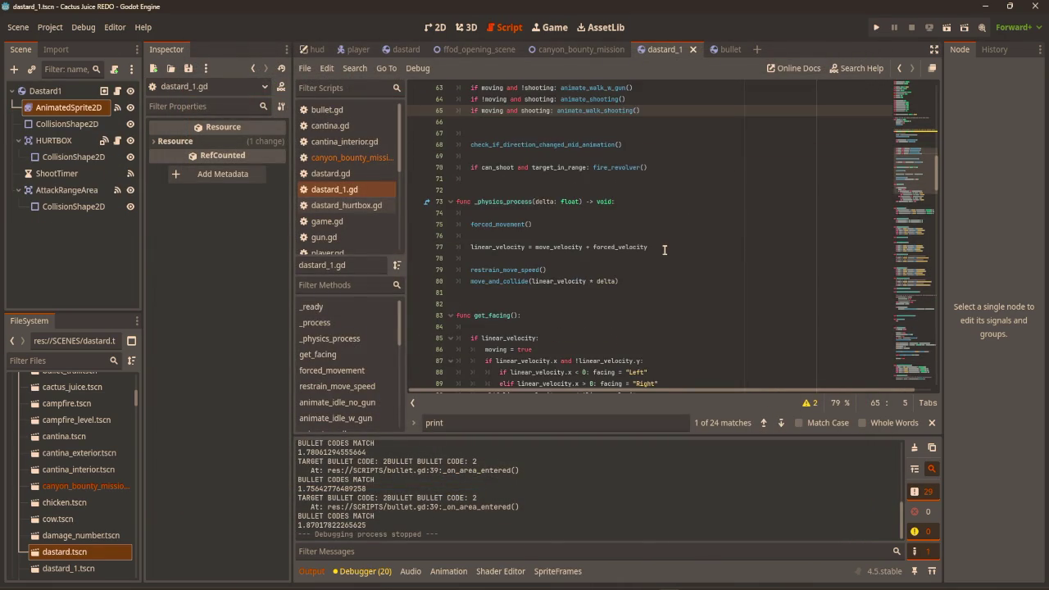
pyautogui.scroll(5, 665, 250)
pyautogui.scroll(-15, 613, 251)
pyautogui.scroll(-15, 607, 247)
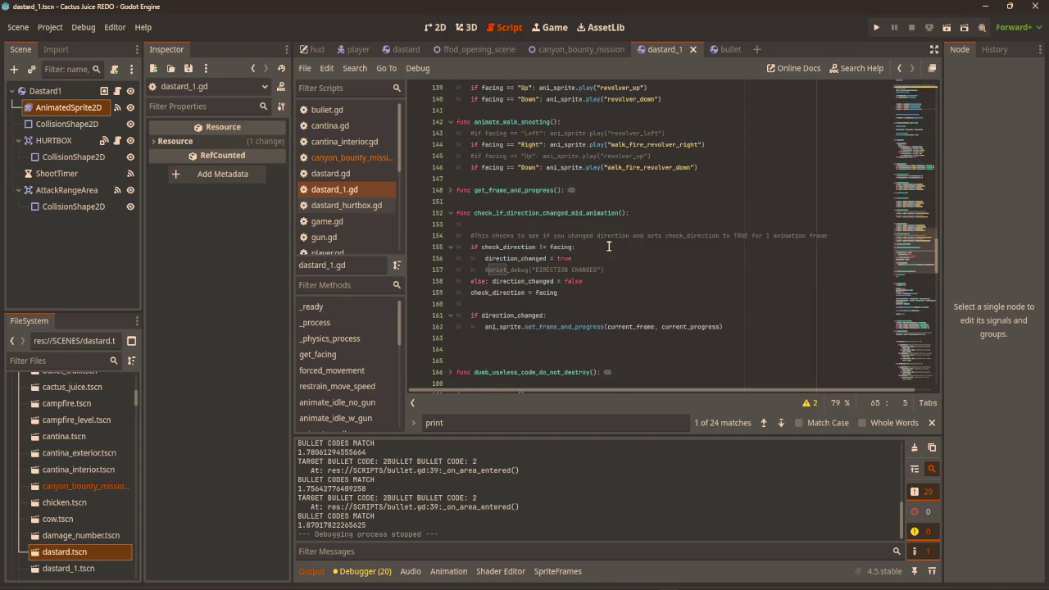
pyautogui.scroll(-7, 609, 246)
pyautogui.scroll(-11, 451, 213)
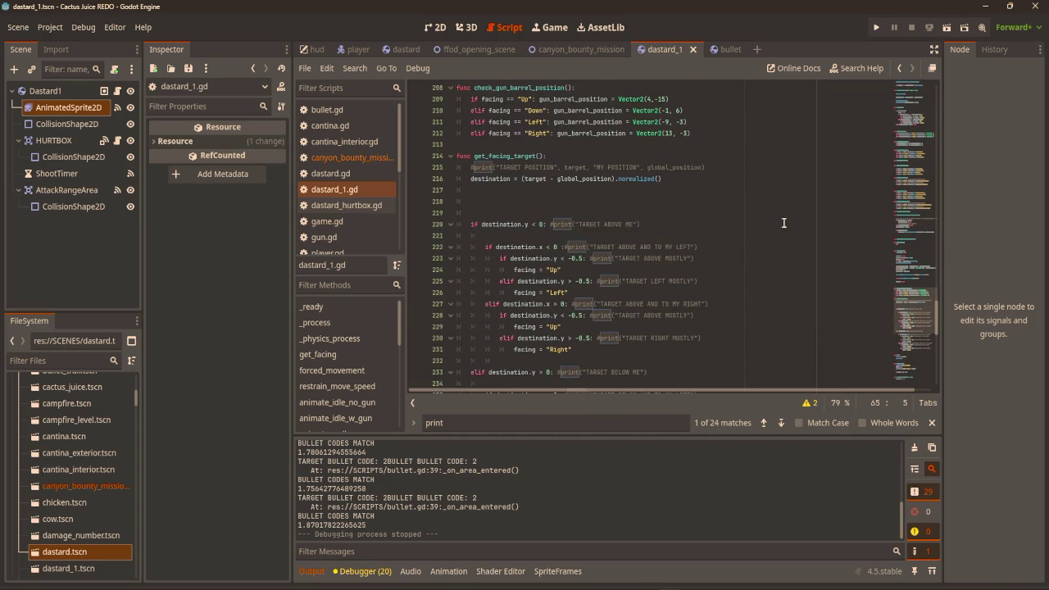
pyautogui.scroll(-3, 743, 229)
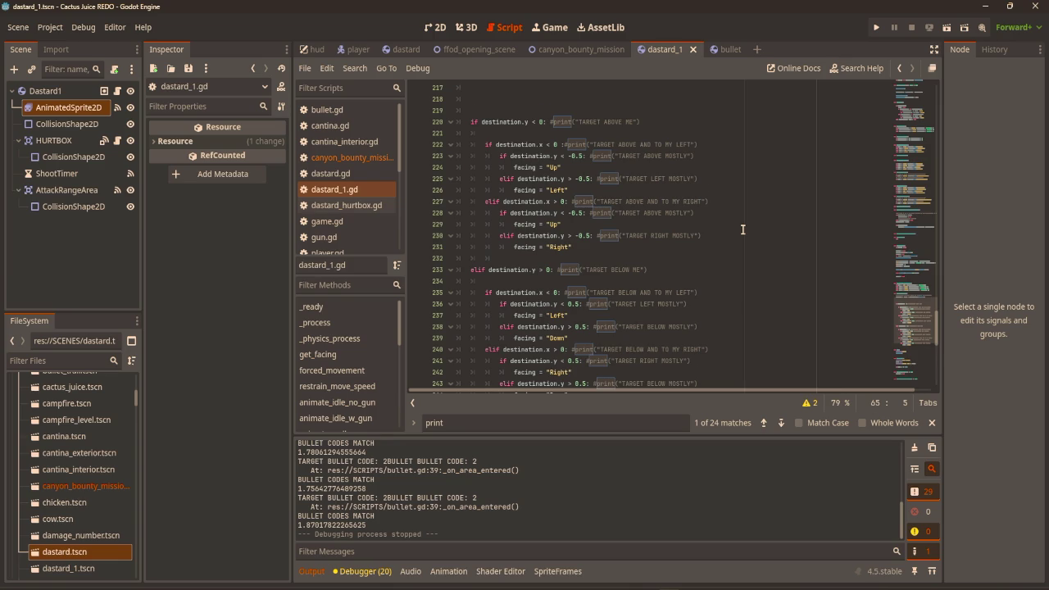
pyautogui.scroll(-5, 744, 229)
pyautogui.scroll(3, 740, 230)
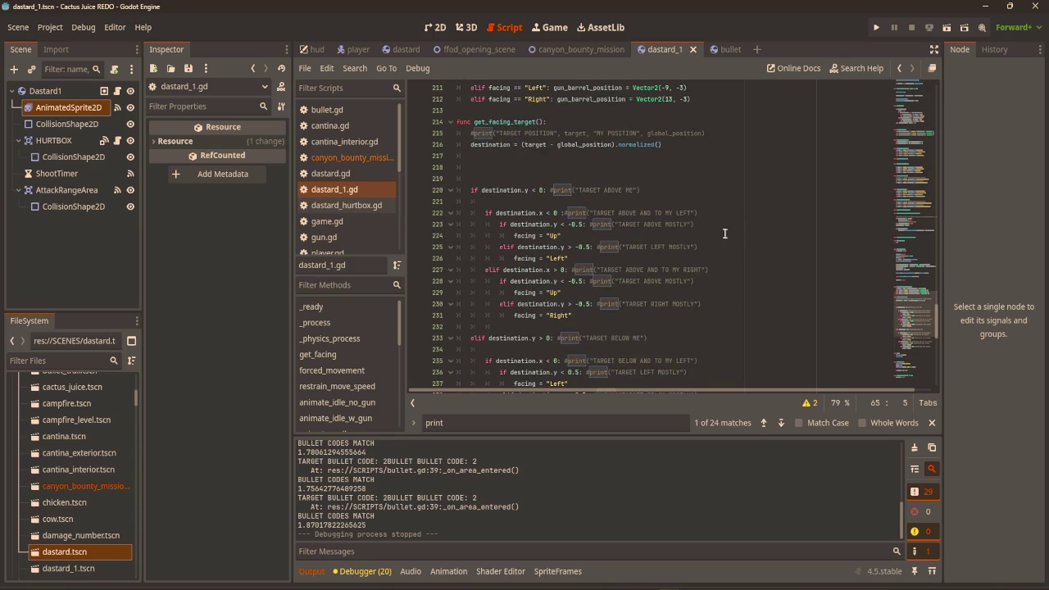
pyautogui.click(564, 166)
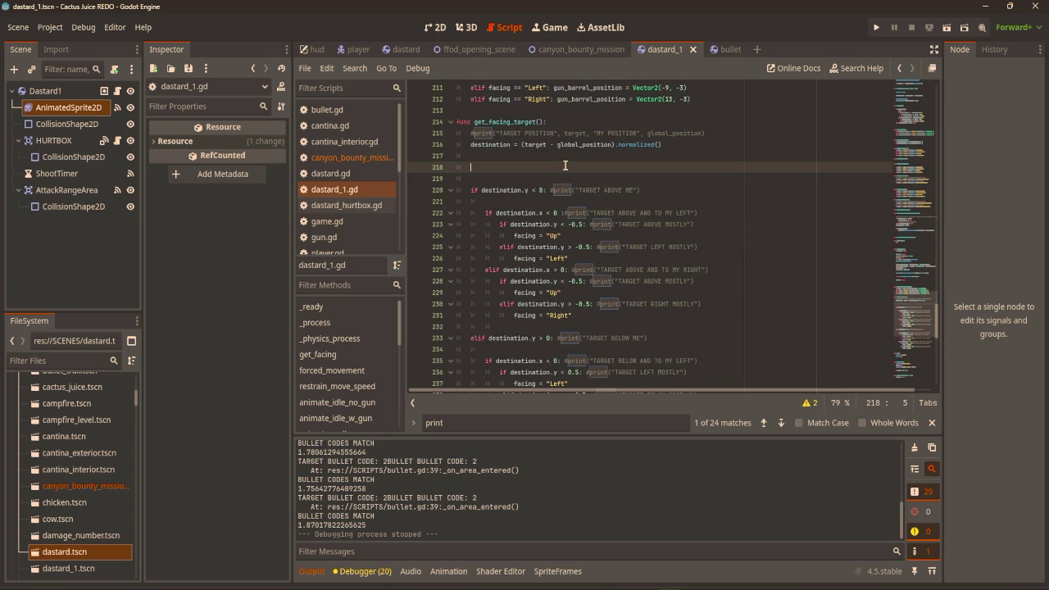
pyautogui.write('if destin')
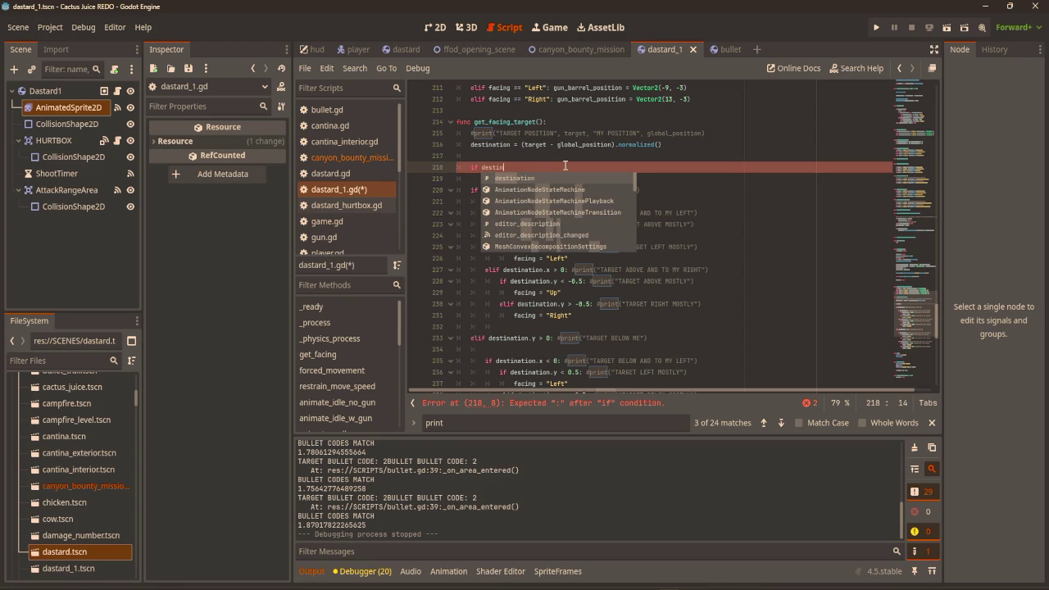
pyautogui.press('BackSpace')
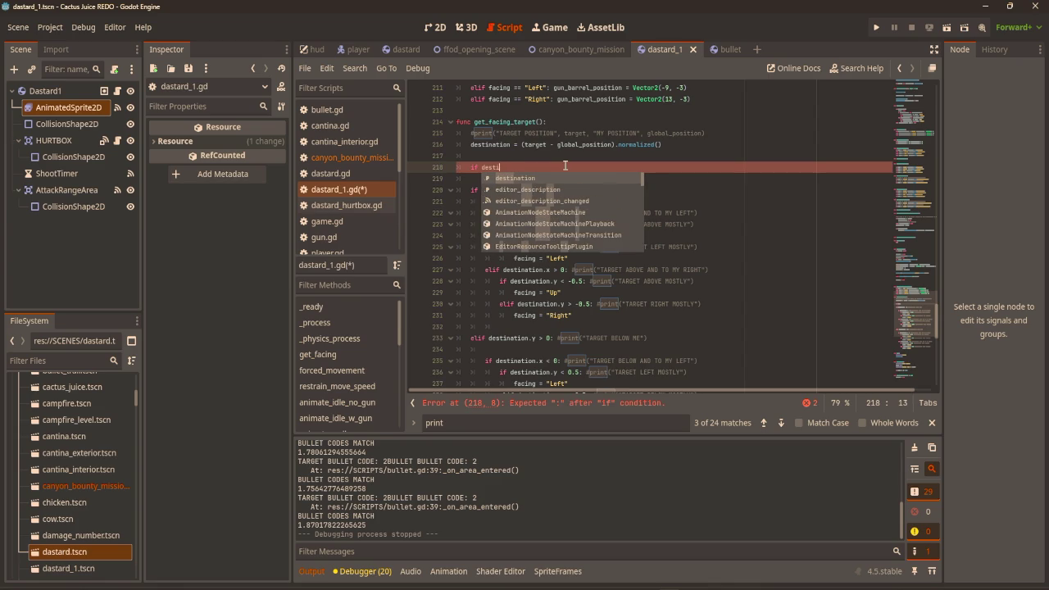
pyautogui.press('BackSpace')
pyautogui.press('BackSpace')
pyautogui.press('BackSpace')
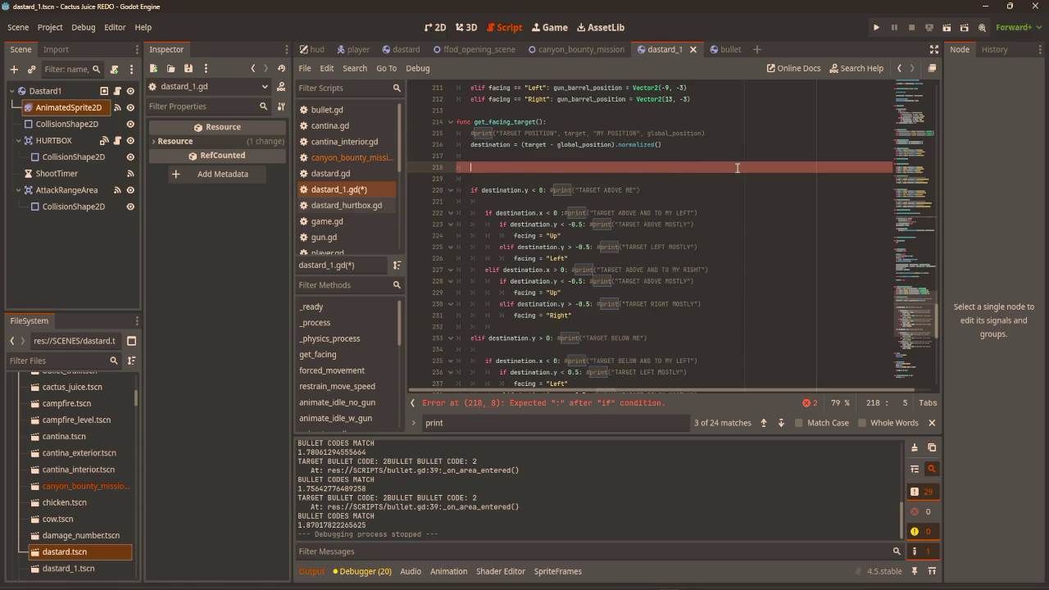
# Complete 'if linear_velocity: moving = true' and 'else: moving = false', then launch the game
pyautogui.scroll(5, 737, 168)
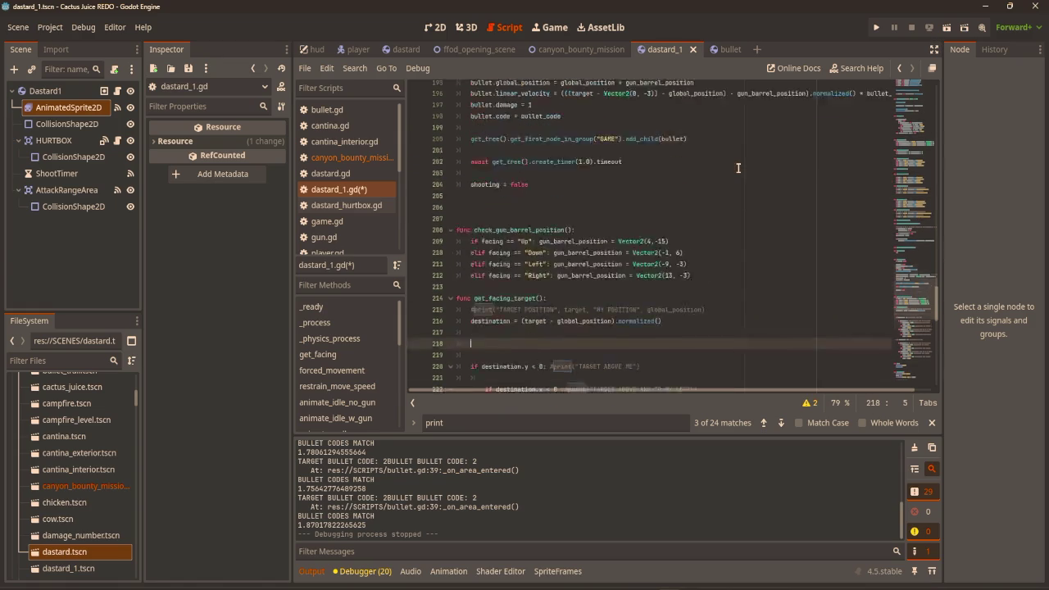
pyautogui.scroll(-4, 737, 168)
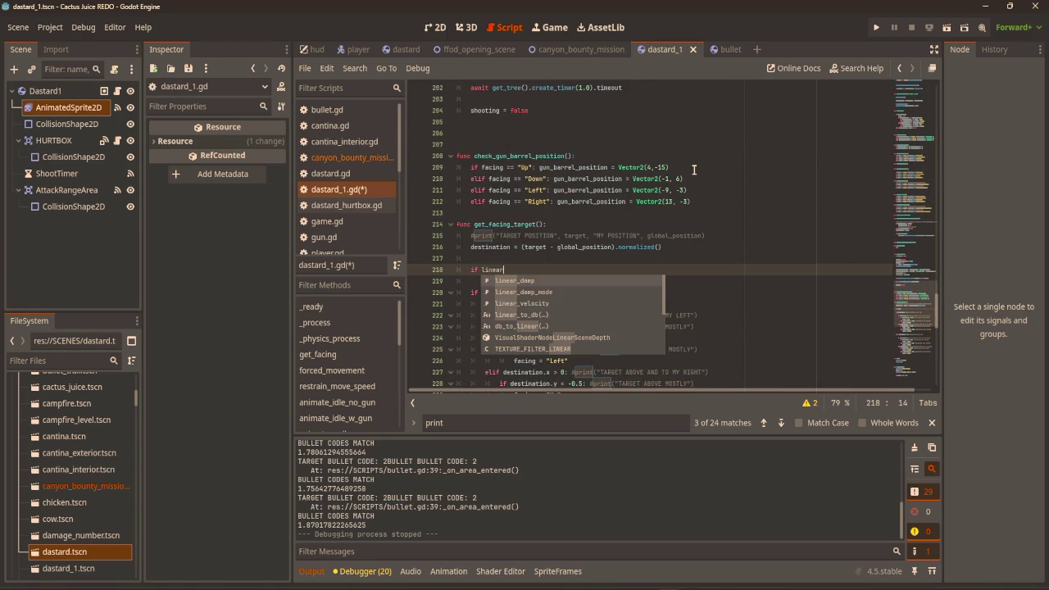
pyautogui.press('Down')
pyautogui.press('Down')
pyautogui.press('Return')
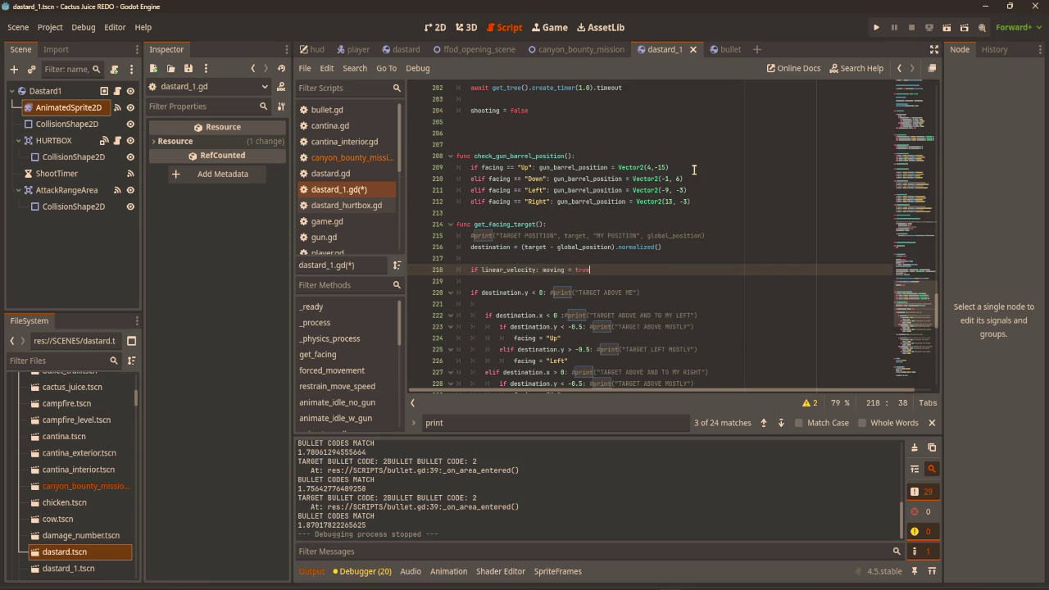
pyautogui.press('Return')
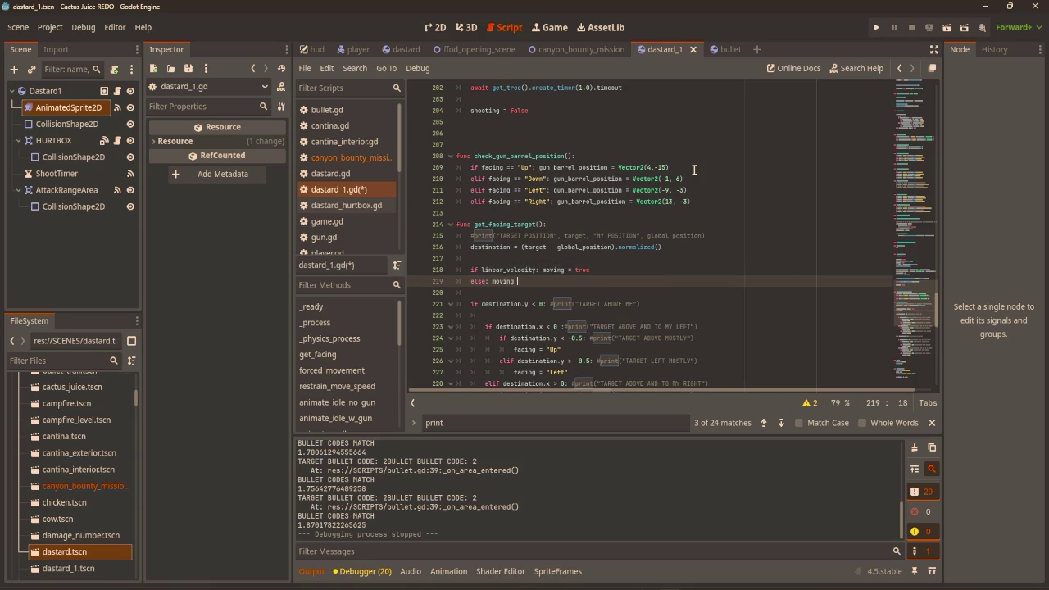
pyautogui.press('F5')
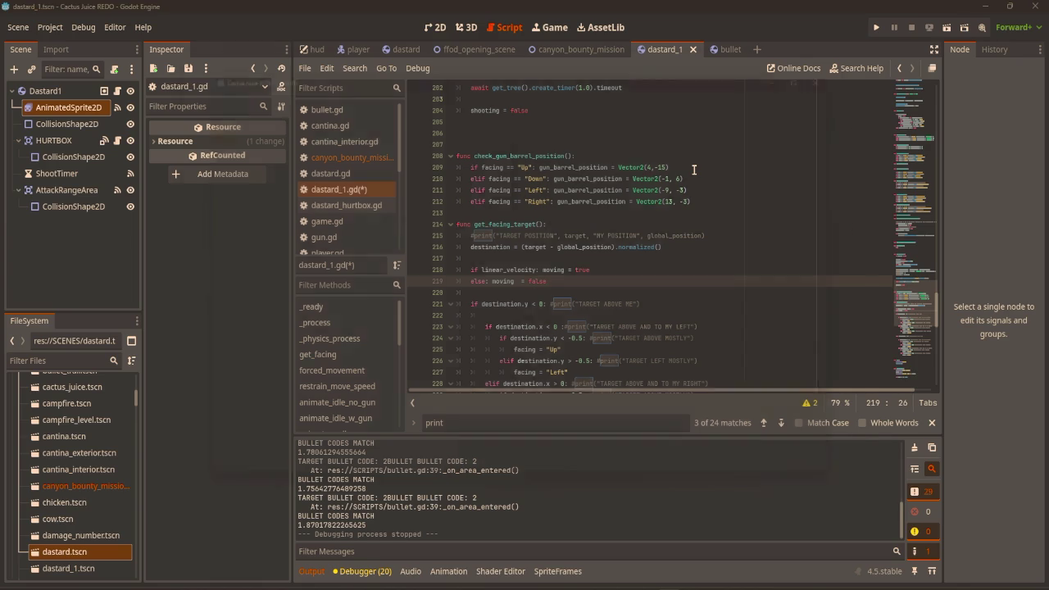
# Dodge with WASD and fire locked-on shots at Dastard1 behind Test Cover until it dies, then close the game
pyautogui.press('w')
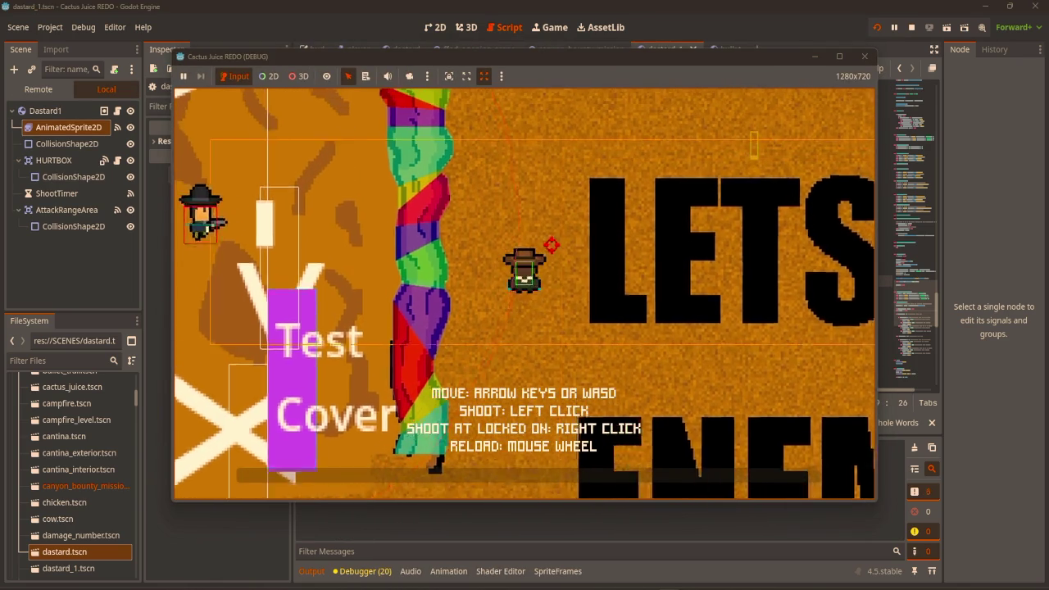
pyautogui.press('a')
pyautogui.press('s')
pyautogui.click(345, 305)
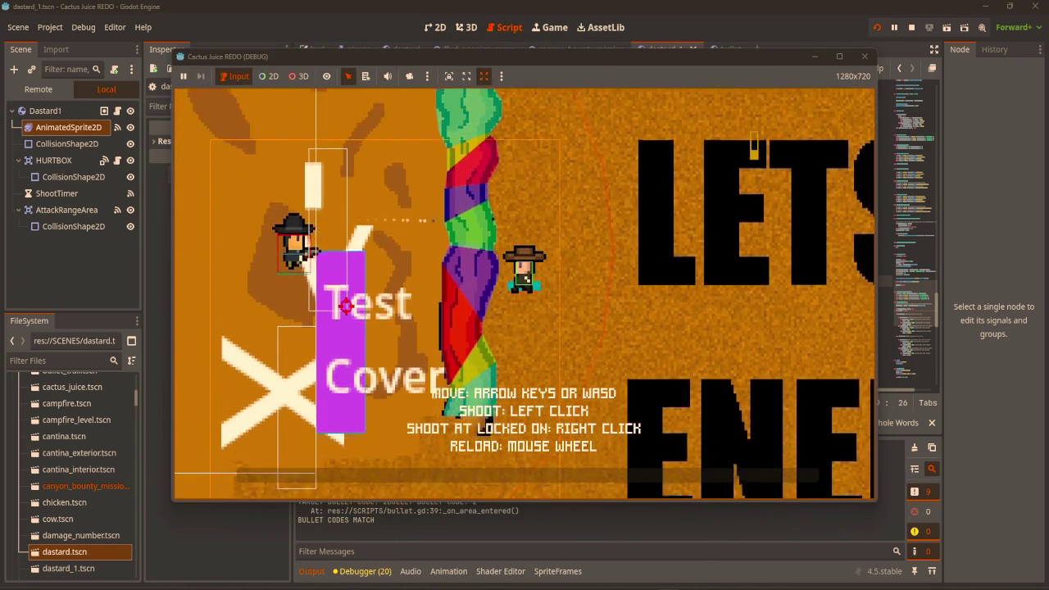
pyautogui.scroll(-1, 313, 306)
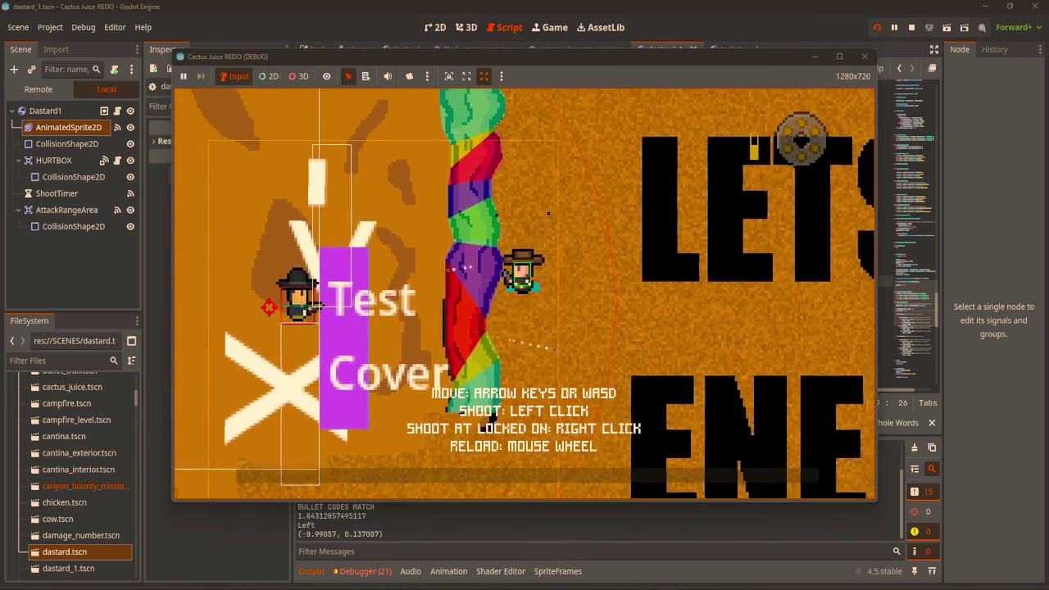
pyautogui.rightClick(283, 243)
pyautogui.rightClick(283, 244)
pyautogui.press('w')
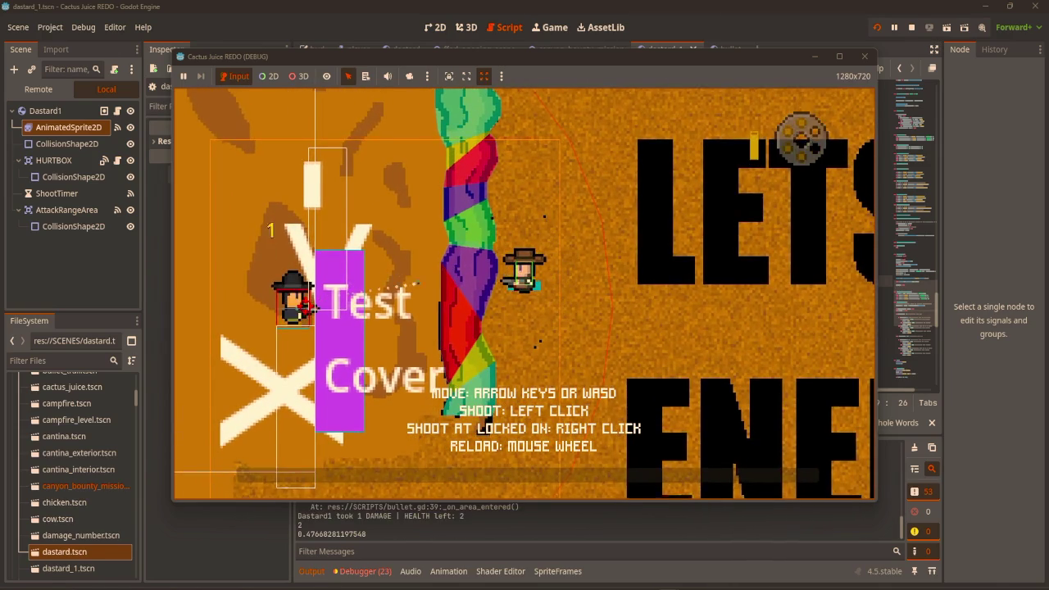
pyautogui.press('s')
pyautogui.rightClick(312, 235)
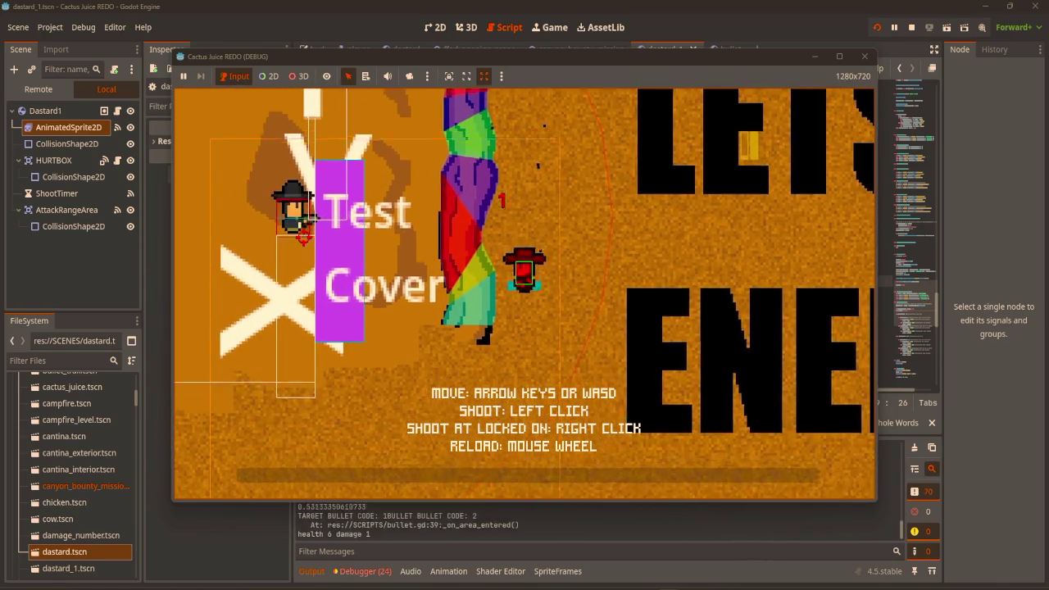
pyautogui.press('w')
pyautogui.scroll(-1, 308, 246)
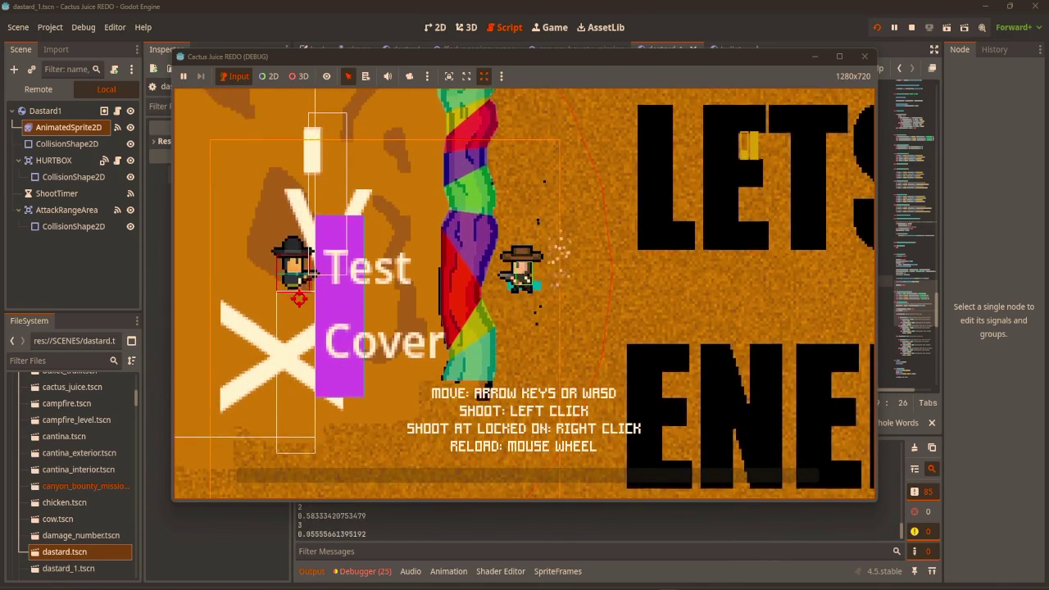
pyautogui.press('w')
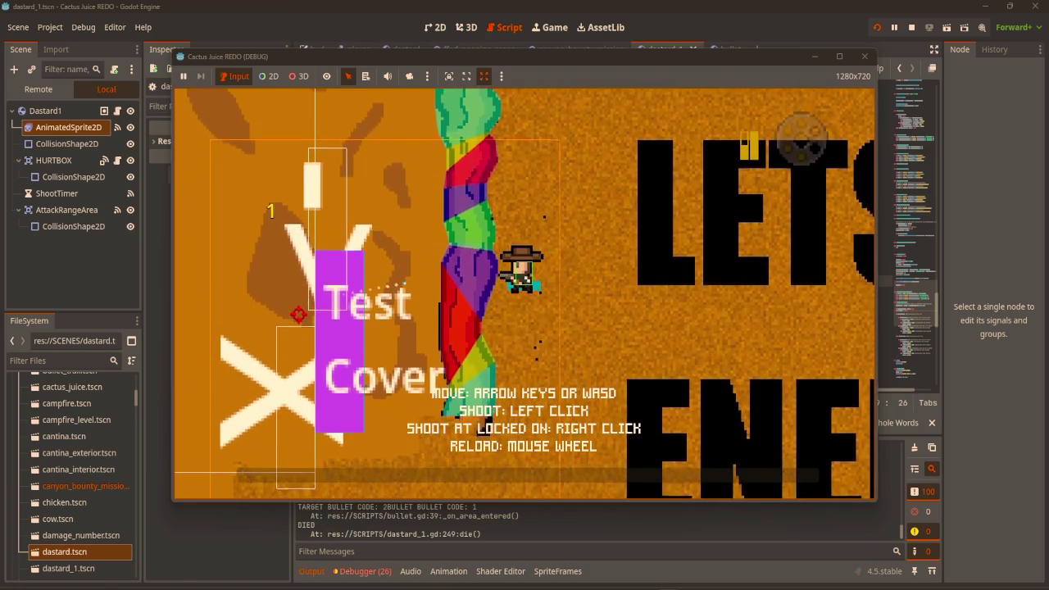
pyautogui.press('s')
pyautogui.rightClick(295, 304)
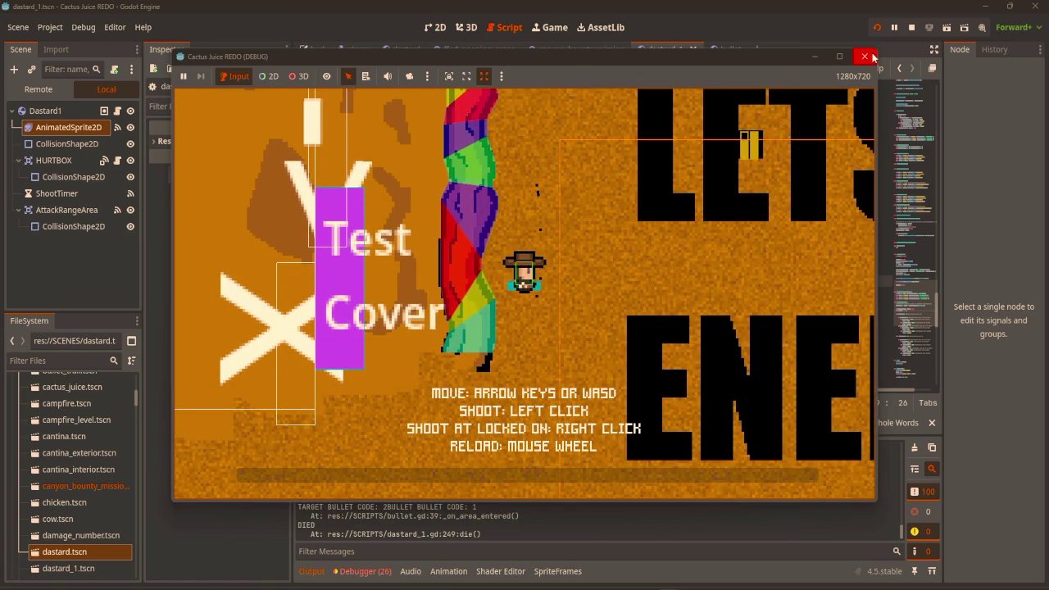
pyautogui.click(865, 54)
# Open the canyon_bounty_mission scene in the 2D view and find the level area
pyautogui.click(434, 27)
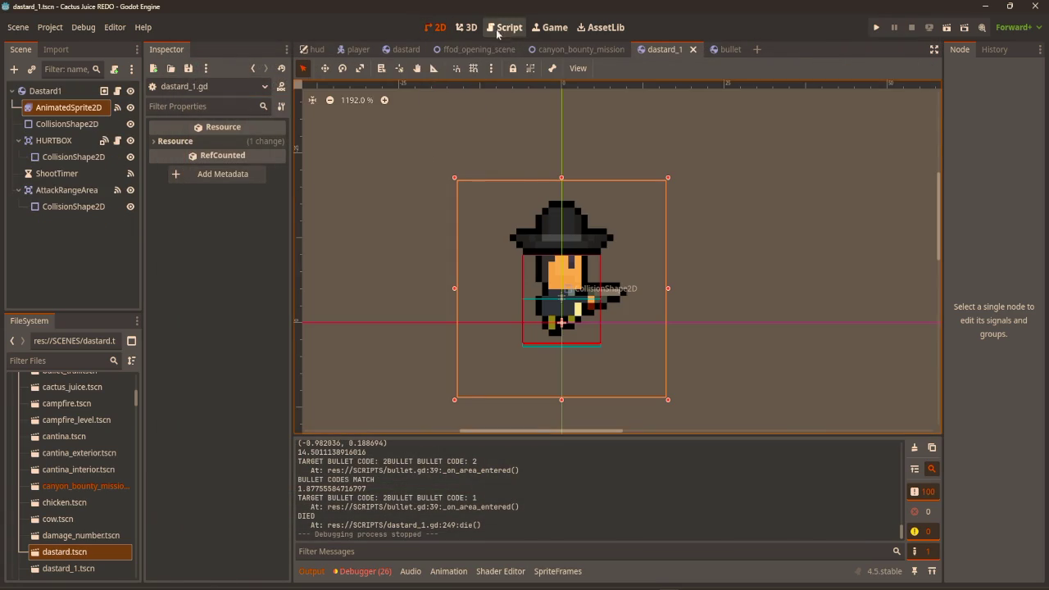
pyautogui.click(504, 27)
pyautogui.click(435, 27)
pyautogui.click(578, 49)
pyautogui.scroll(-2, 445, 201)
pyautogui.scroll(4, 444, 197)
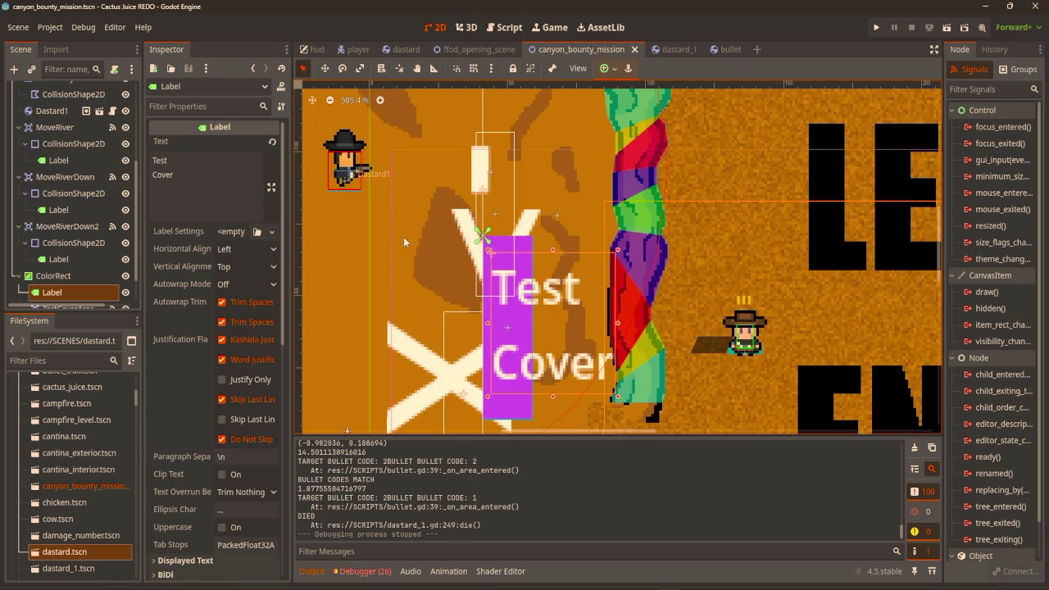
pyautogui.scroll(-3, 403, 237)
pyautogui.hscroll(-1, 403, 237)
pyautogui.click(502, 257)
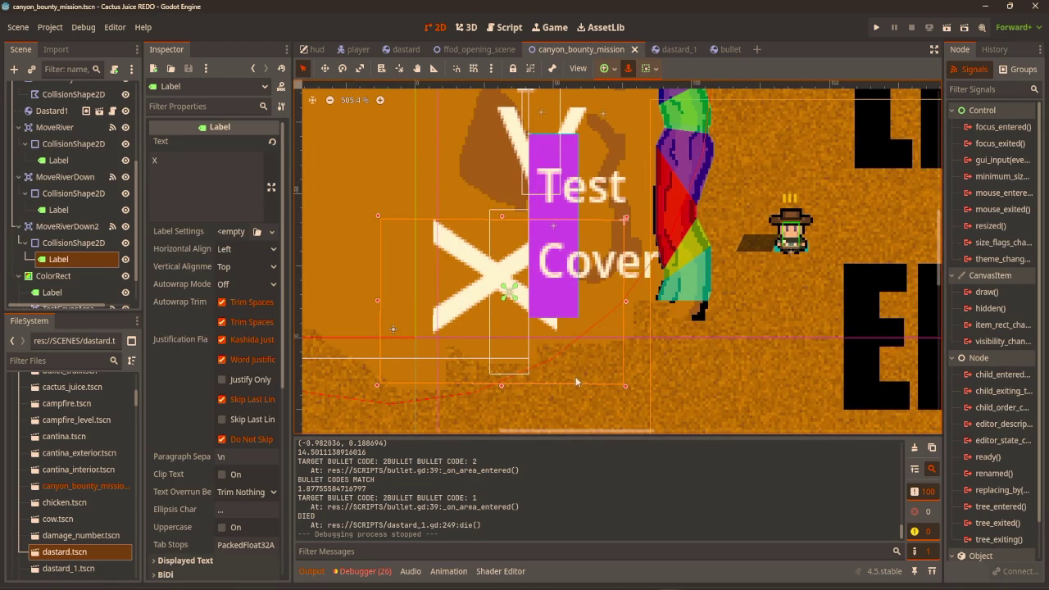
pyautogui.scroll(2, 574, 371)
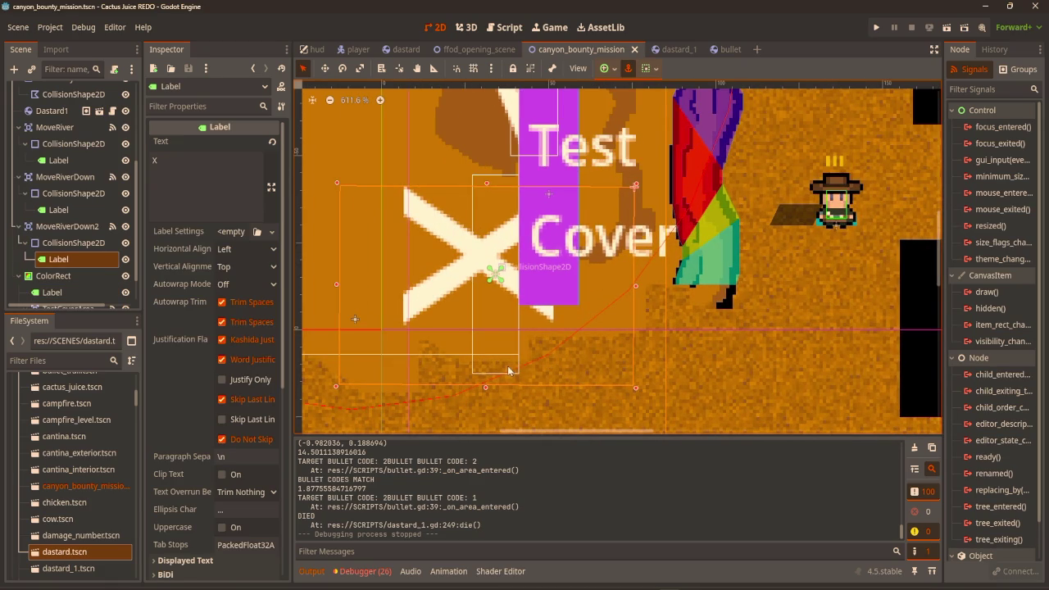
pyautogui.scroll(2, 347, 203)
pyautogui.hscroll(-1, 347, 203)
# Delete MoveRiverDown2's existing collision shape after undoing a trial resize
pyautogui.click(74, 193)
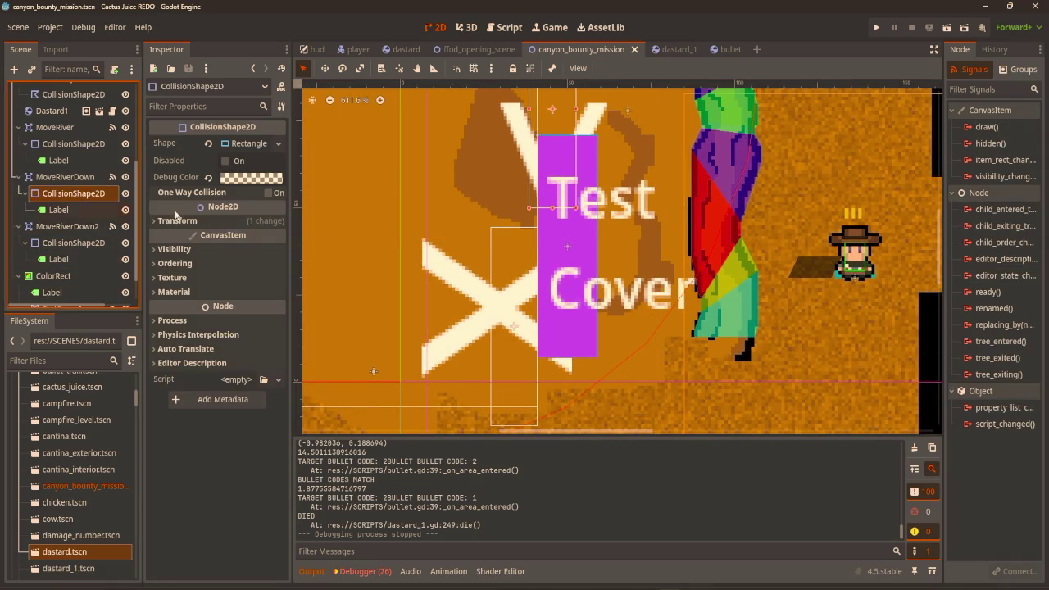
pyautogui.click(74, 242)
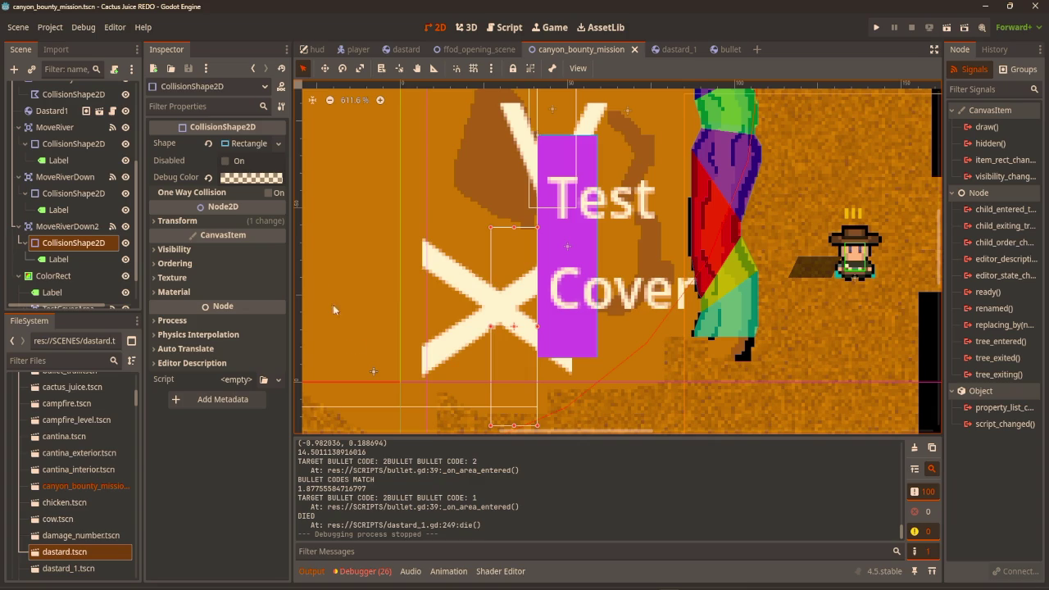
pyautogui.moveTo(513, 426); pyautogui.dragTo(517, 273)
pyautogui.scroll(3, 517, 273)
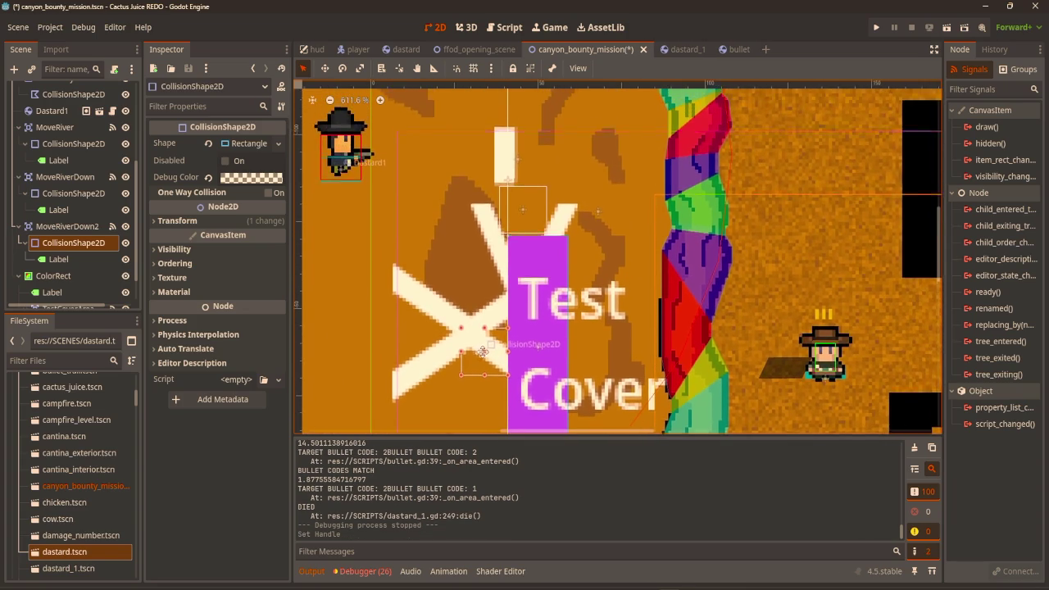
pyautogui.scroll(1, 503, 381)
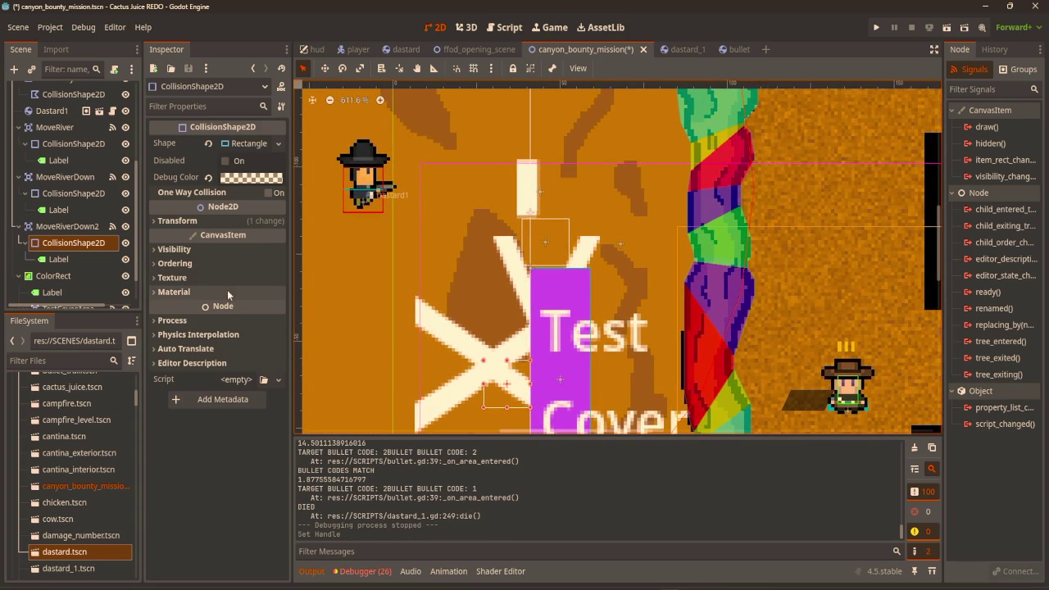
pyautogui.hotkey('ctrl', 'z')
pyautogui.rightClick(71, 247)
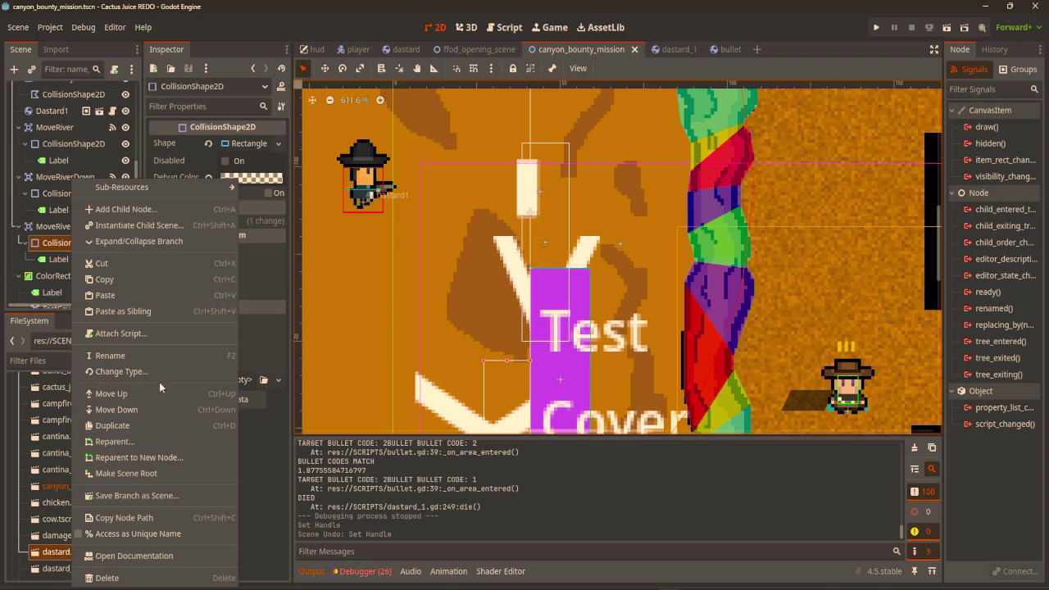
pyautogui.click(50, 243)
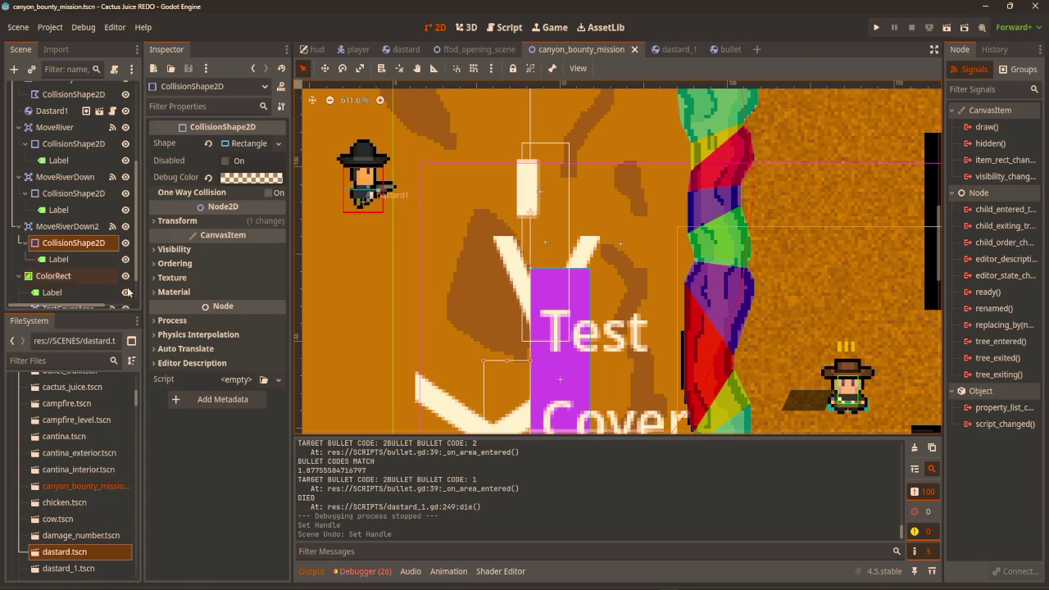
pyautogui.press('Delete')
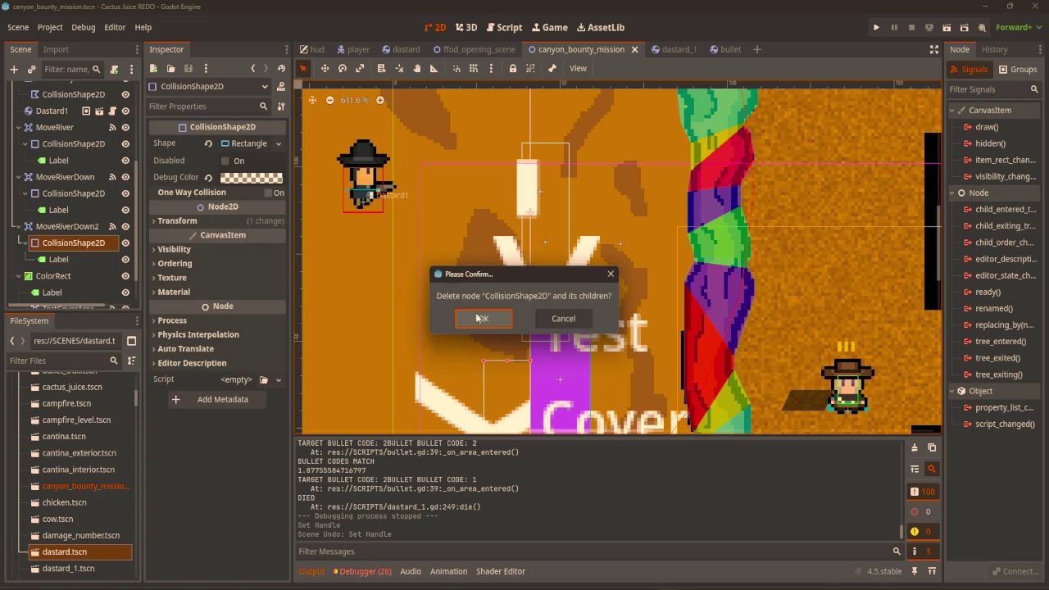
pyautogui.click(483, 317)
# Add a CollisionShape2D under MoveRiverDown2 with a RectangleShape2D and a fully transparent debug colour
pyautogui.click(63, 235)
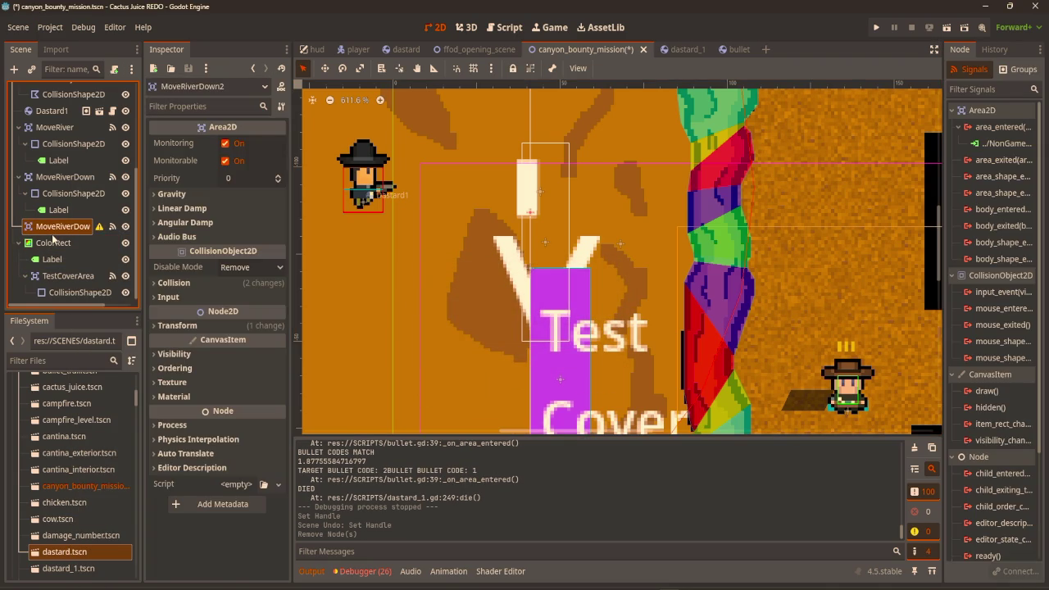
pyautogui.hotkey('ctrl', 'a')
pyautogui.write('coll')
pyautogui.doubleClick(411, 302)
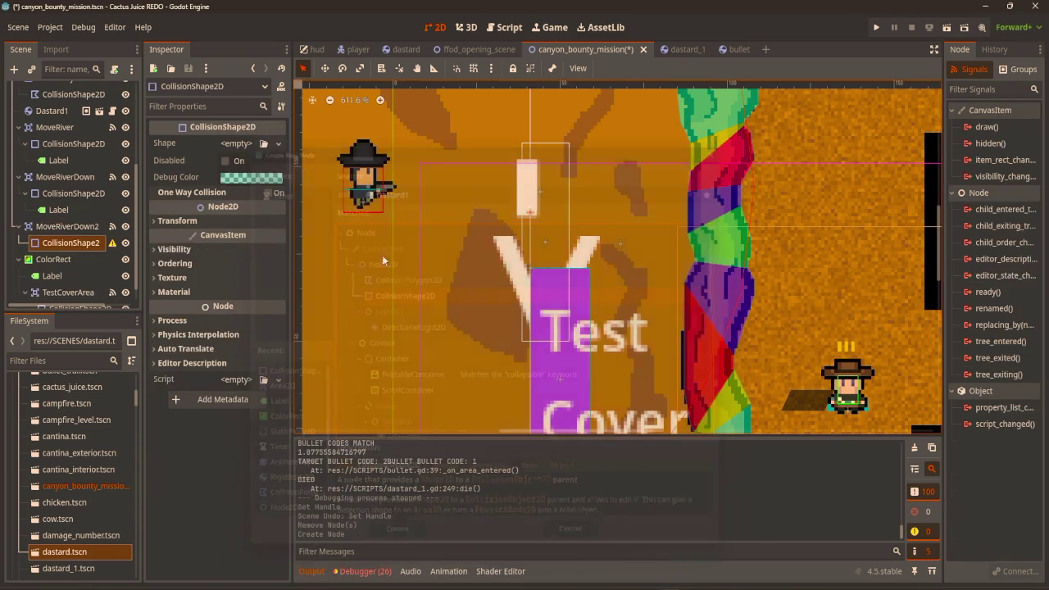
pyautogui.click(227, 146)
pyautogui.click(219, 240)
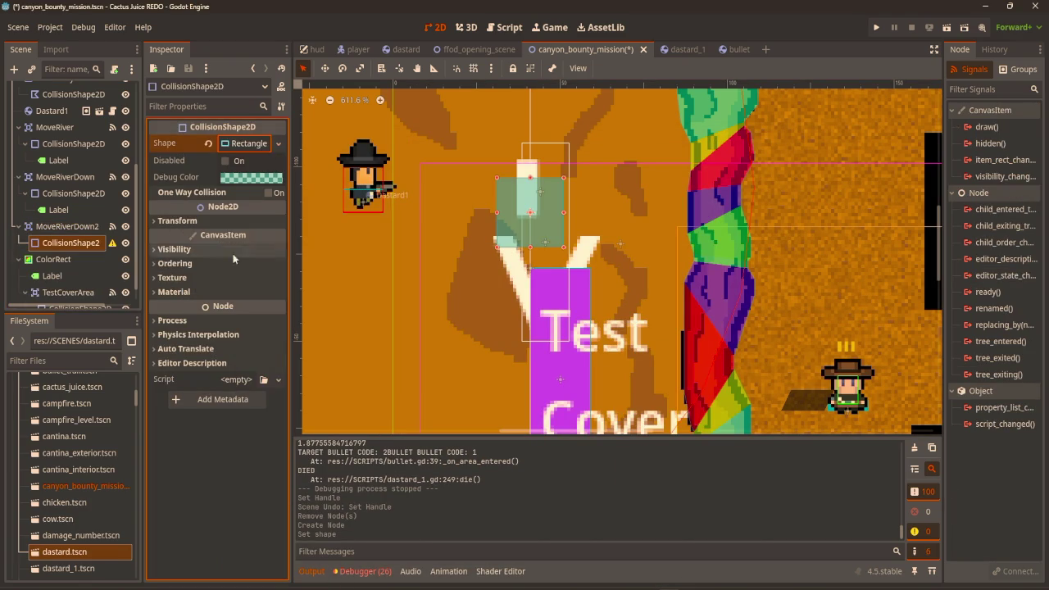
pyautogui.scroll(-3, 501, 213)
pyautogui.click(246, 177)
pyautogui.moveTo(314, 231)
pyautogui.mouseDown()
pyautogui.moveTo(319, 205)
pyautogui.moveTo(223, 445)
pyautogui.mouseUp()
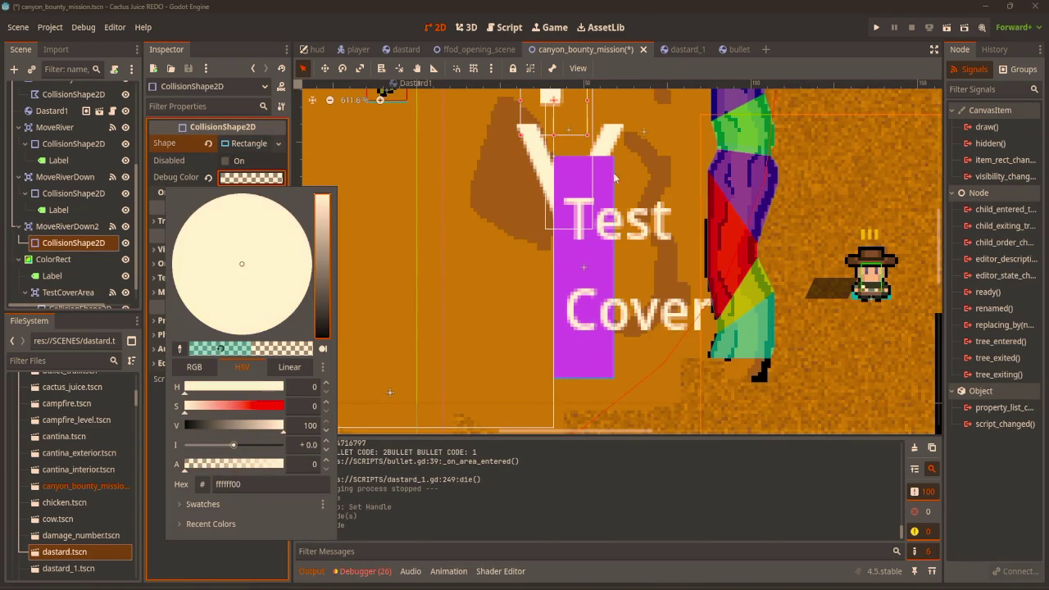
pyautogui.click(615, 178)
# Move the new rectangle onto the magenta Test Cover at (8, 47)
pyautogui.scroll(1, 607, 180)
pyautogui.press('w')
pyautogui.moveTo(574, 123)
pyautogui.mouseDown()
pyautogui.moveTo(539, 283)
pyautogui.moveTo(492, 359)
pyautogui.mouseUp()
pyautogui.scroll(-3, 455, 377)
pyautogui.hscroll(-1, 456, 377)
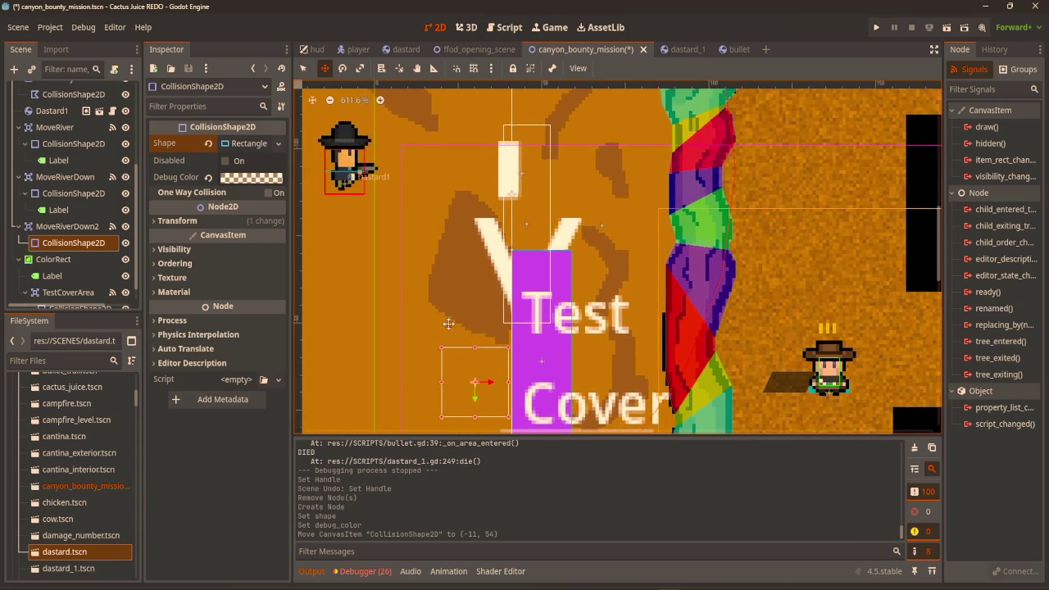
pyautogui.moveTo(484, 341); pyautogui.dragTo(548, 317)
pyautogui.scroll(-1, 741, 290)
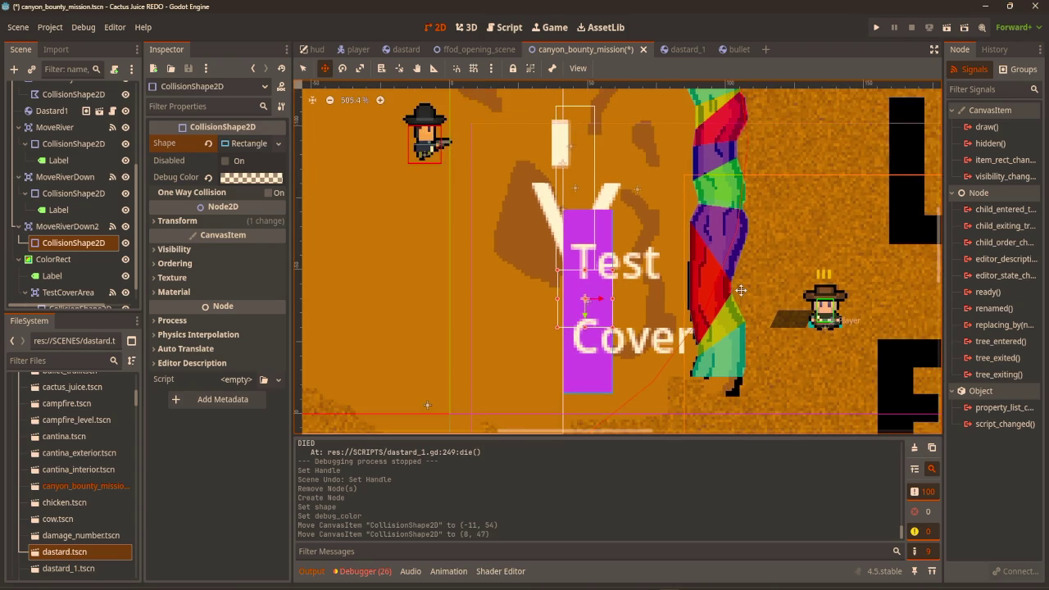
pyautogui.scroll(-1, 718, 293)
pyautogui.scroll(3, 536, 204)
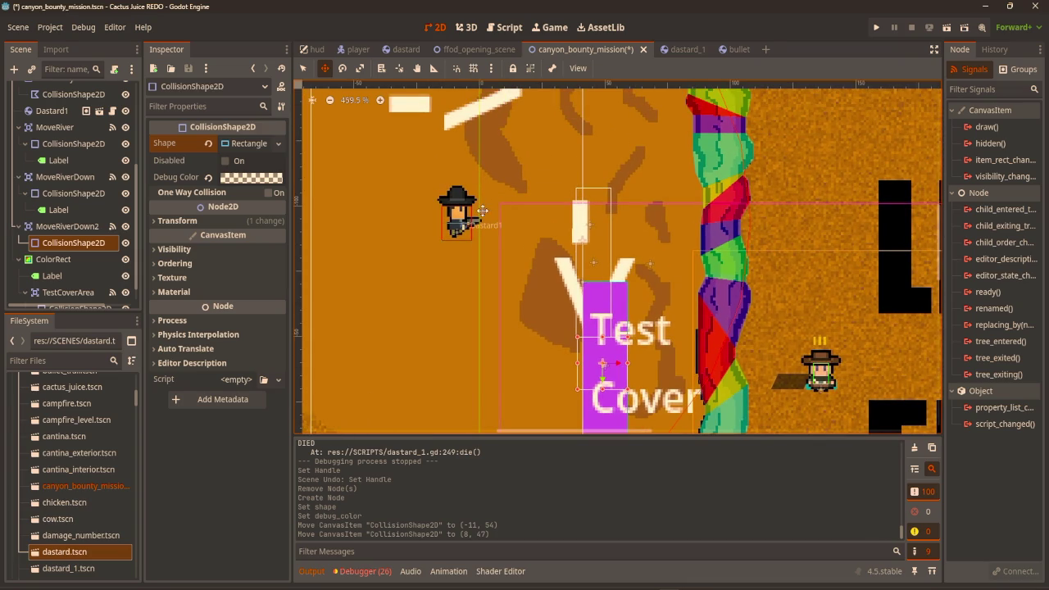
pyautogui.press('q')
pyautogui.click(452, 219)
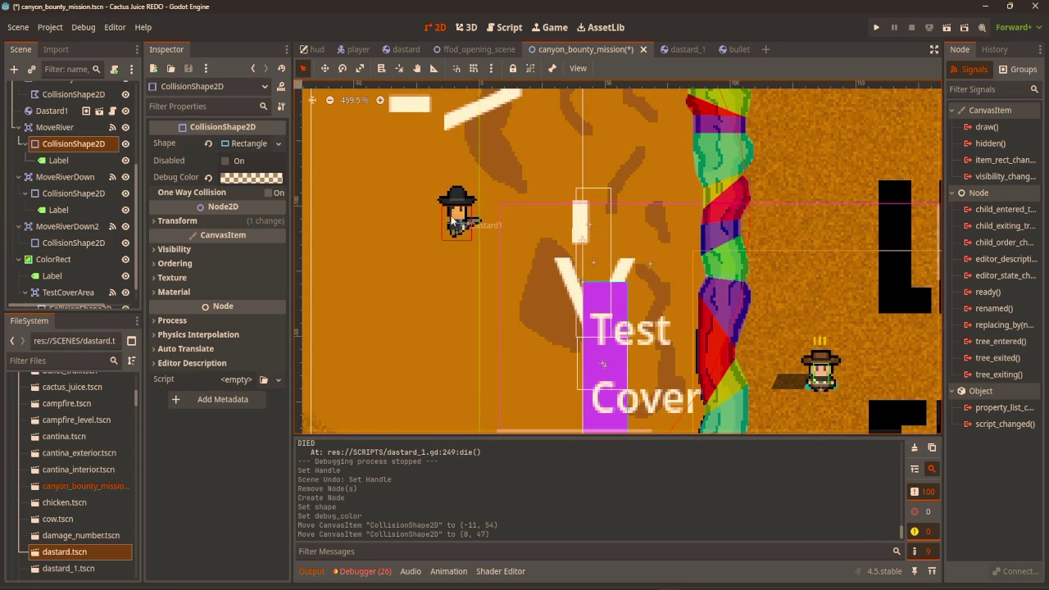
# Duplicate Dastard1 and place the new Dastard2 just left of Test Cover
pyautogui.hotkey('ctrl', 'd')
pyautogui.press('w')
pyautogui.moveTo(468, 234); pyautogui.dragTo(471, 327)
pyautogui.hotkey('ctrl', 'z')
pyautogui.hotkey('ctrl', 'd')
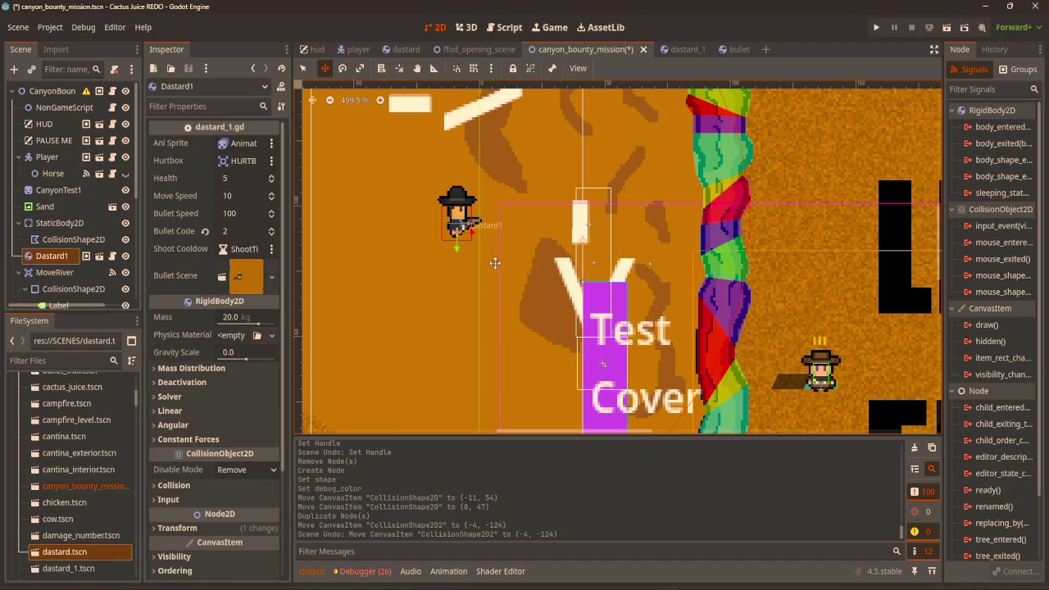
pyautogui.moveTo(553, 328); pyautogui.dragTo(510, 443)
pyautogui.scroll(-3, 514, 397)
pyautogui.moveTo(463, 232); pyautogui.dragTo(492, 305)
# Playtest the scene with both Dastards with F5, then stop it
pyautogui.press('F5')
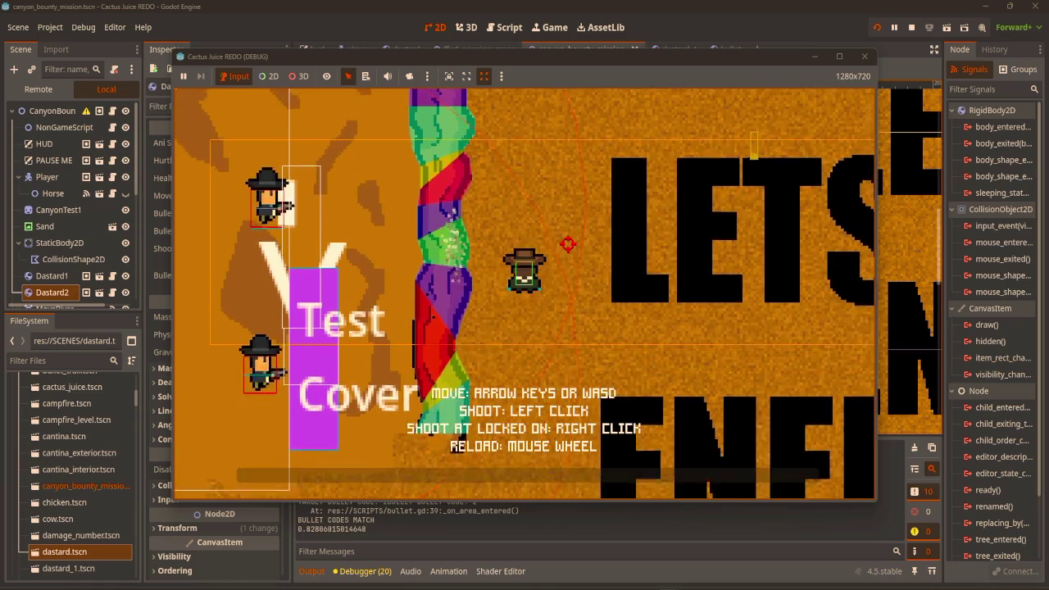
pyautogui.press('s')
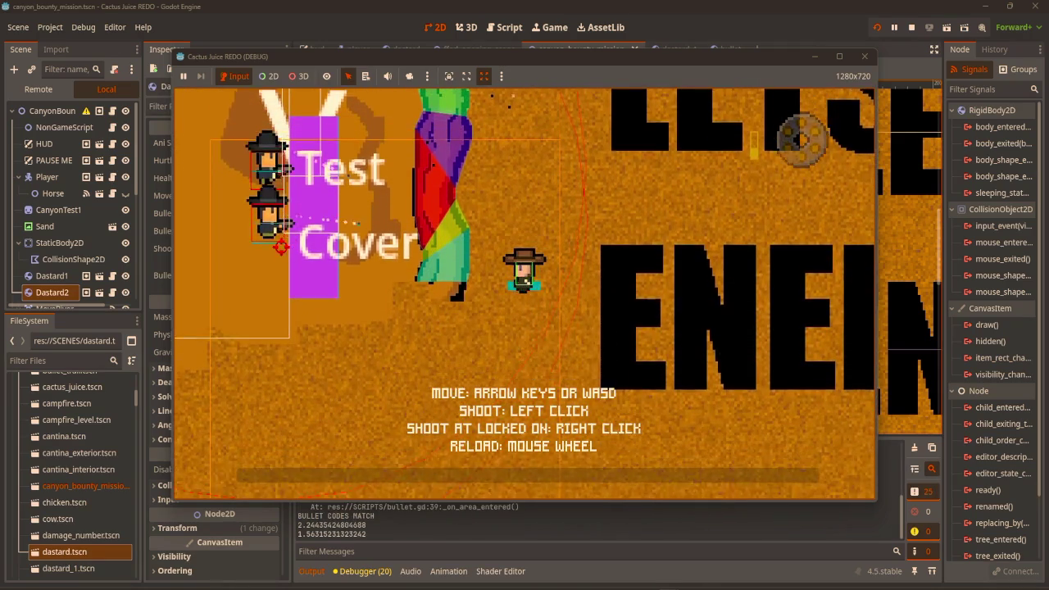
pyautogui.click(866, 56)
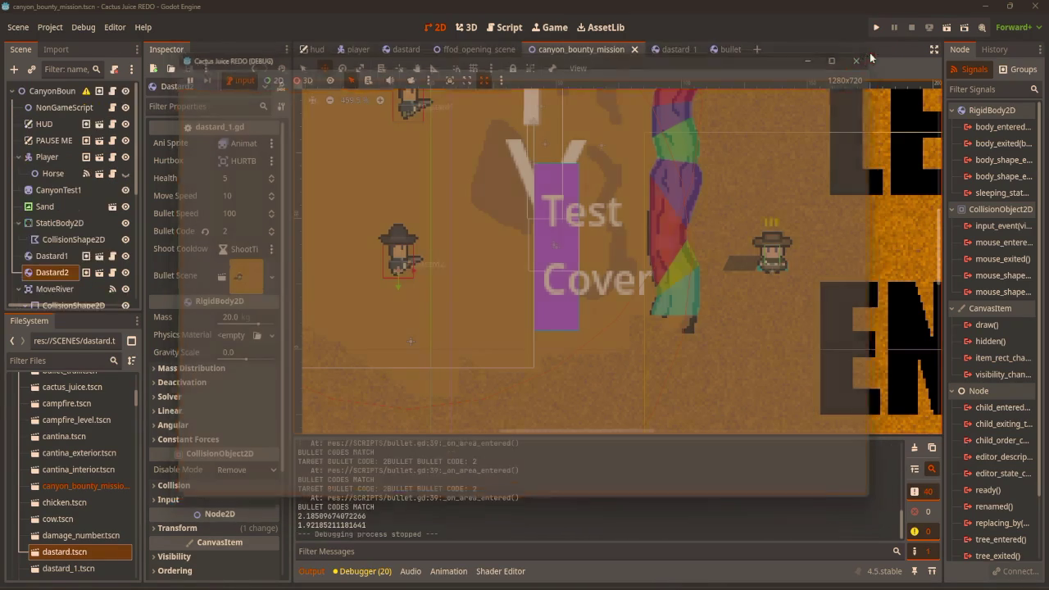
pyautogui.press('q')
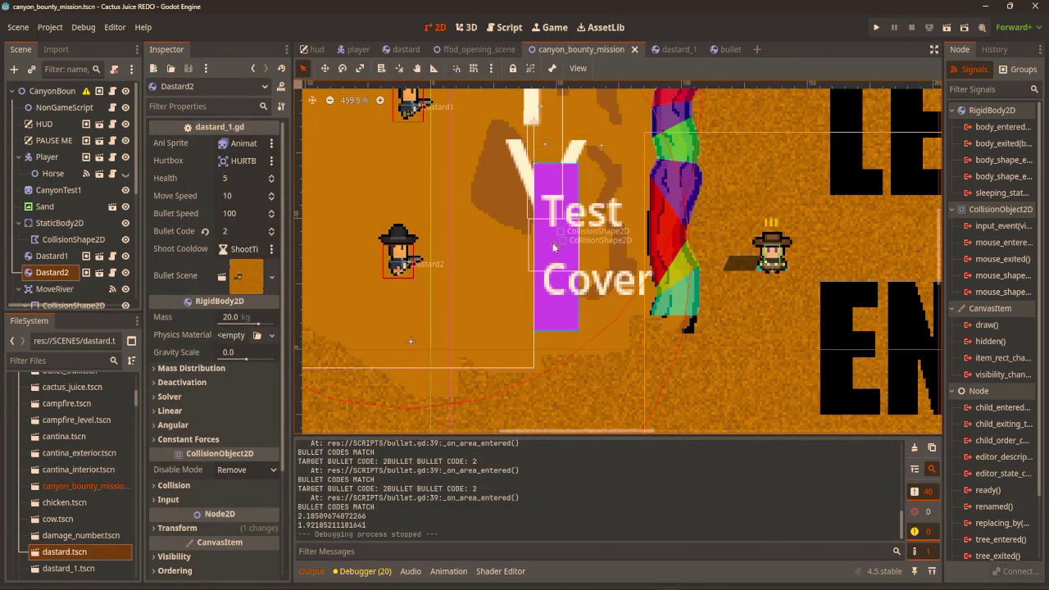
pyautogui.click(555, 246)
pyautogui.rightClick(557, 250)
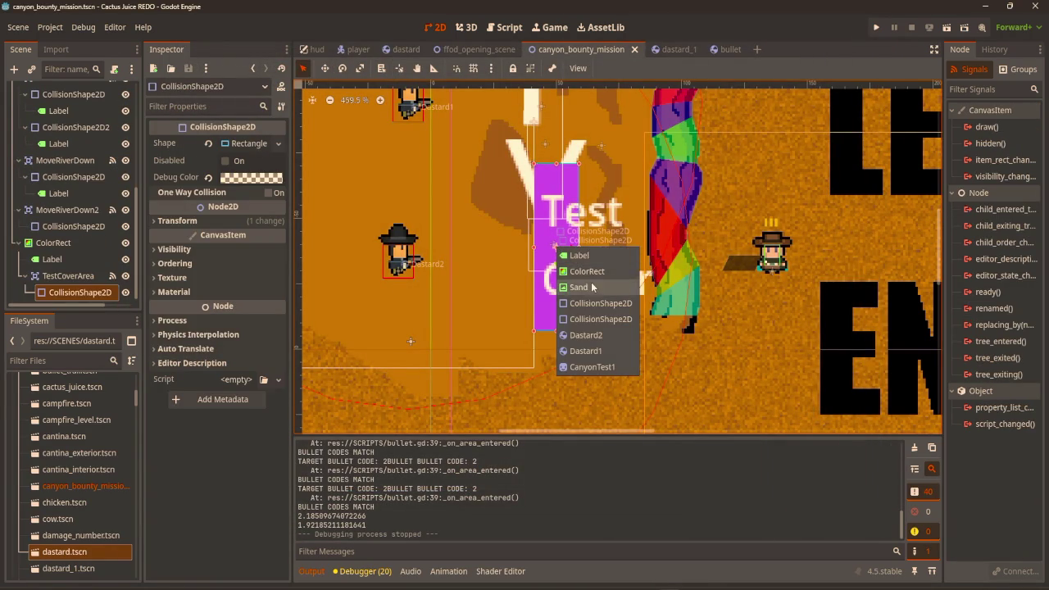
pyautogui.click(594, 310)
pyautogui.press('w')
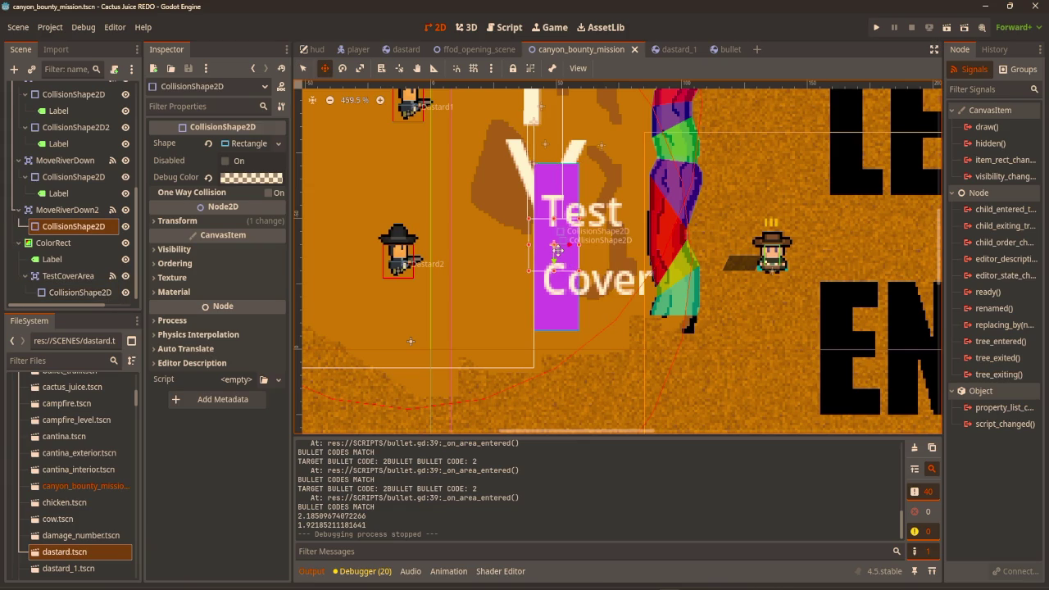
pyautogui.scroll(5, 557, 250)
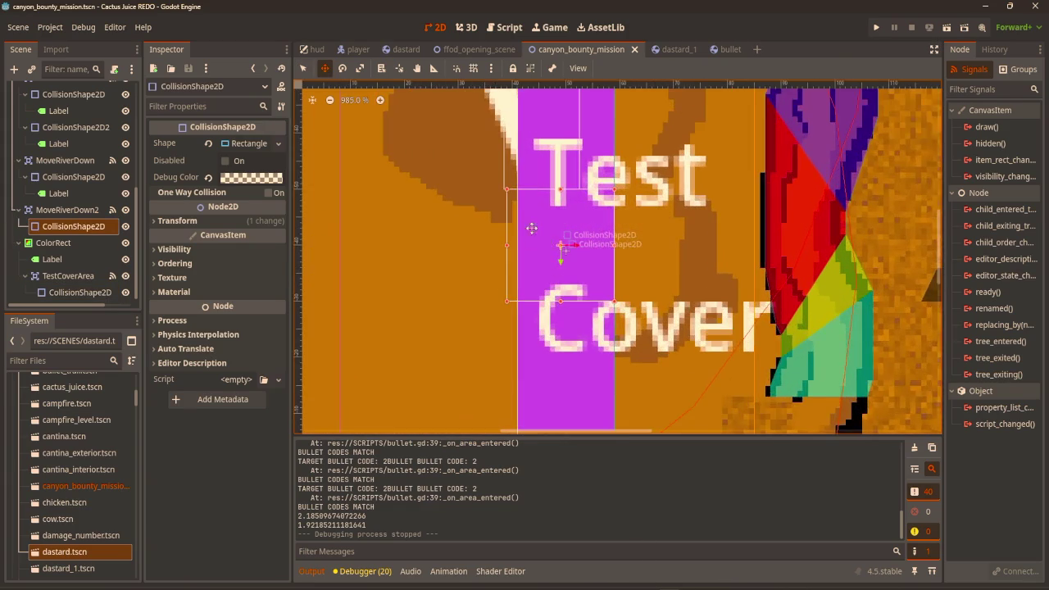
pyautogui.moveTo(555, 253); pyautogui.dragTo(558, 345)
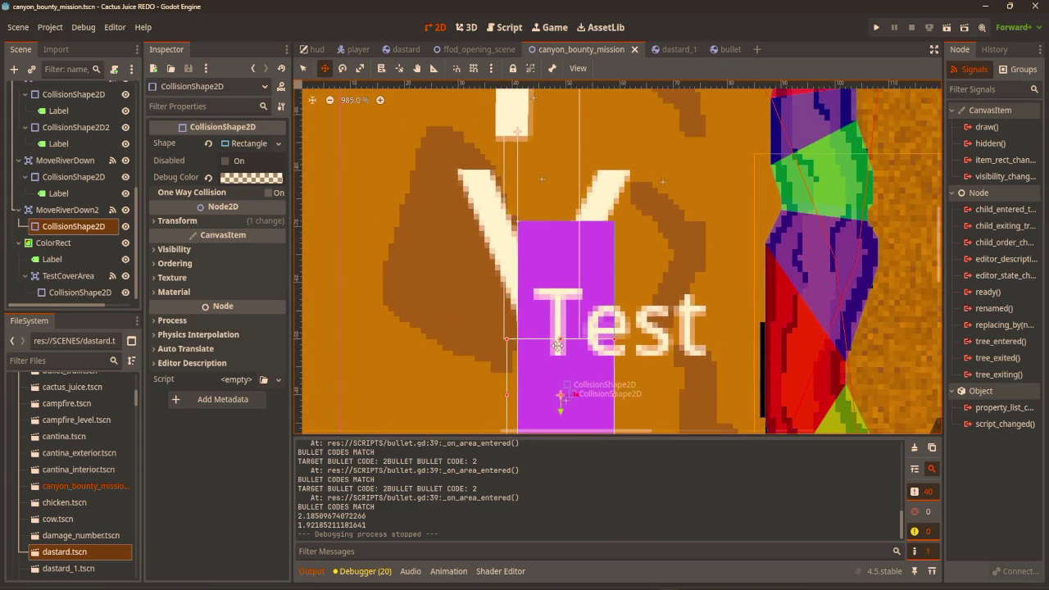
pyautogui.scroll(-2, 549, 177)
pyautogui.click(556, 215)
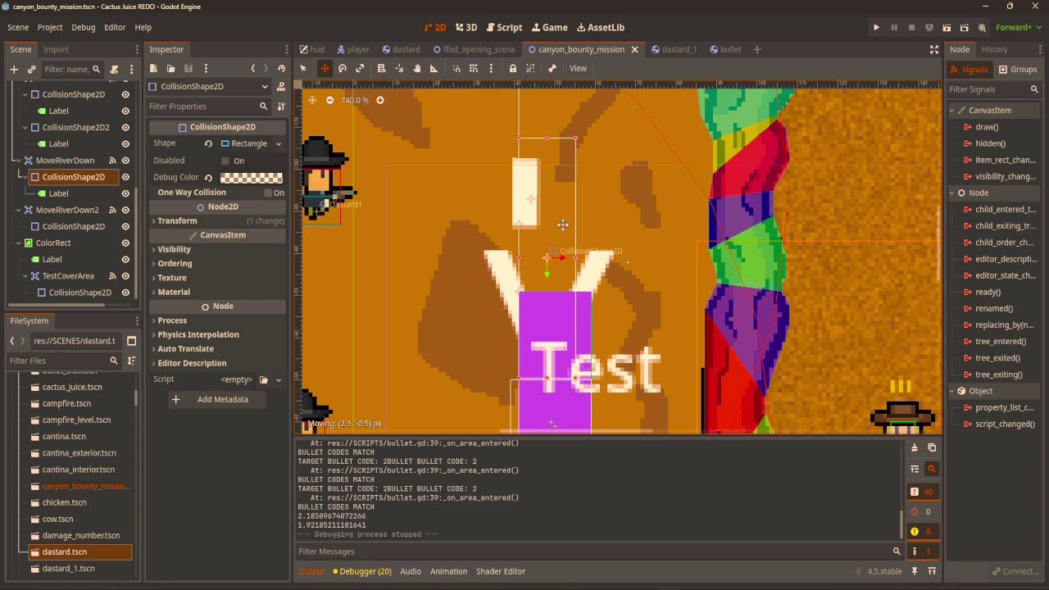
pyautogui.press('F6')
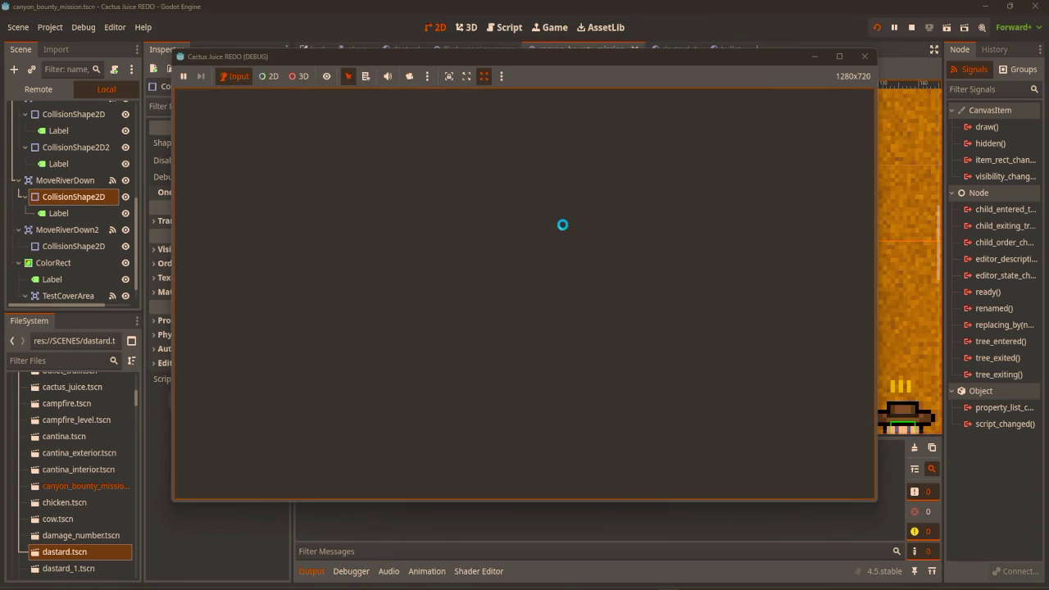
pyautogui.press('w')
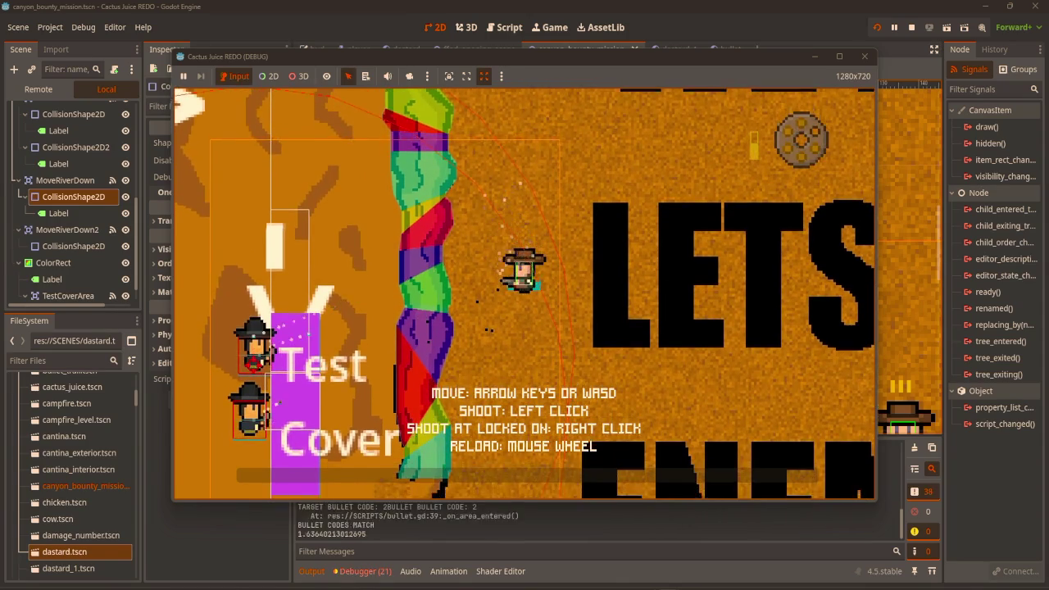
pyautogui.press('s')
pyautogui.press('a')
pyautogui.press('w')
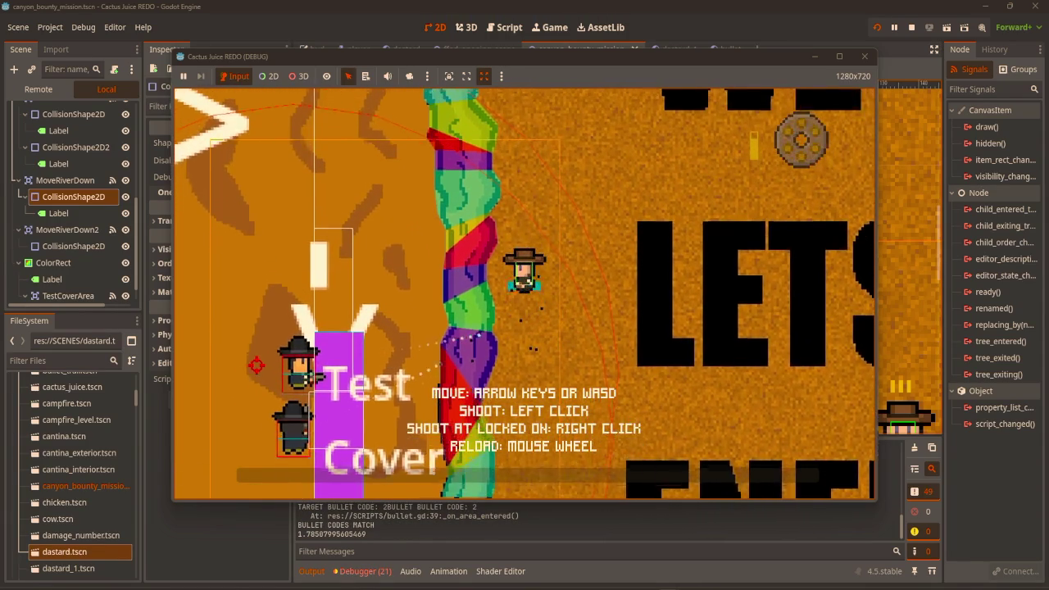
pyautogui.press('w')
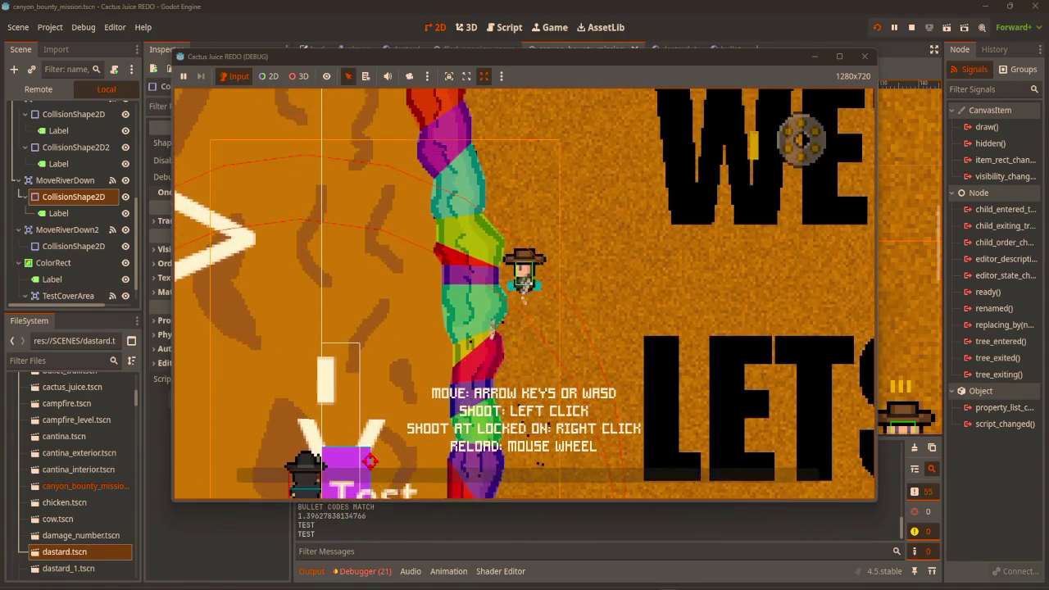
pyautogui.press('s')
pyautogui.press('d')
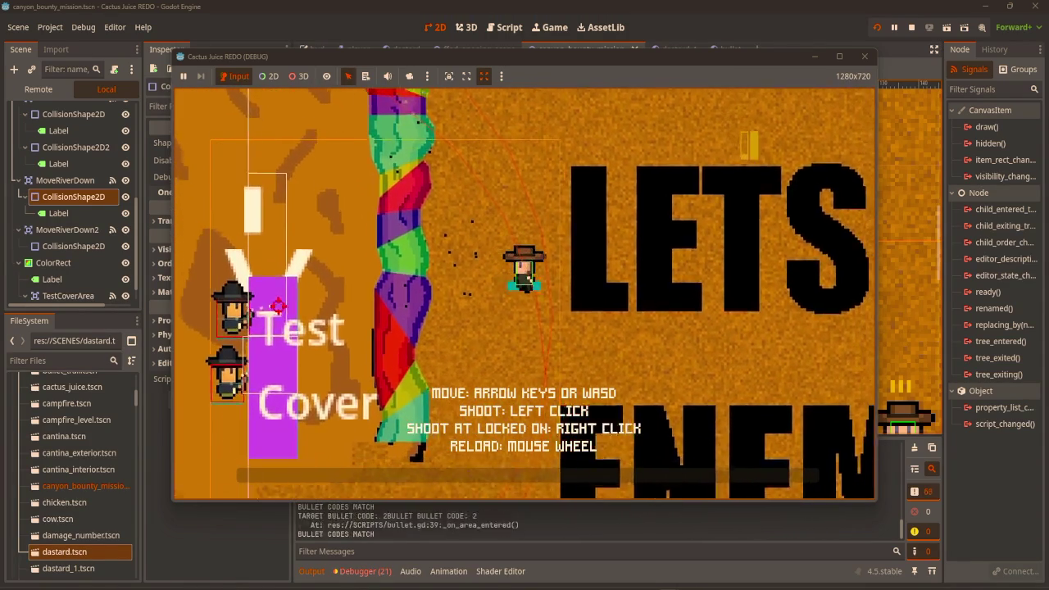
pyautogui.press('s')
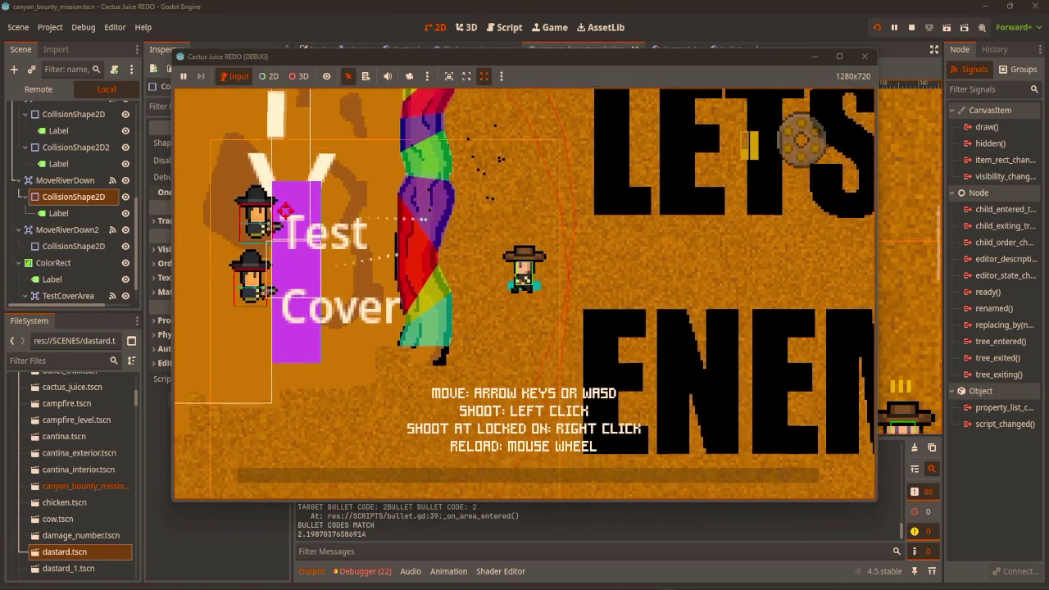
pyautogui.press('d')
pyautogui.press('a')
pyautogui.press('s')
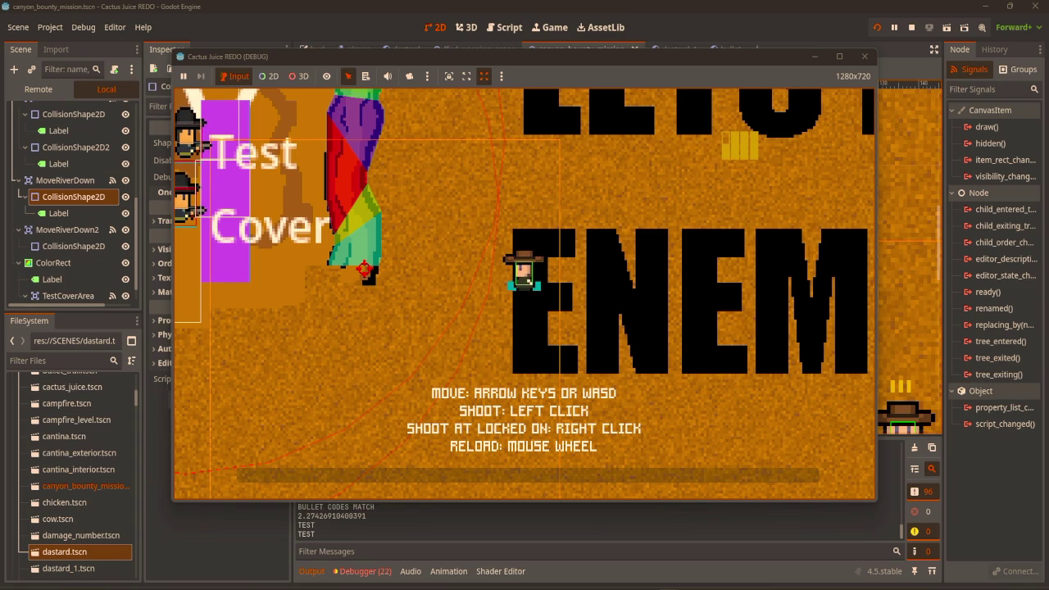
pyautogui.press('F5')
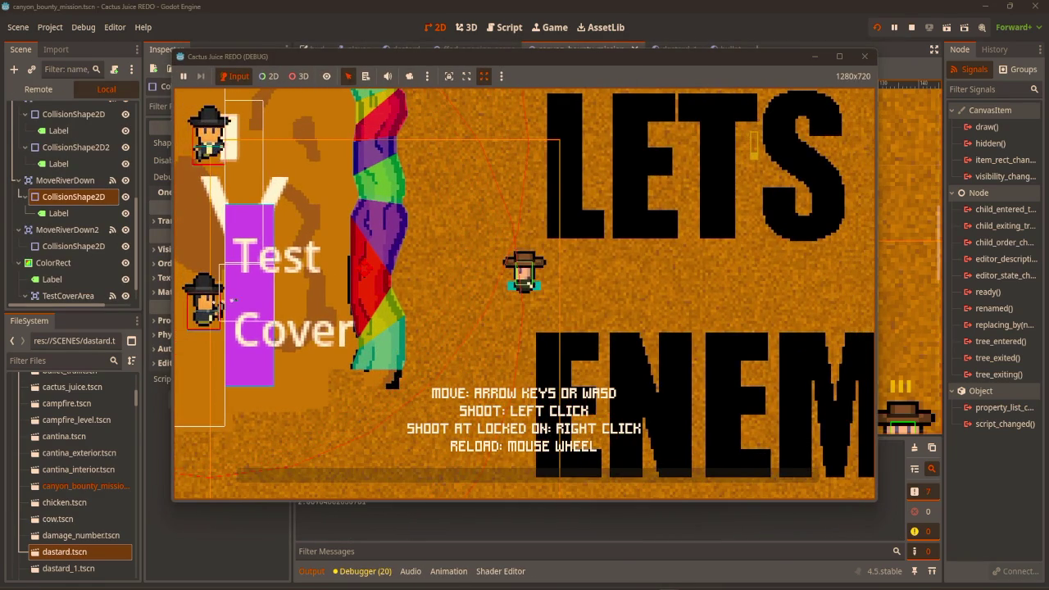
# Shoot at the Dastards behind Test Cover while strafing, then trigger cactus-juice slow motion
pyautogui.click(417, 312)
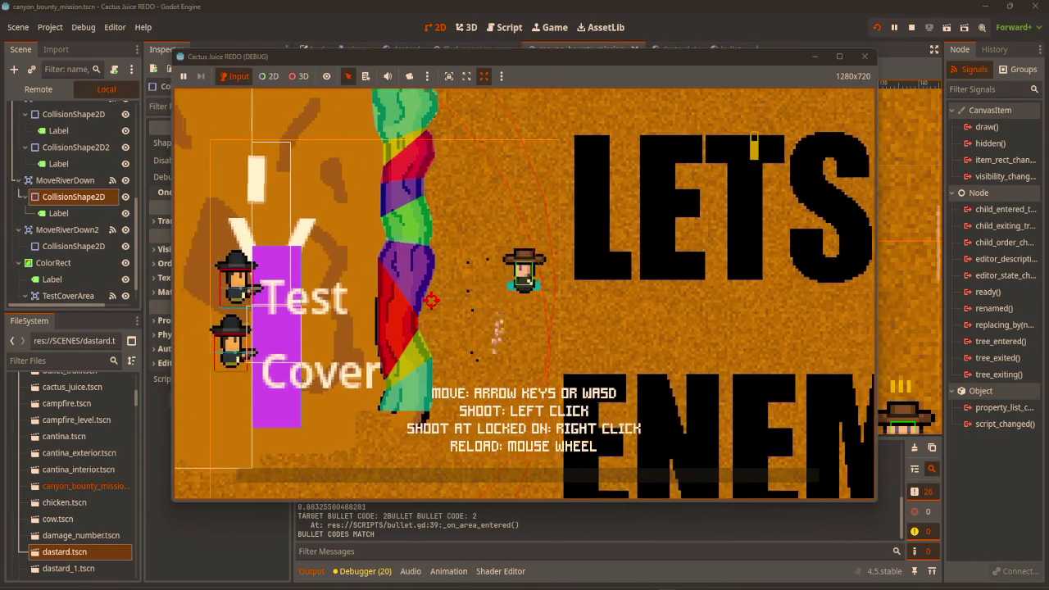
pyautogui.press('d')
pyautogui.press('a')
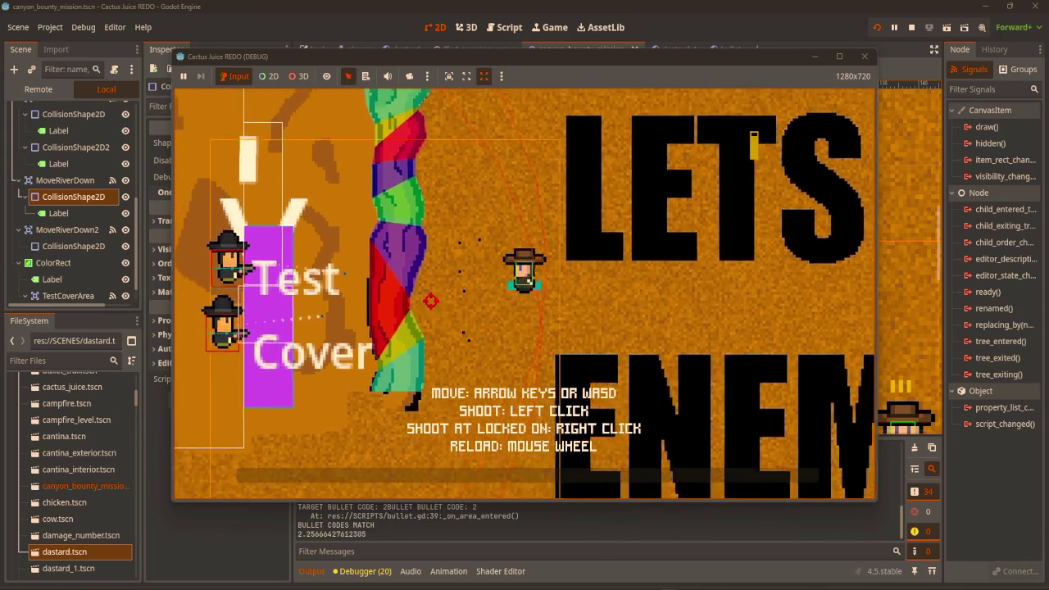
pyautogui.click(291, 311)
pyautogui.press('w')
pyautogui.press('w')
pyautogui.press('a')
pyautogui.press('s')
pyautogui.press('d')
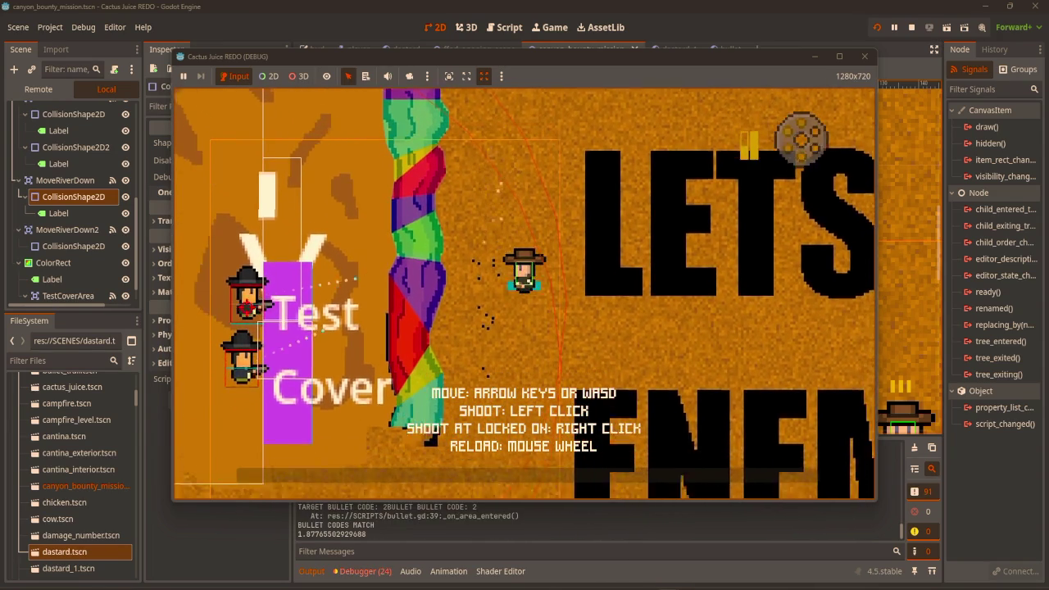
pyautogui.press('a')
pyautogui.press('s')
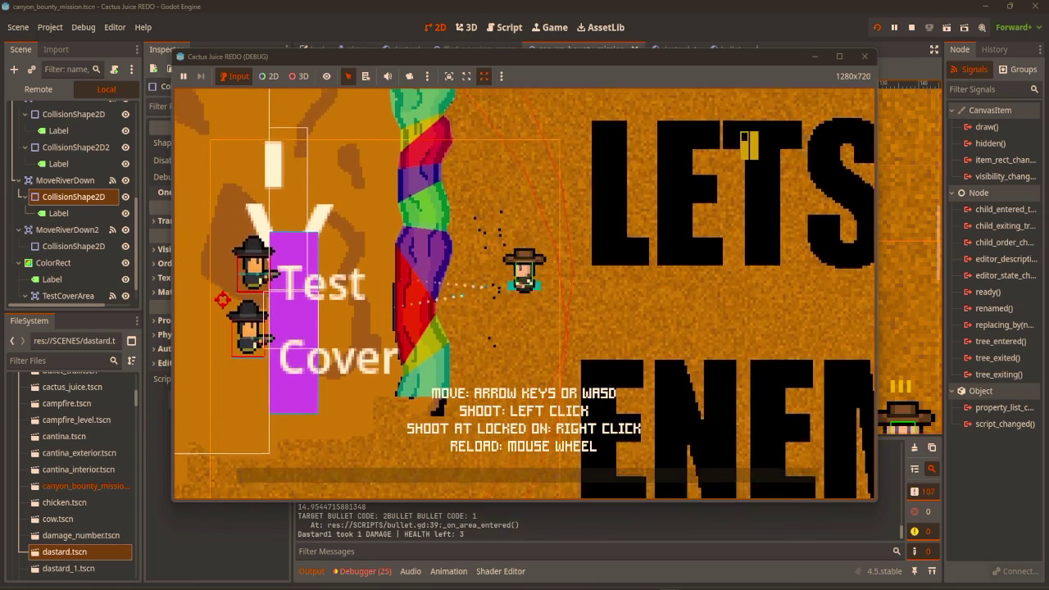
pyautogui.press('space')
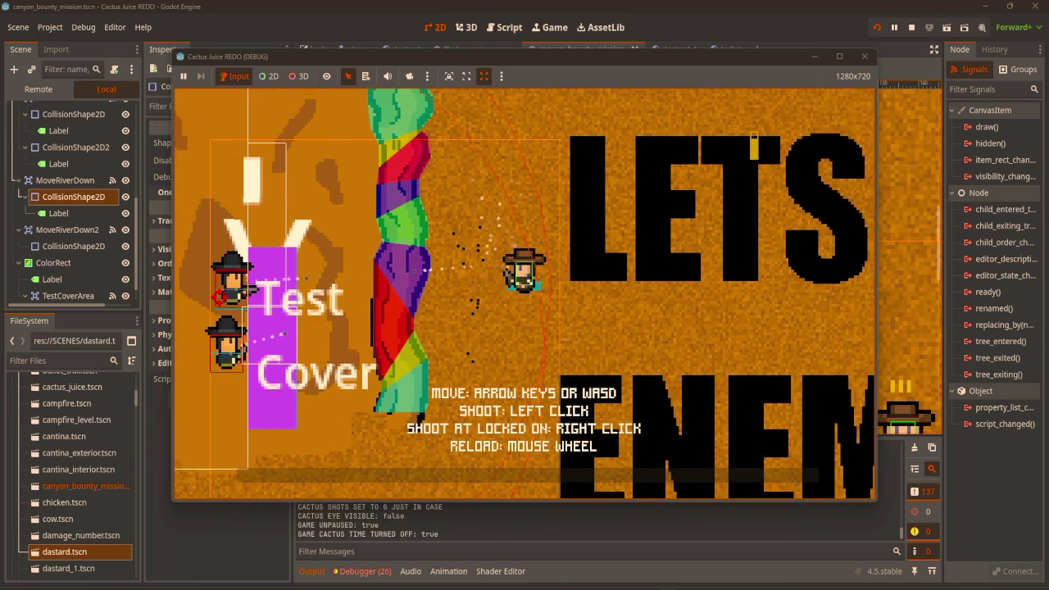
# Advance and keep firing until one Dastard dies, then stop the game
pyautogui.press('w')
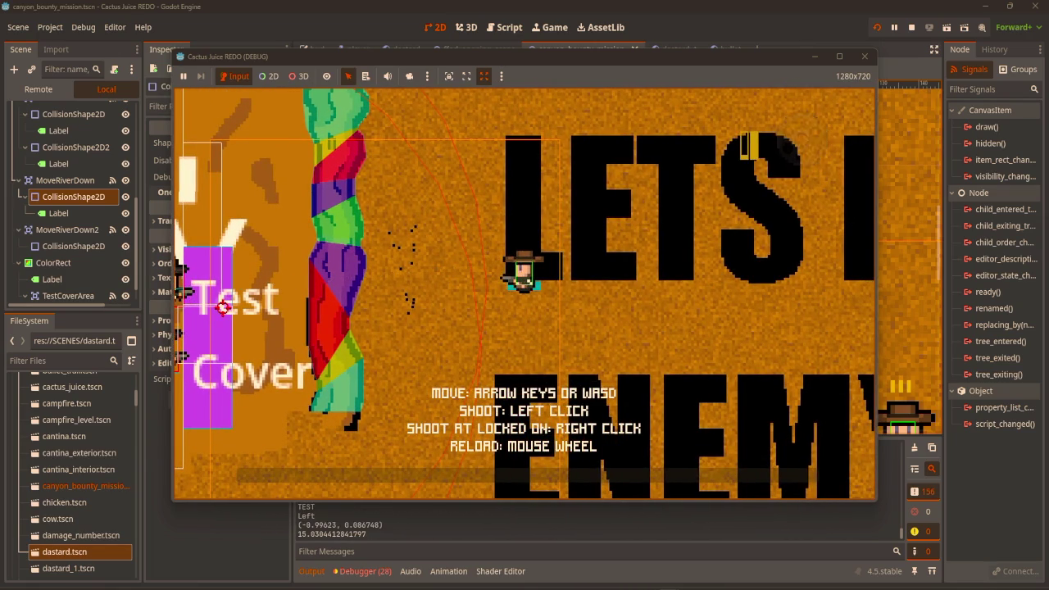
pyautogui.click(214, 302)
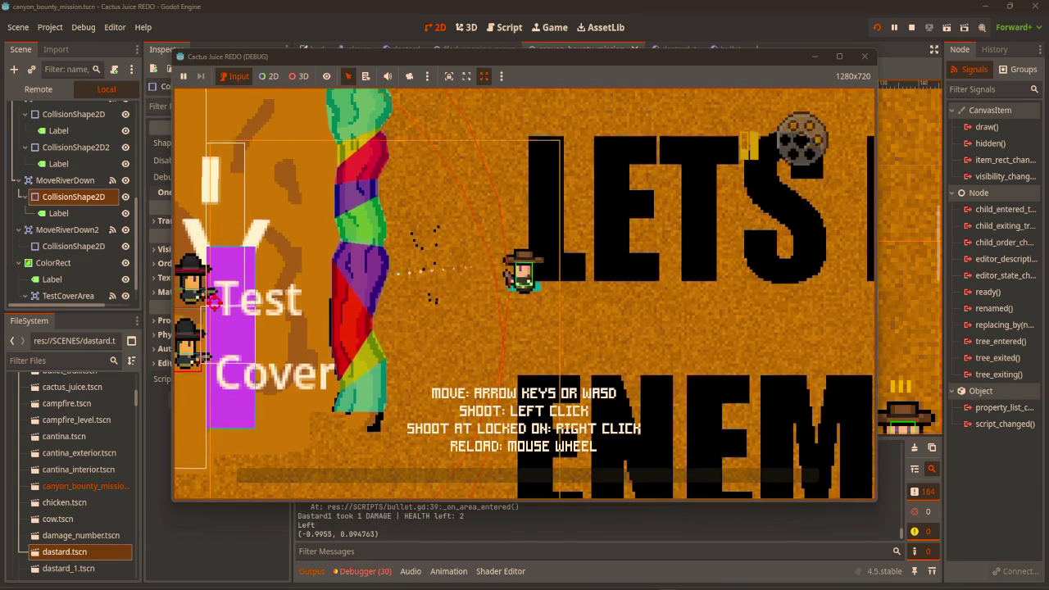
pyautogui.press('s')
pyautogui.press('d')
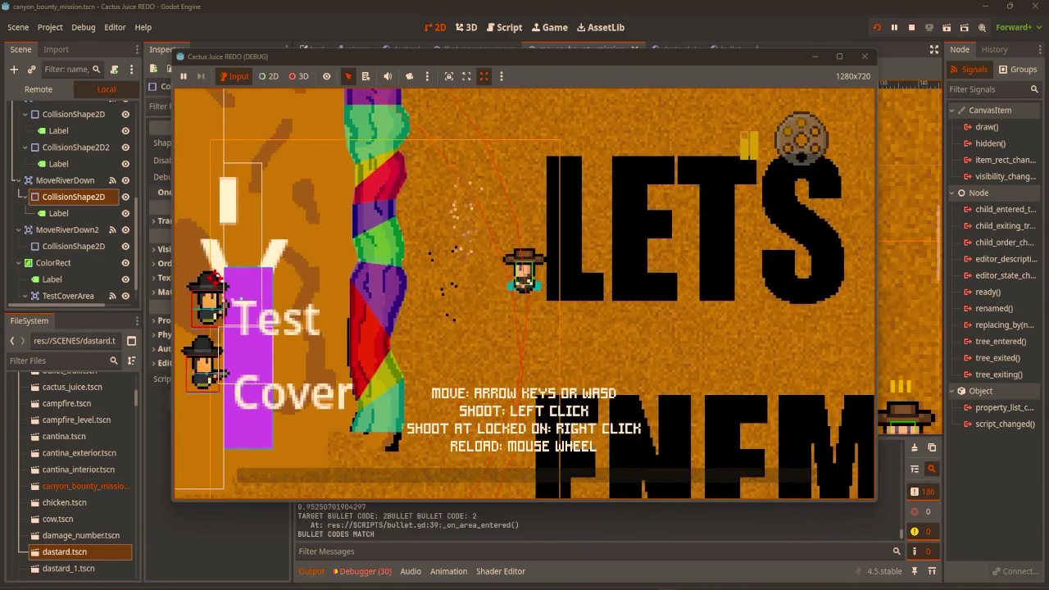
pyautogui.press('s')
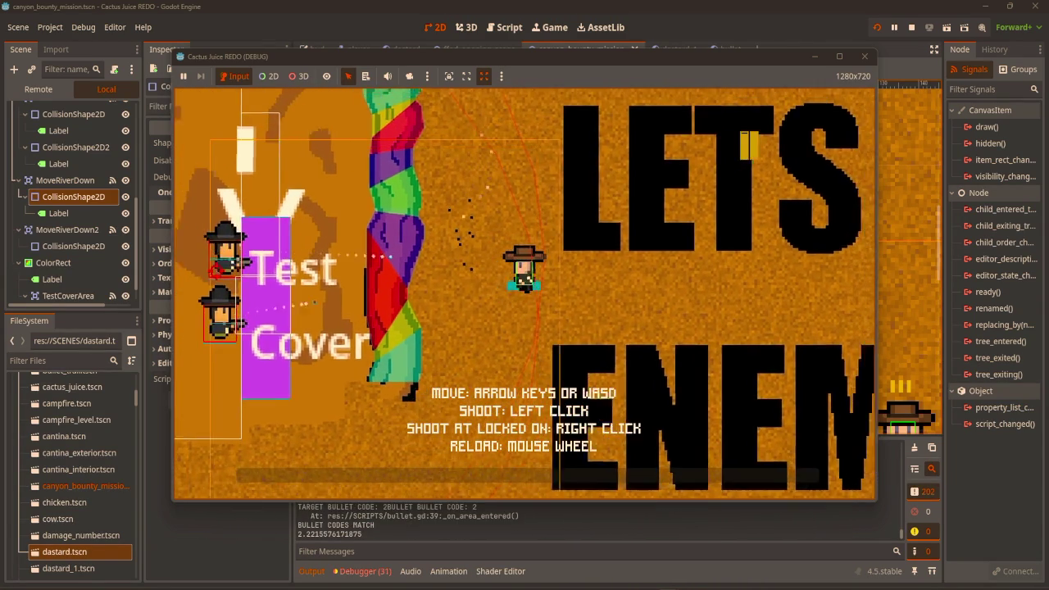
pyautogui.scroll(-1, 746, 146)
pyautogui.press('w')
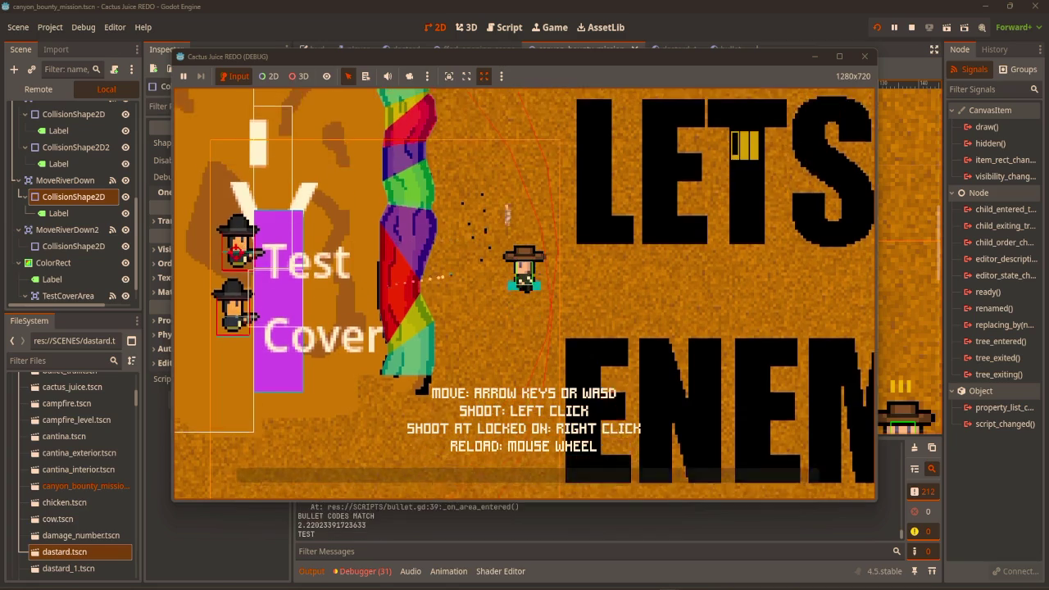
pyautogui.press('s')
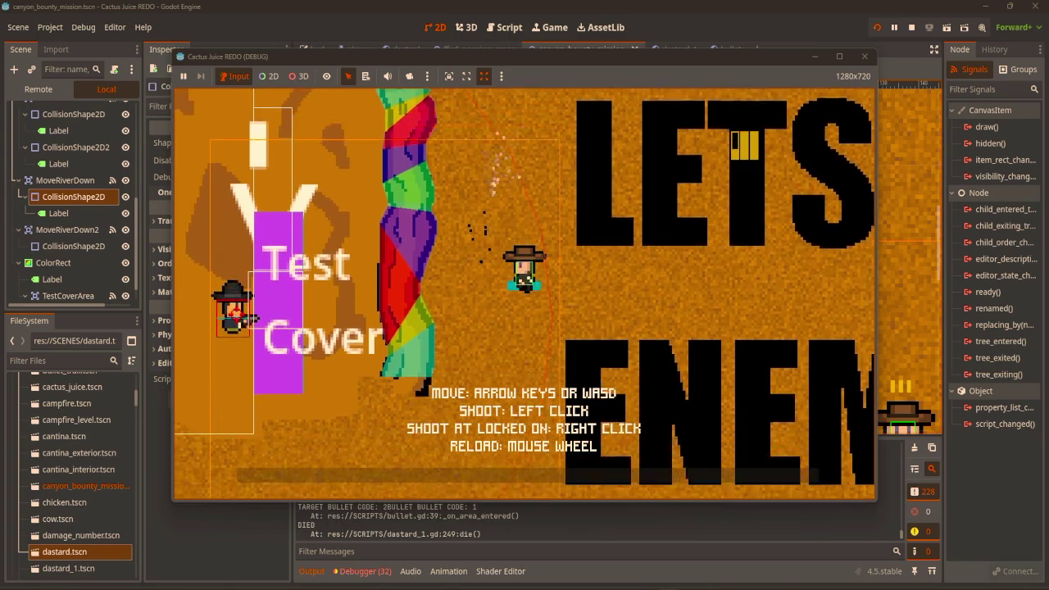
pyautogui.press('s')
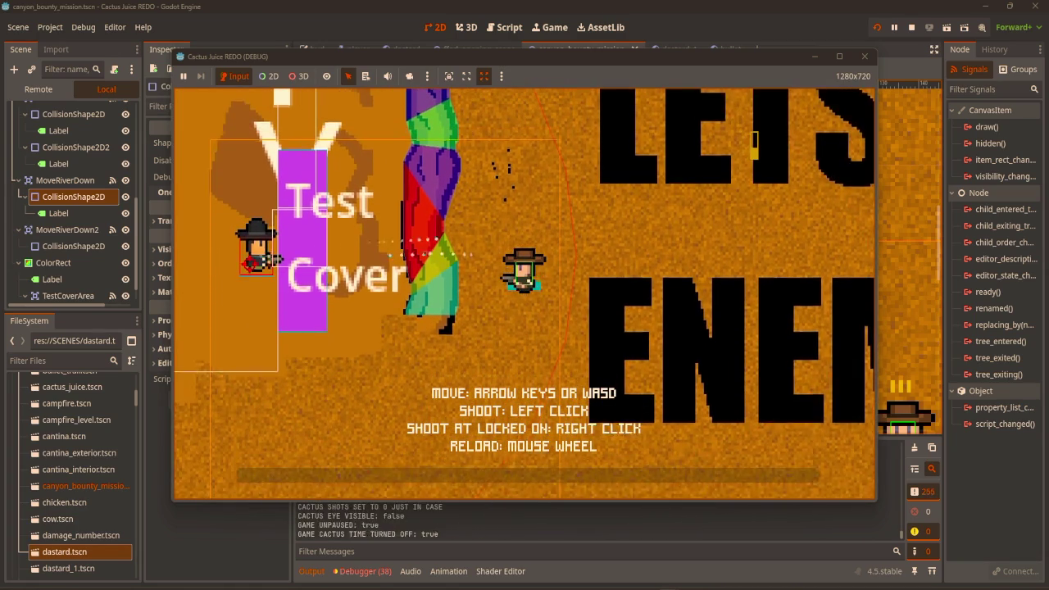
pyautogui.scroll(-1, 749, 146)
pyautogui.press('w')
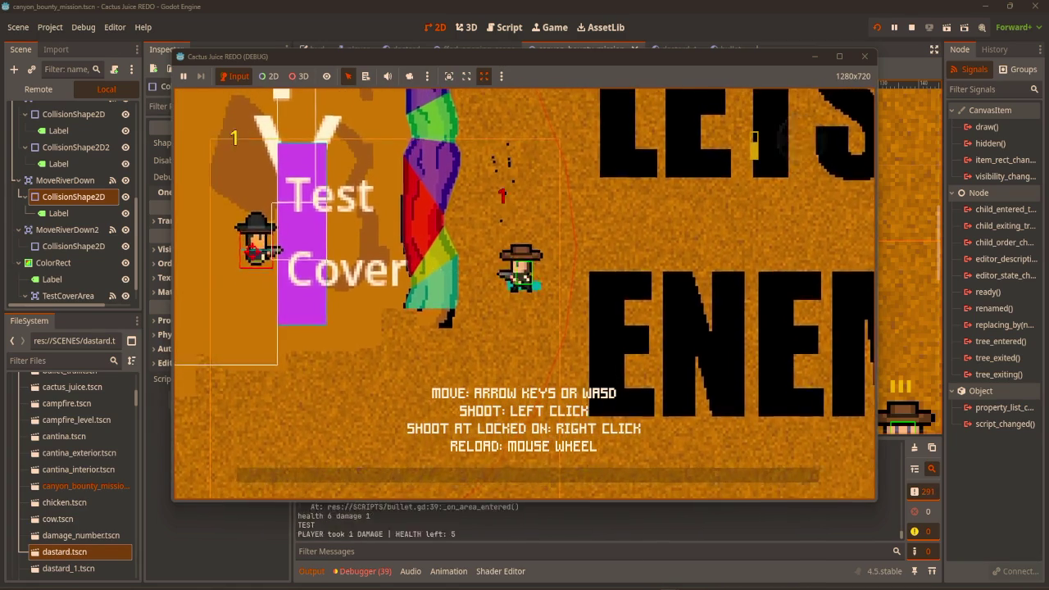
pyautogui.press('w')
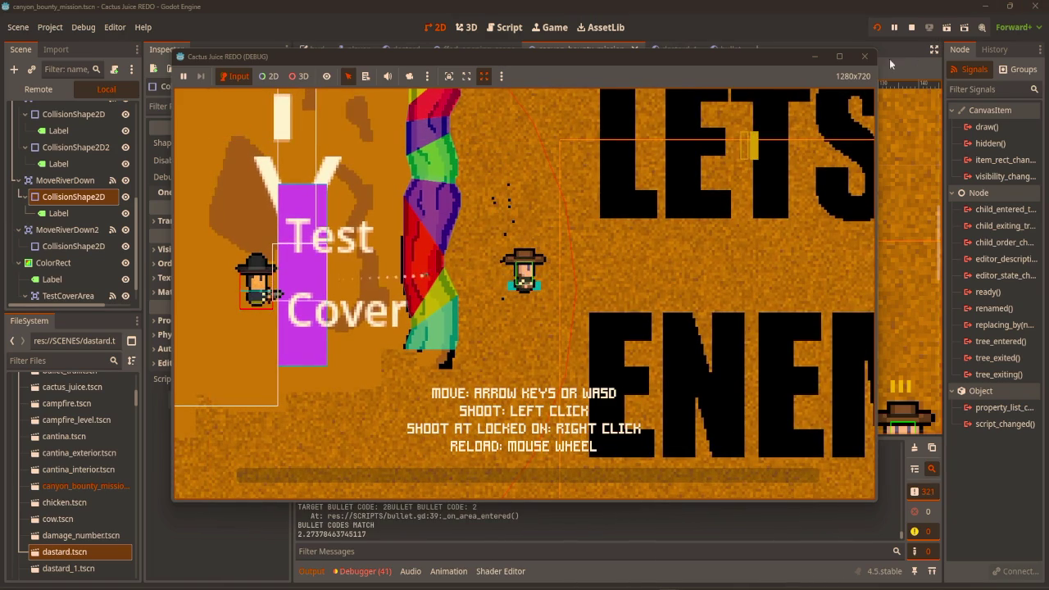
pyautogui.click(864, 56)
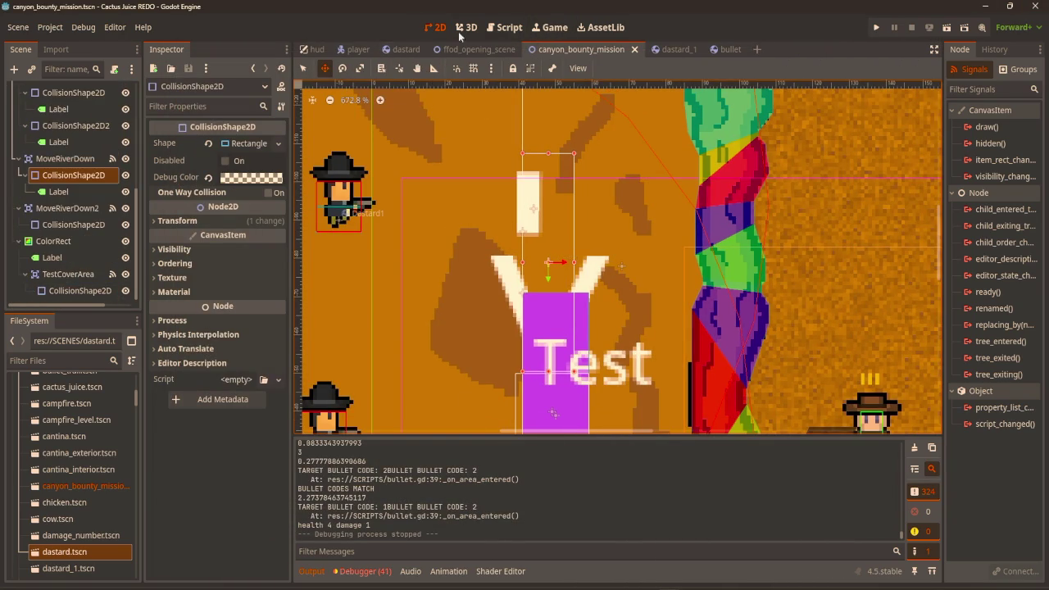
# Change the random_num threshold on line 42 of canyon_bounty_mission.gd to 2 and test-run it
pyautogui.click(498, 35)
pyautogui.click(344, 157)
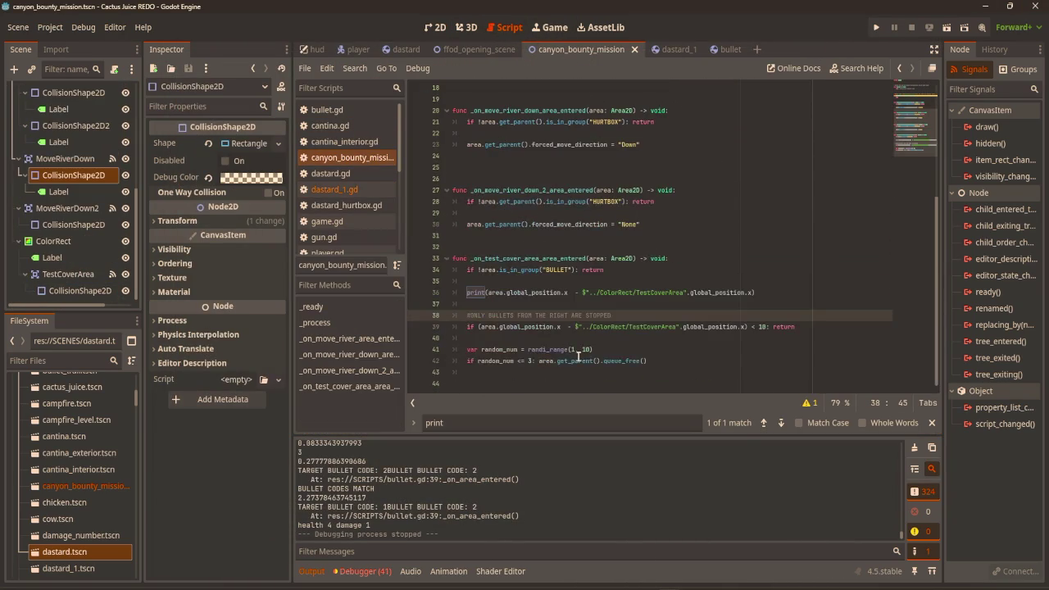
pyautogui.click(531, 361)
pyautogui.write('2')
pyautogui.press('F5')
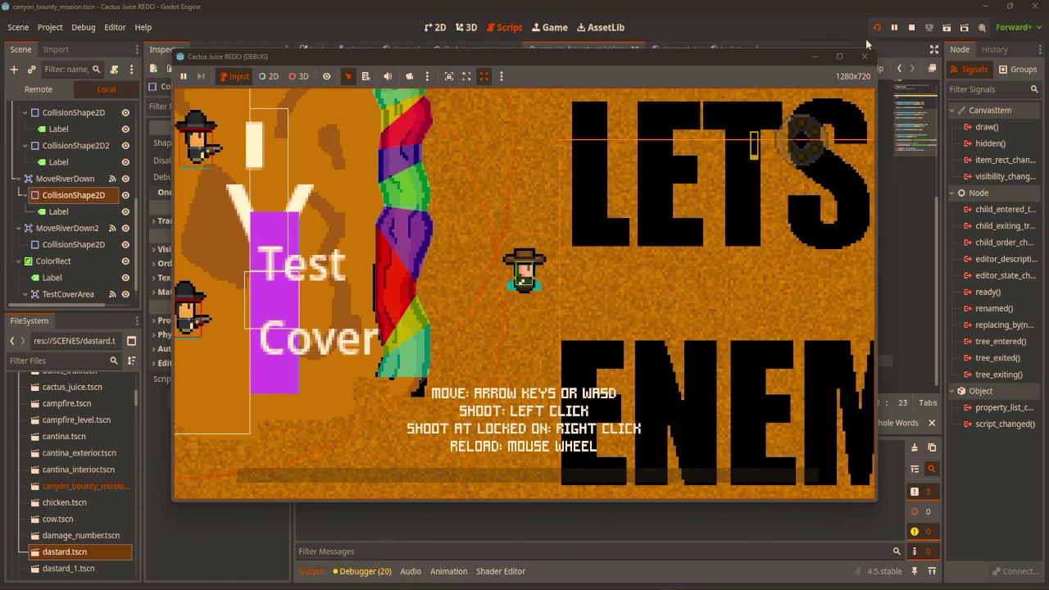
pyautogui.click(864, 56)
# Open the dastard_1 scene and select AttackRangeArea's CollisionShape2D circle
pyautogui.click(666, 49)
pyautogui.click(424, 29)
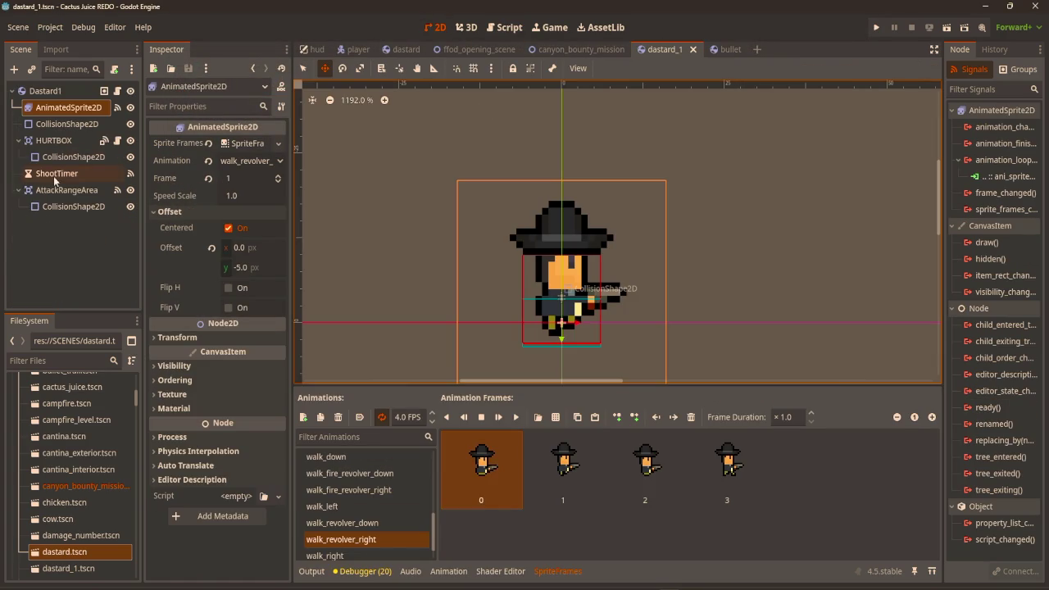
pyautogui.click(65, 189)
pyautogui.click(73, 207)
pyautogui.scroll(-6, 618, 249)
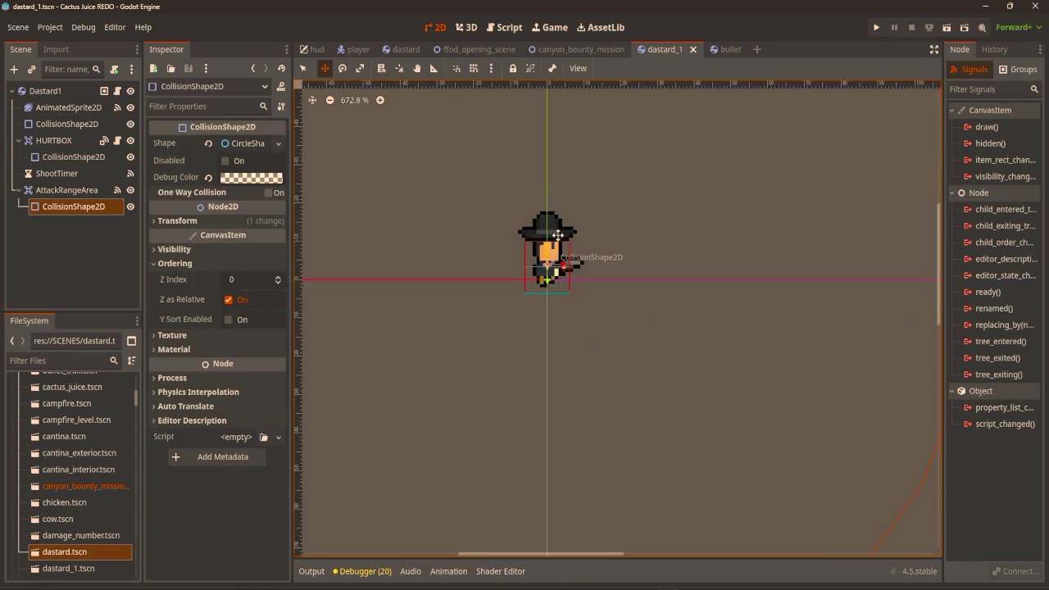
pyautogui.scroll(-2, 618, 250)
# Run the game and walk the cowboy around near the Test Cover
pyautogui.press('q')
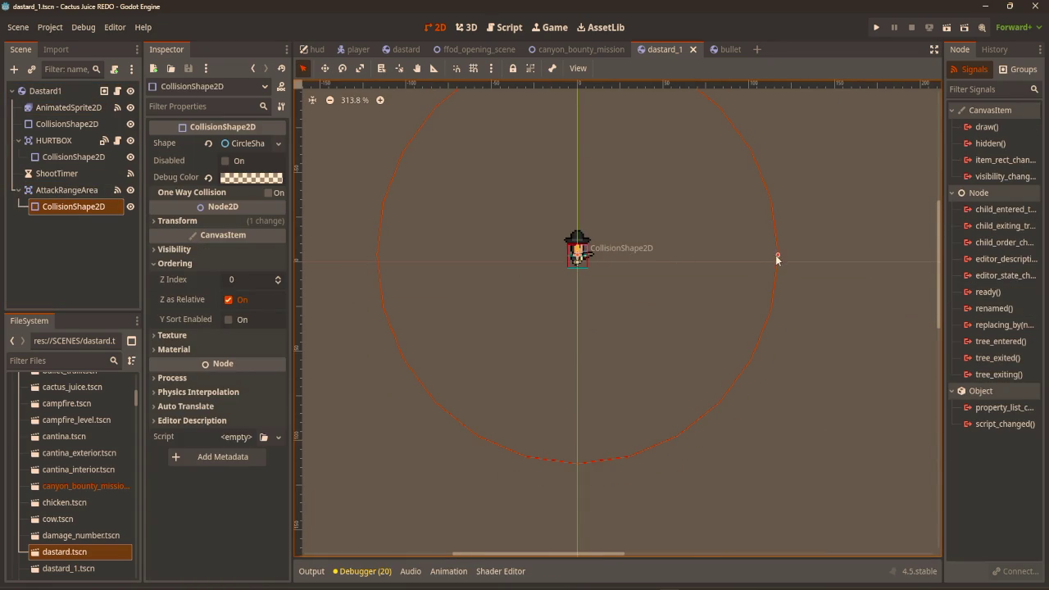
pyautogui.press('F5')
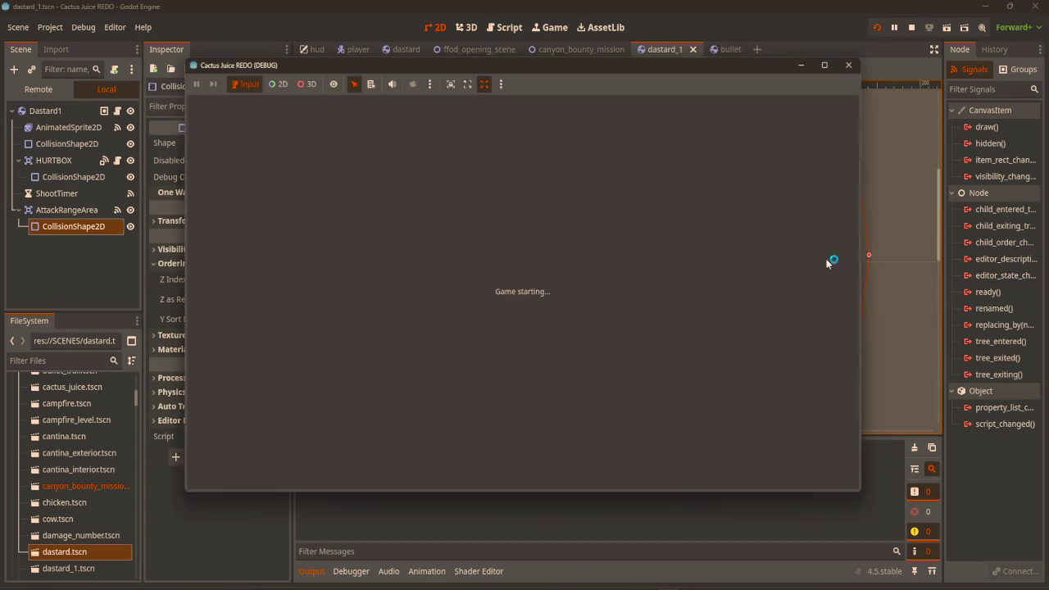
pyautogui.press('w')
pyautogui.press('d')
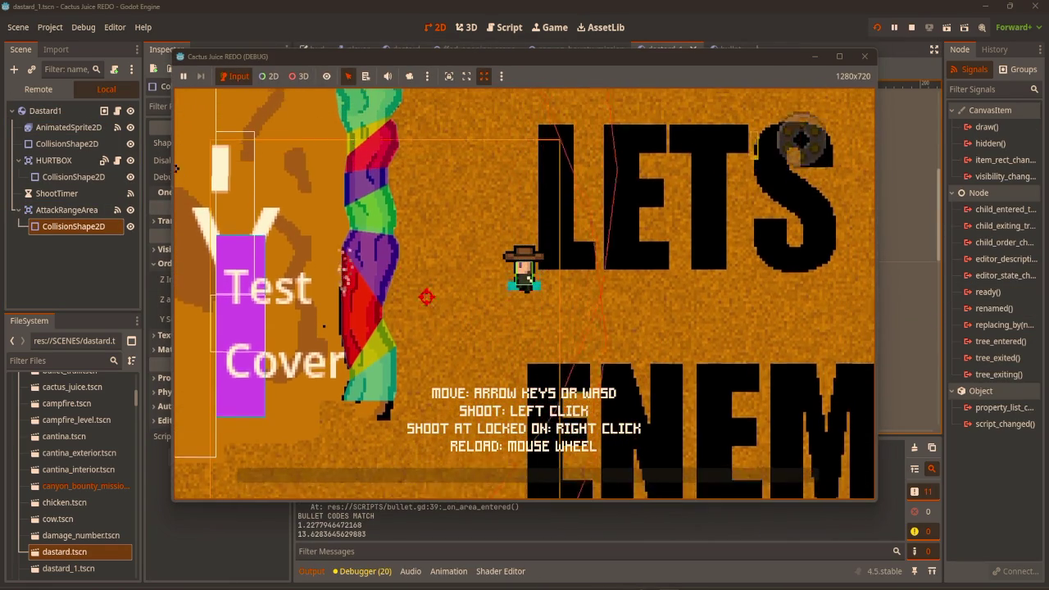
pyautogui.press('s')
pyautogui.press('a')
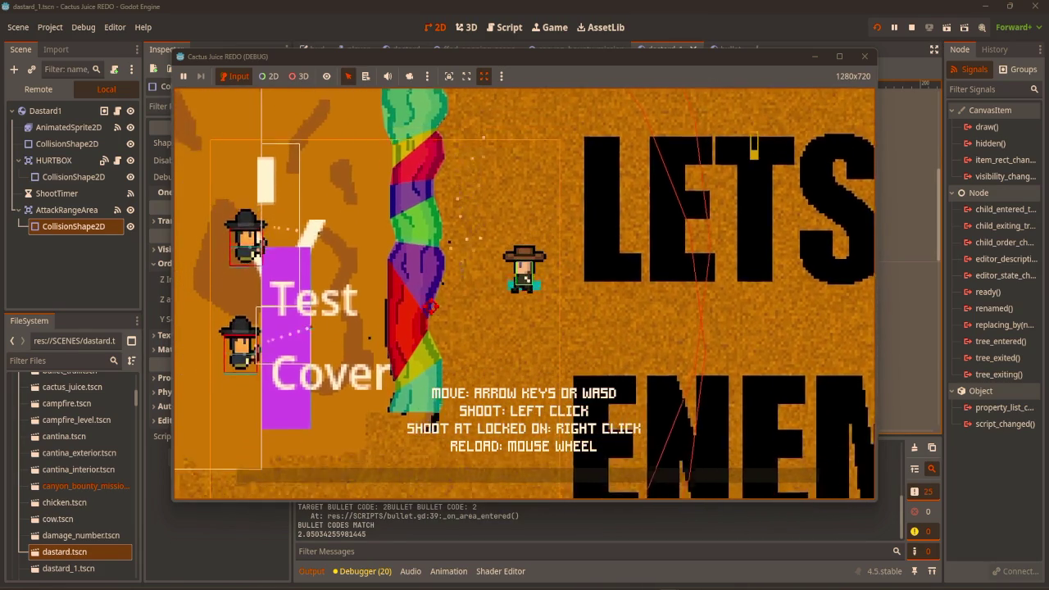
pyautogui.press('w')
pyautogui.scroll(-1, 318, 216)
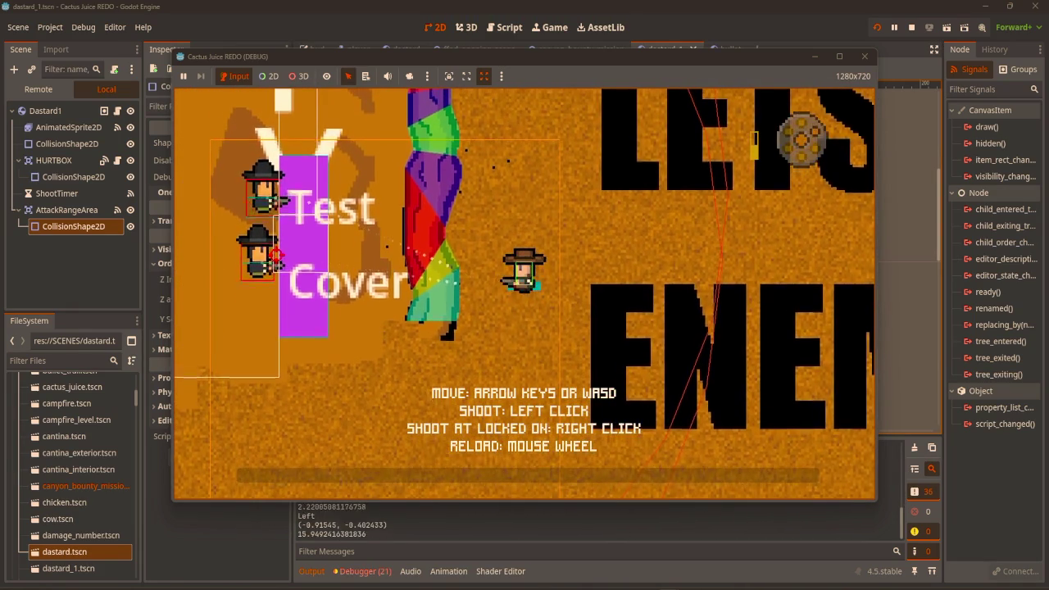
pyautogui.press('w')
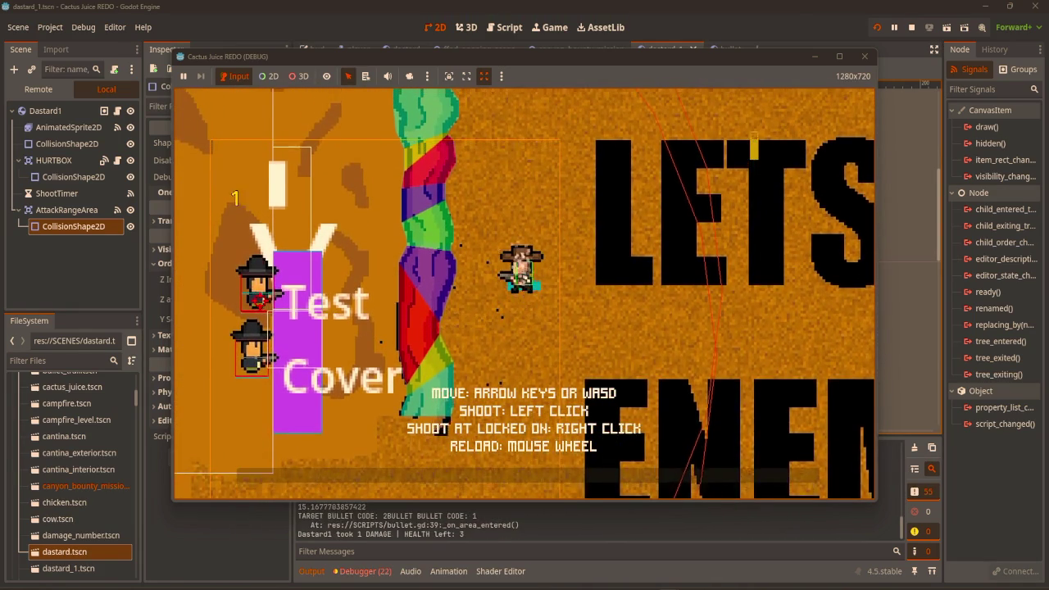
pyautogui.press('a')
pyautogui.press('w')
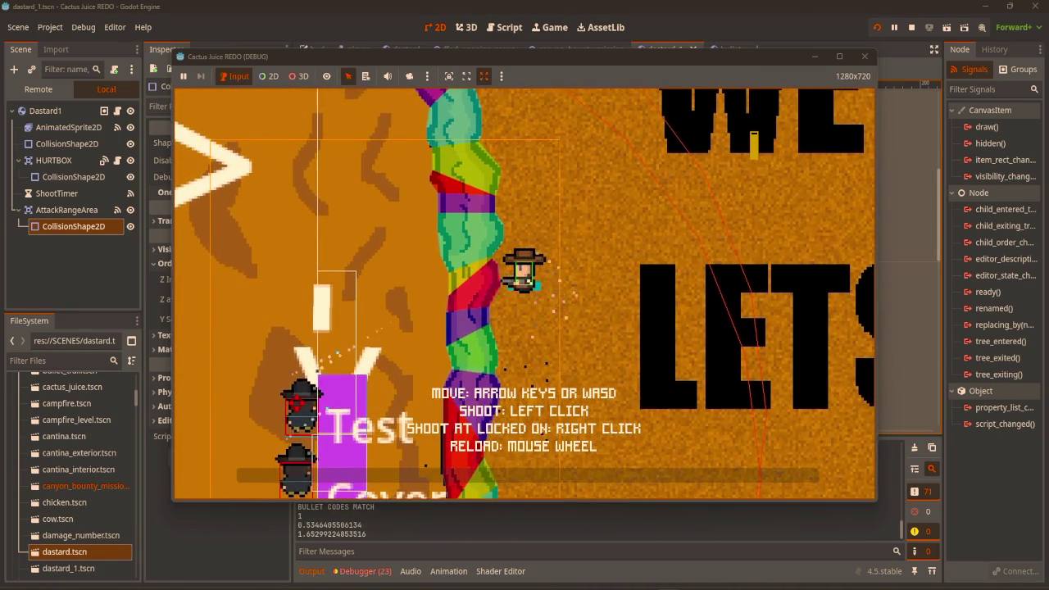
pyautogui.scroll(-1, 748, 146)
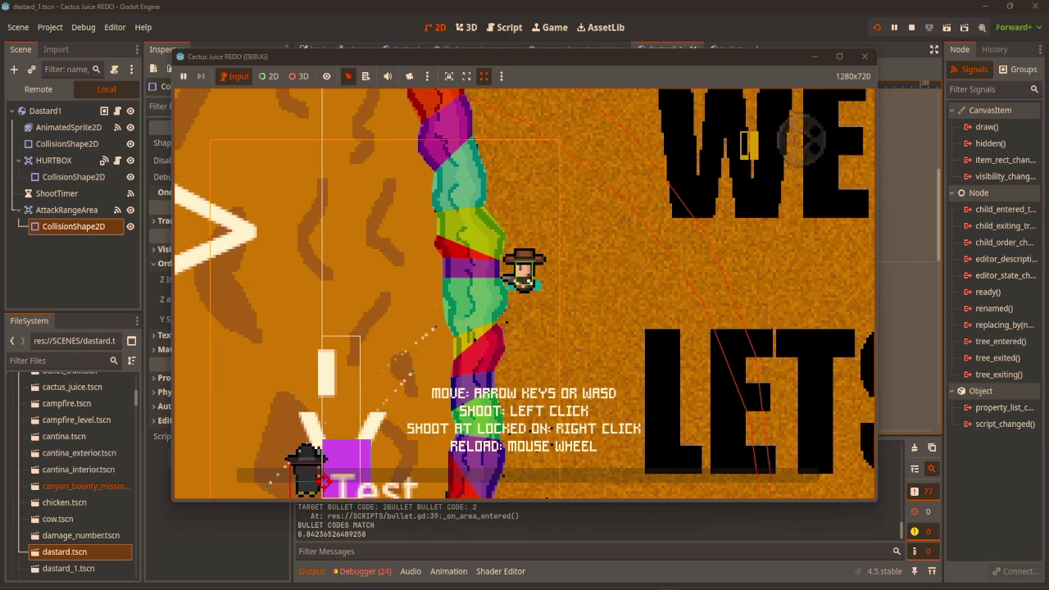
pyautogui.scroll(-1, 747, 146)
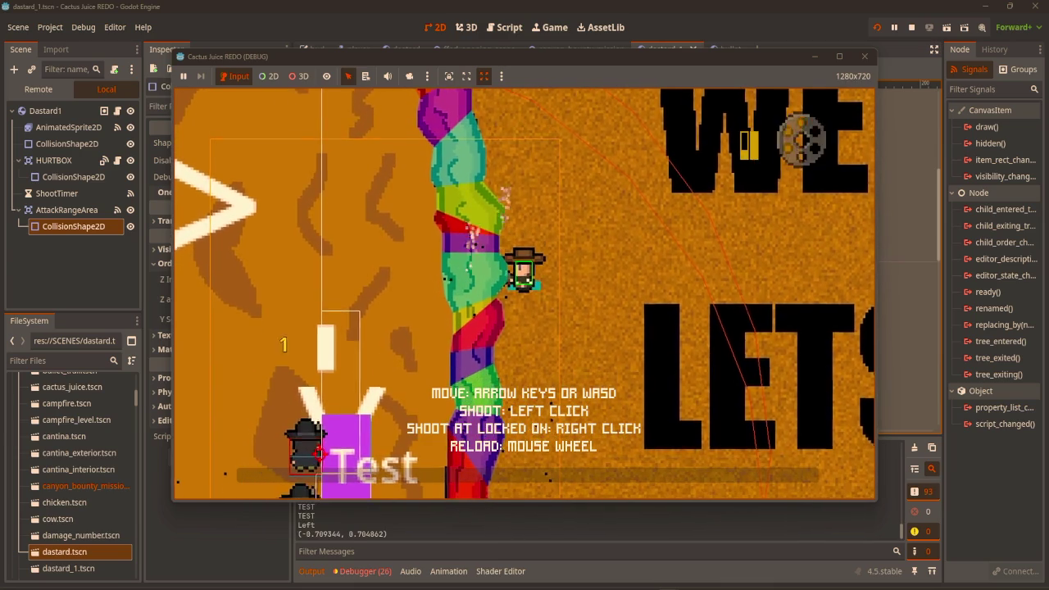
# Fire at the locked-on Dastard, dodge up and down by the cover, then stop the game
pyautogui.rightClick(747, 146)
pyautogui.press('s')
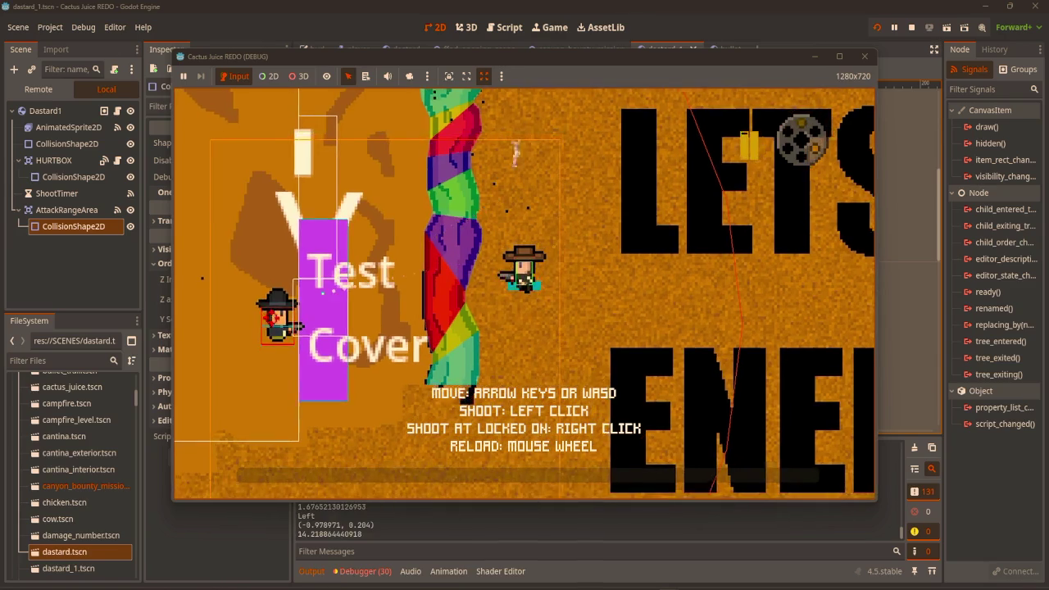
pyautogui.scroll(-1, 524, 292)
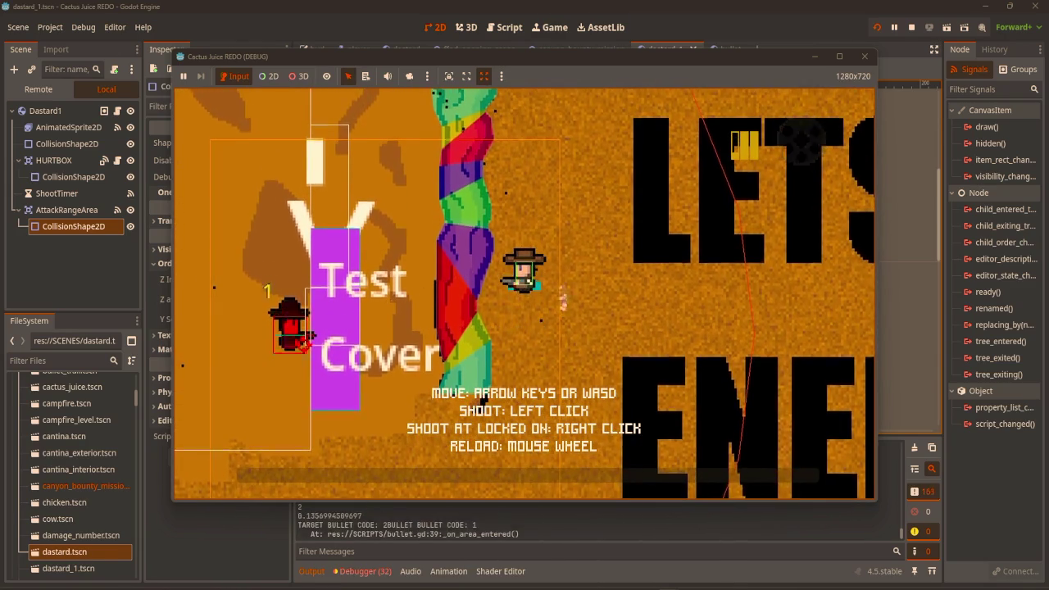
pyautogui.press('s')
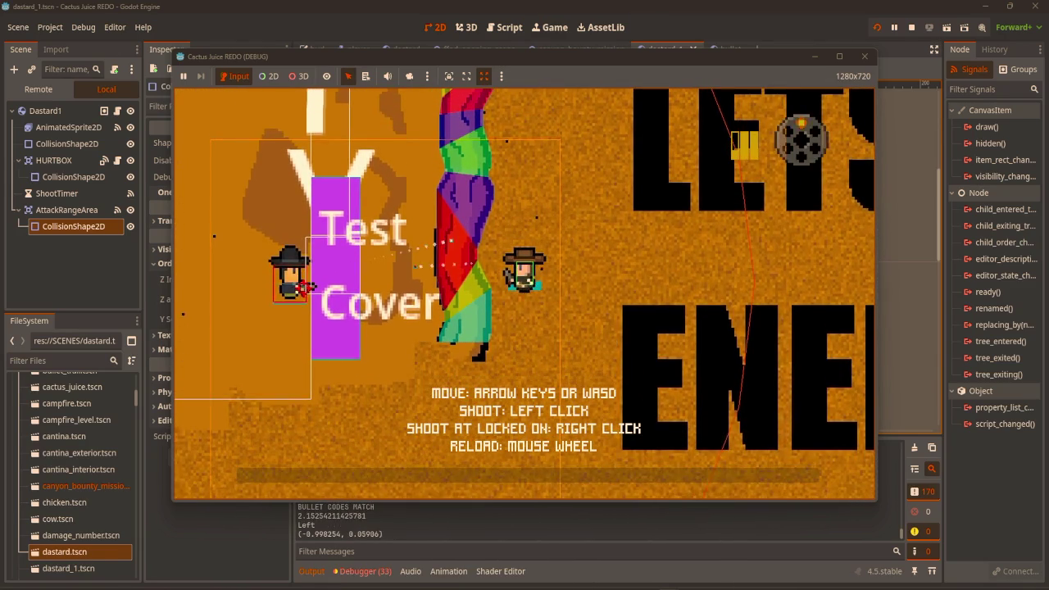
pyautogui.press('w')
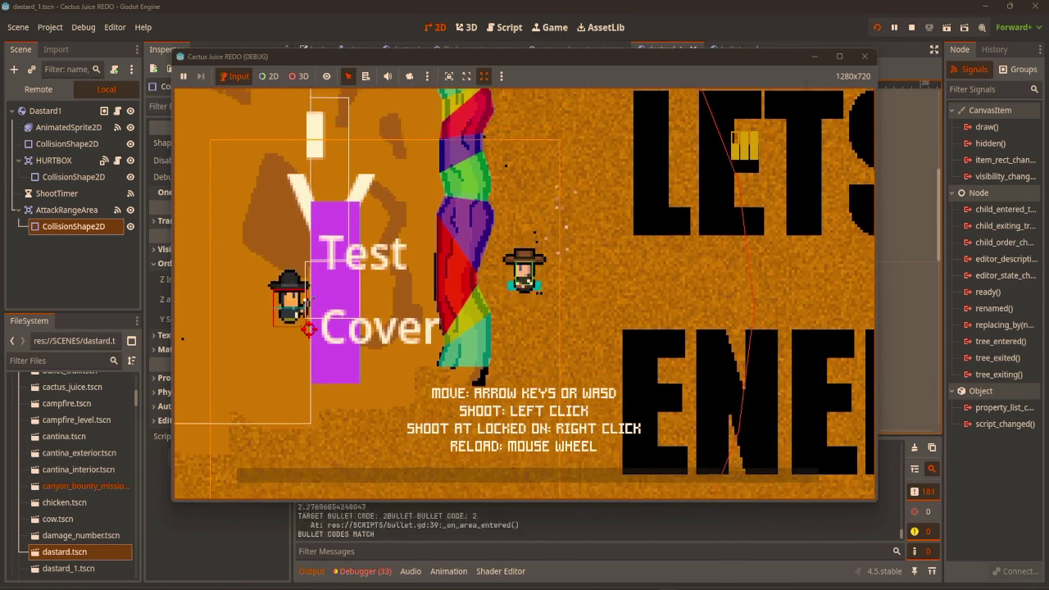
pyautogui.press('s')
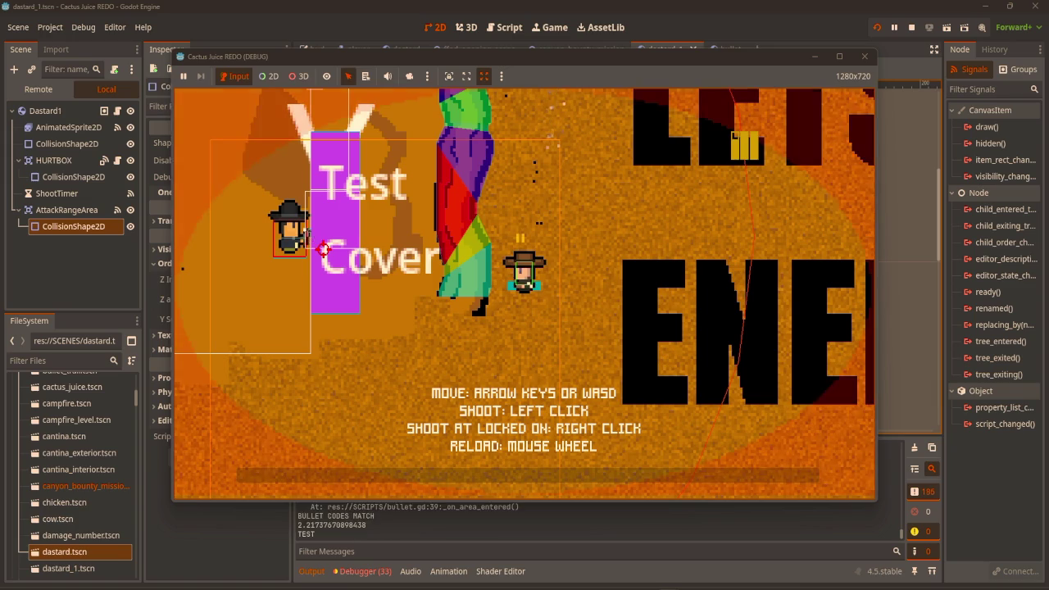
pyautogui.press('w')
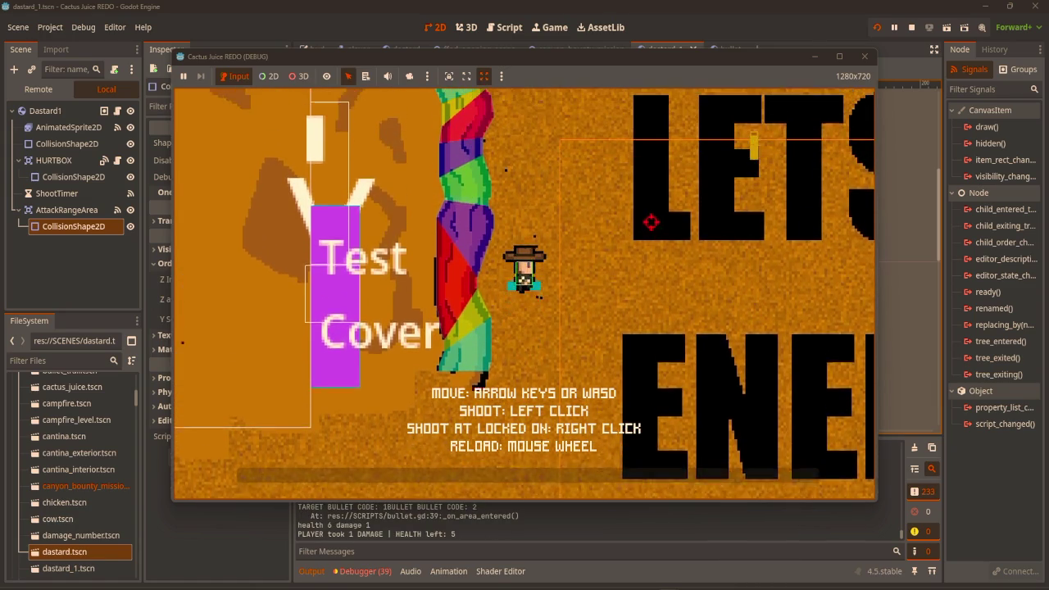
pyautogui.press('w')
pyautogui.press('d')
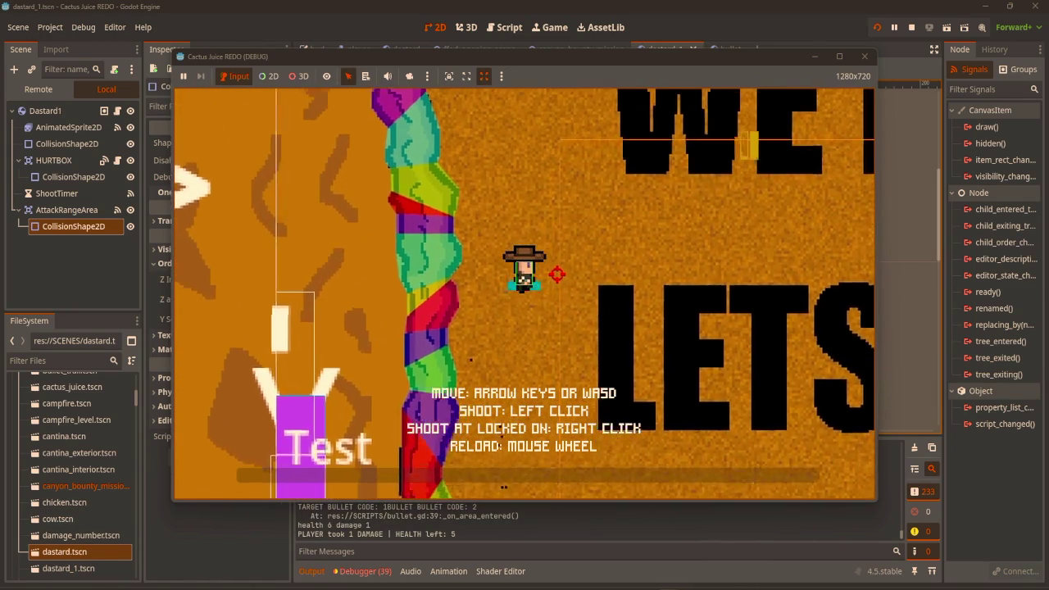
pyautogui.press('s')
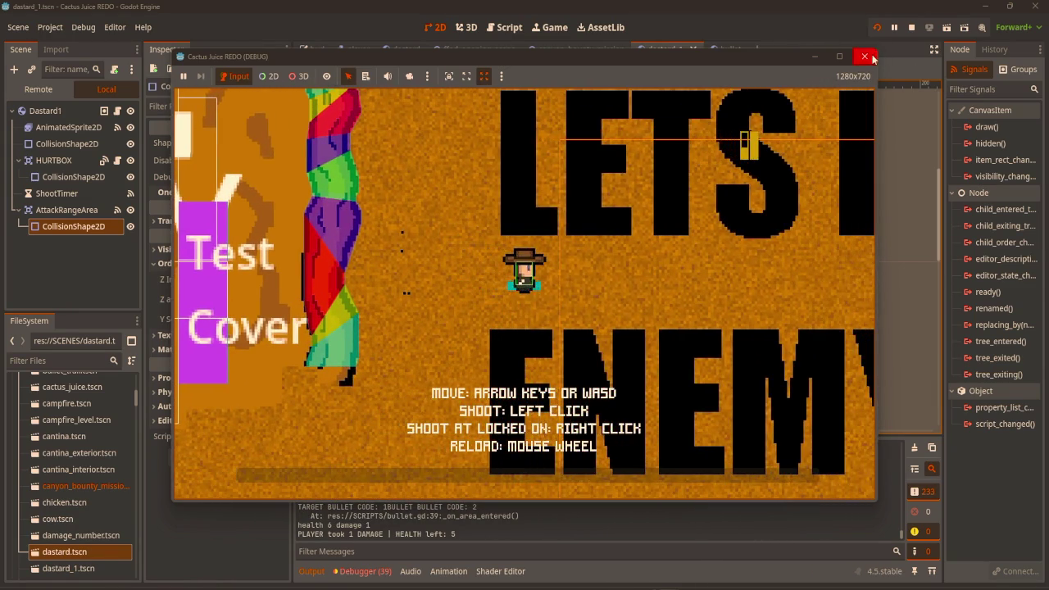
pyautogui.click(864, 55)
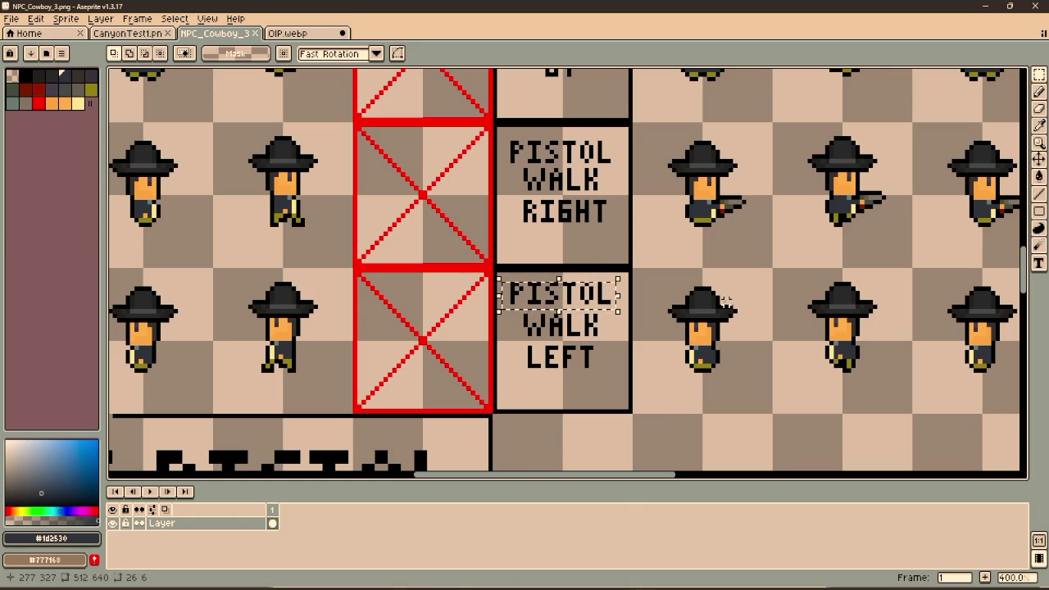
# Zoom out on NPC_Cowboy_3 and bring up the CanyonTest1.png canyon image
pyautogui.scroll(-5, 385, 205)
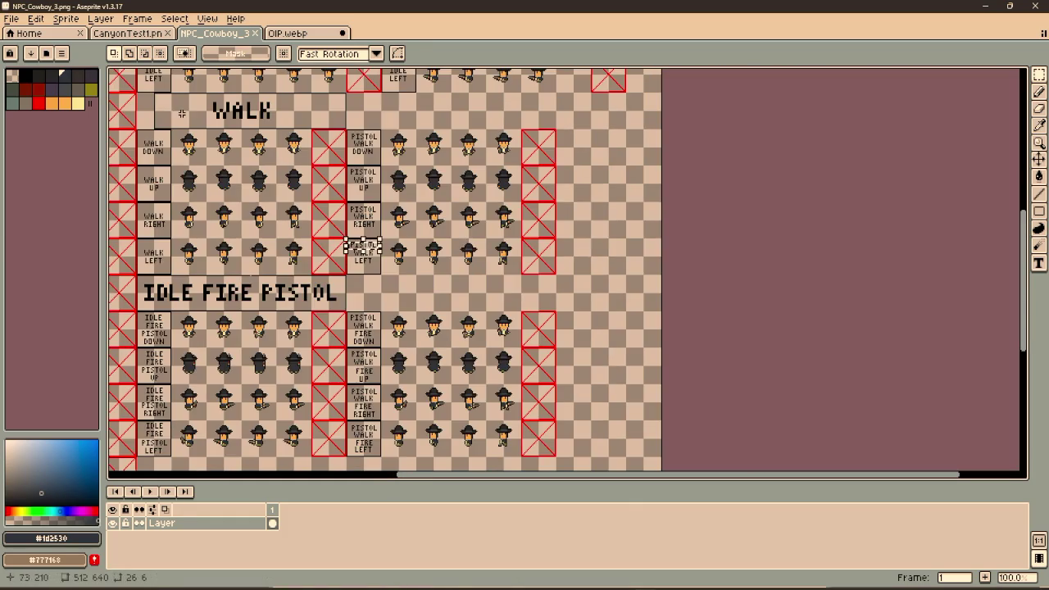
pyautogui.click(141, 35)
pyautogui.hscroll(5, 401, 267)
pyautogui.scroll(-3, 401, 267)
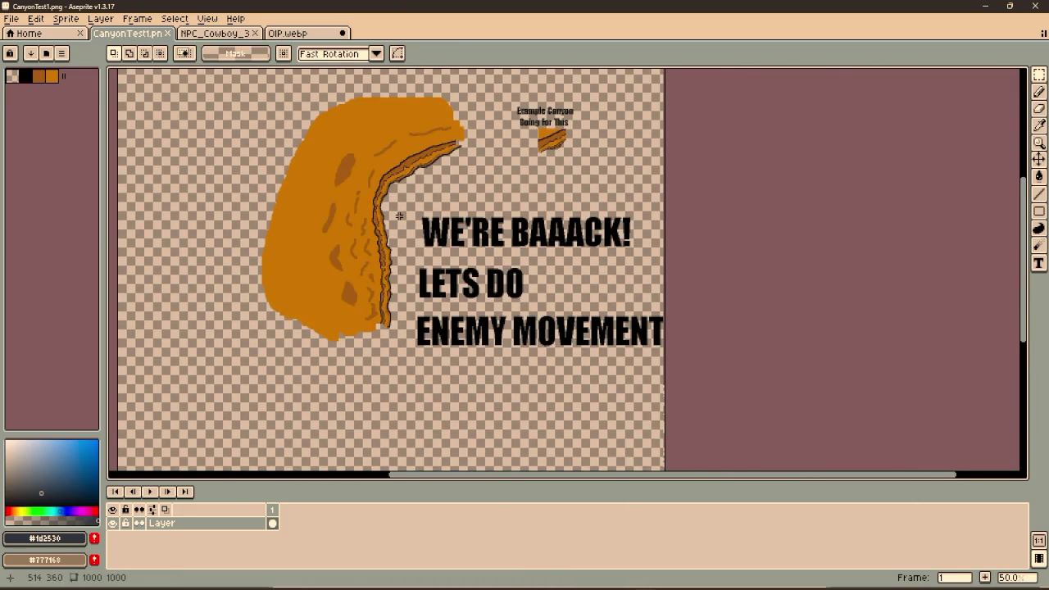
# Erase the old 'WE'RE BAAACK! LETS DO ENEMY MOVEMENT' text block
pyautogui.moveTo(399, 215); pyautogui.dragTo(700, 386)
pyautogui.press('Delete')
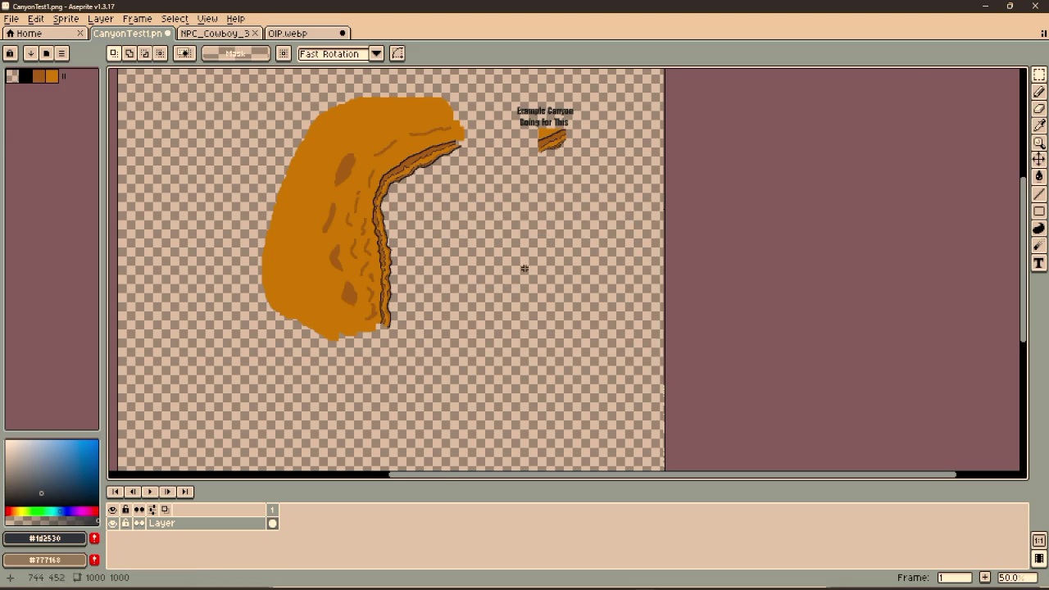
pyautogui.scroll(1, 407, 256)
pyautogui.hscroll(2, 485, 306)
# Write 'GOTTA CALL IT' in 64-size Impact beside the canyon, then marquee the area below
pyautogui.press('t')
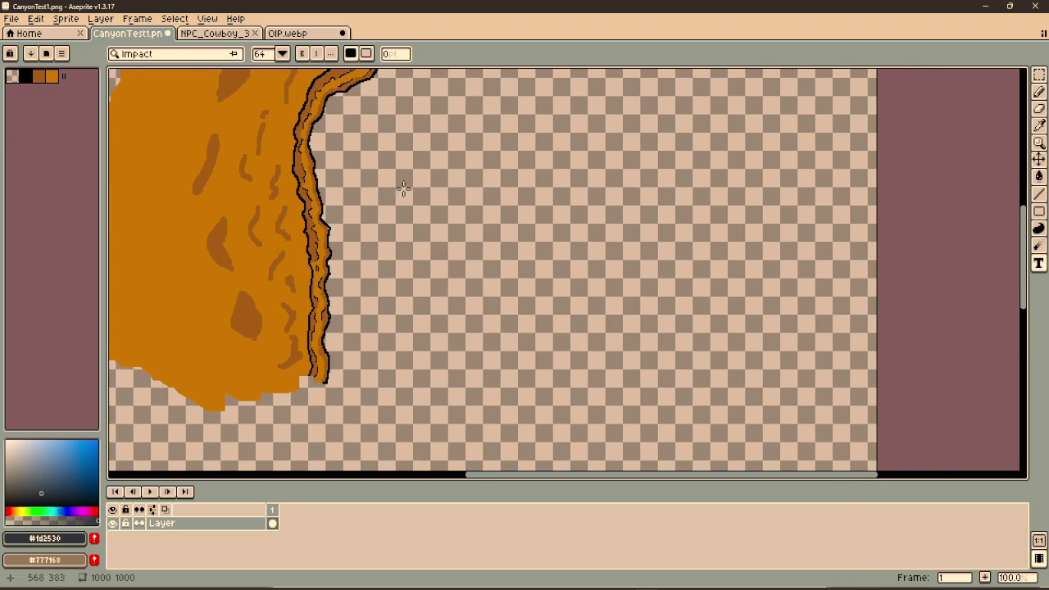
pyautogui.moveTo(380, 141)
pyautogui.mouseDown()
pyautogui.moveTo(649, 261)
pyautogui.moveTo(824, 263)
pyautogui.mouseUp()
pyautogui.write('GOT')
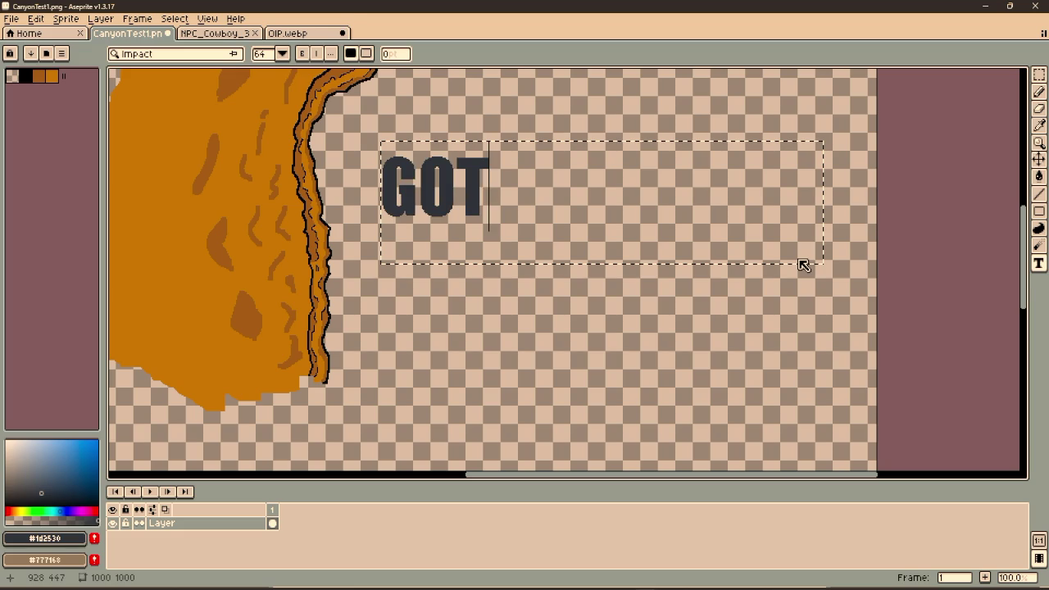
pyautogui.write('TA CAL')
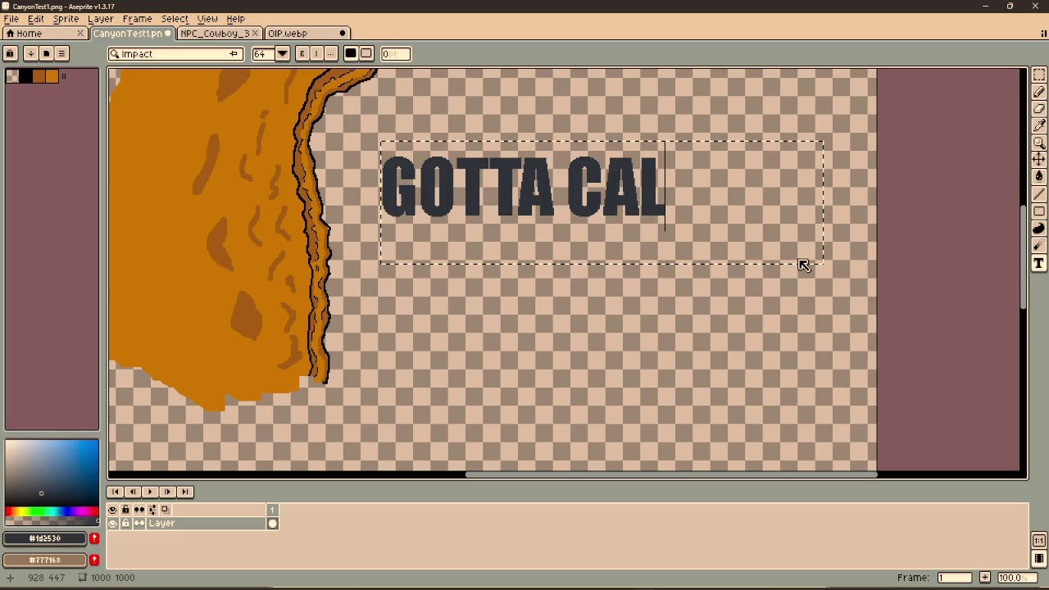
pyautogui.write('L IT')
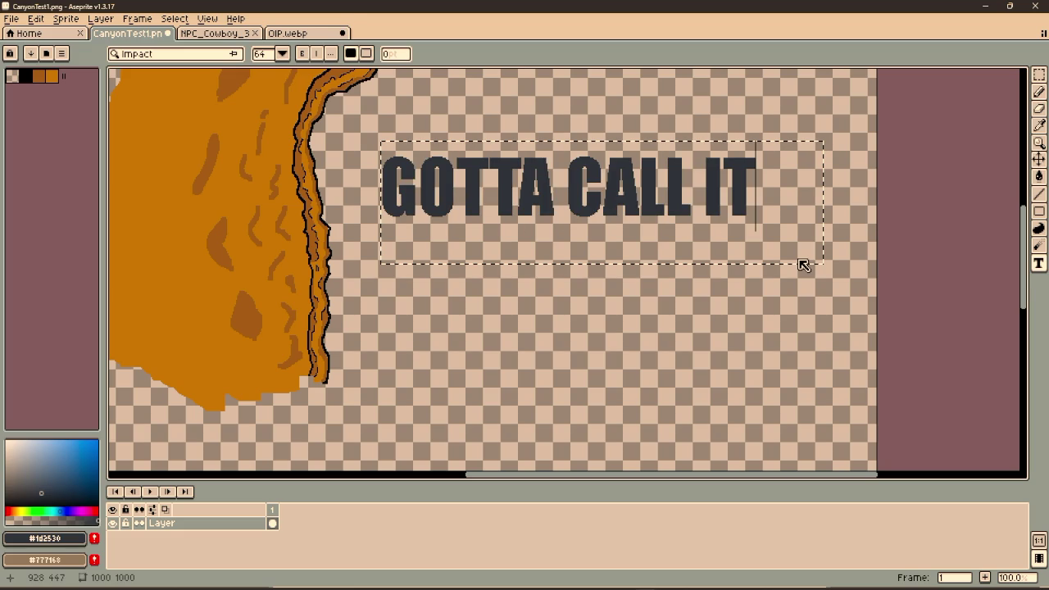
pyautogui.press('Return')
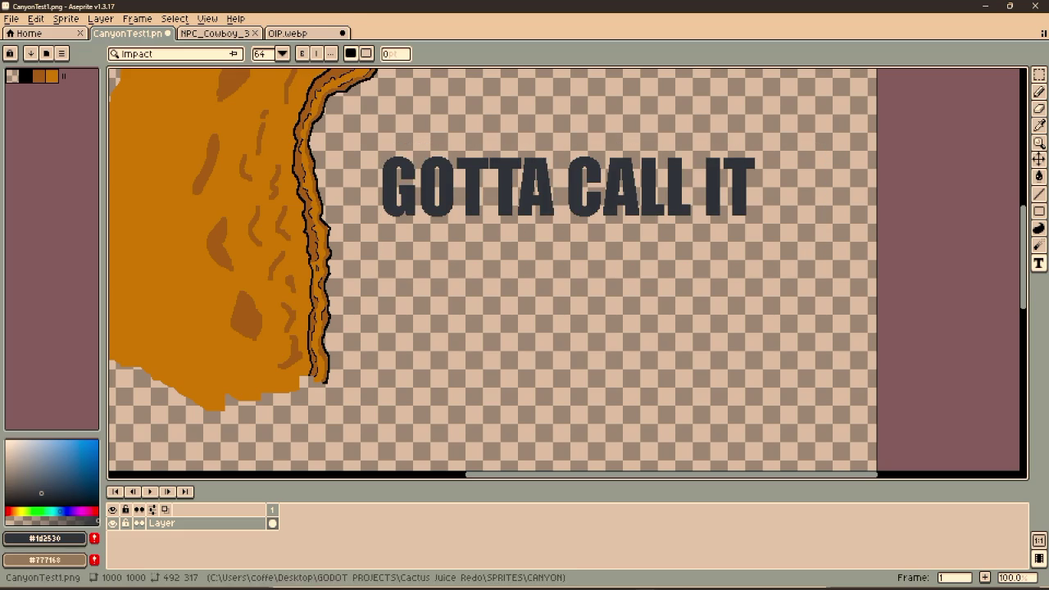
pyautogui.click(7, 501)
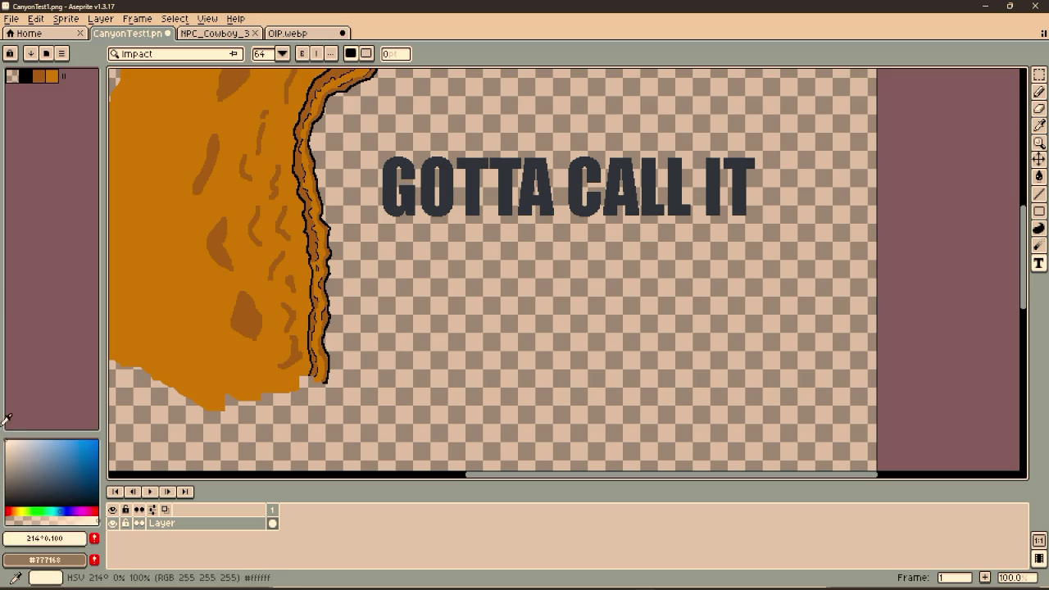
pyautogui.press('m')
pyautogui.moveTo(356, 239)
pyautogui.mouseDown()
pyautogui.moveTo(820, 474)
pyautogui.moveTo(840, 463)
pyautogui.moveTo(840, 377)
pyautogui.moveTo(835, 387)
pyautogui.mouseUp()
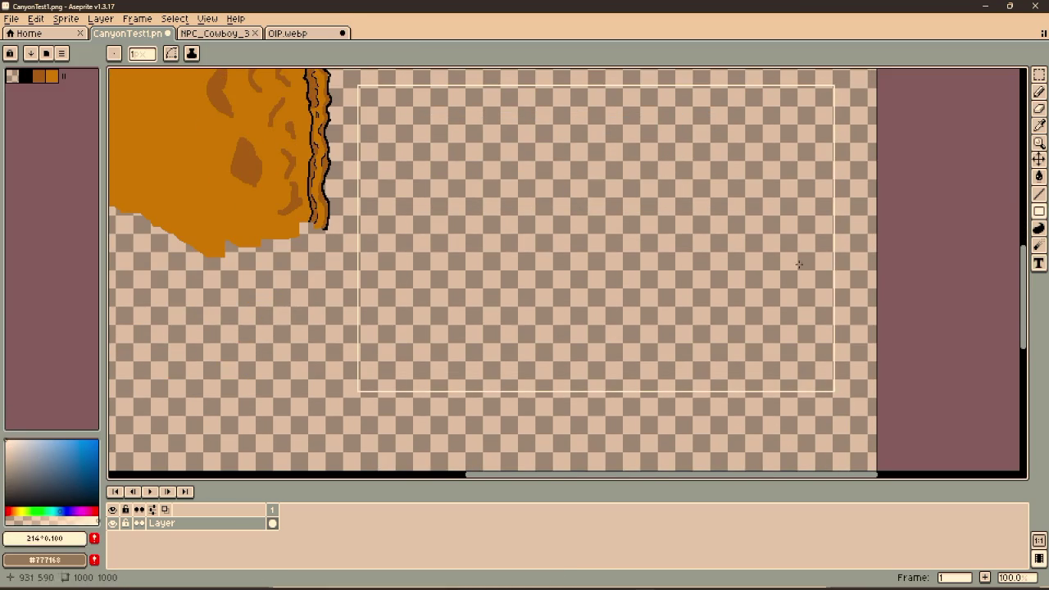
# Fill the marked rectangle below 'GOTTA CALL IT' with cream, then set the colour to black
pyautogui.scroll(3, 783, 355)
pyautogui.press('g')
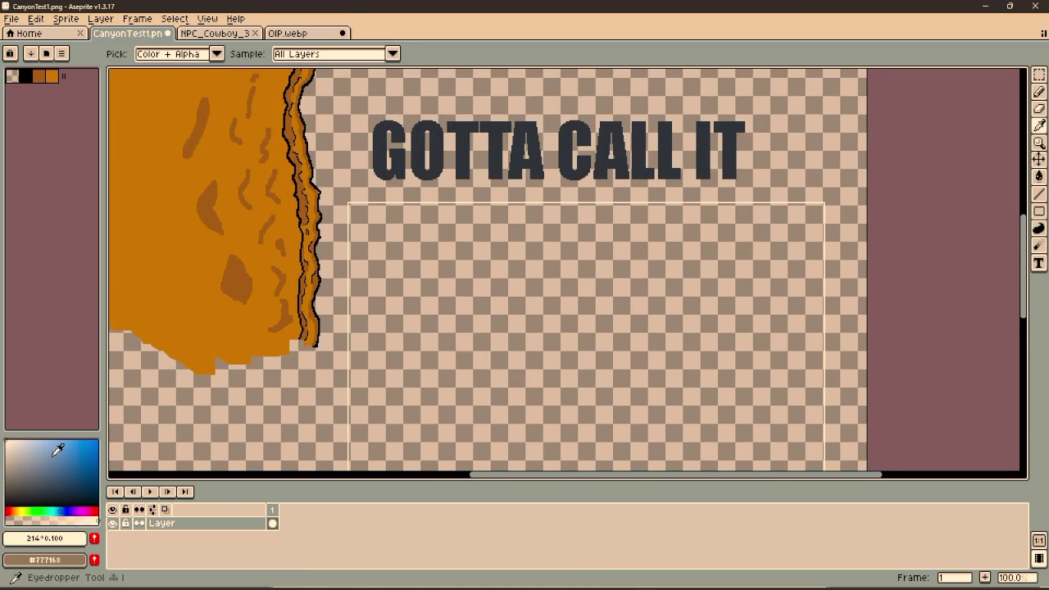
pyautogui.click(679, 330)
pyautogui.scroll(-1, 679, 330)
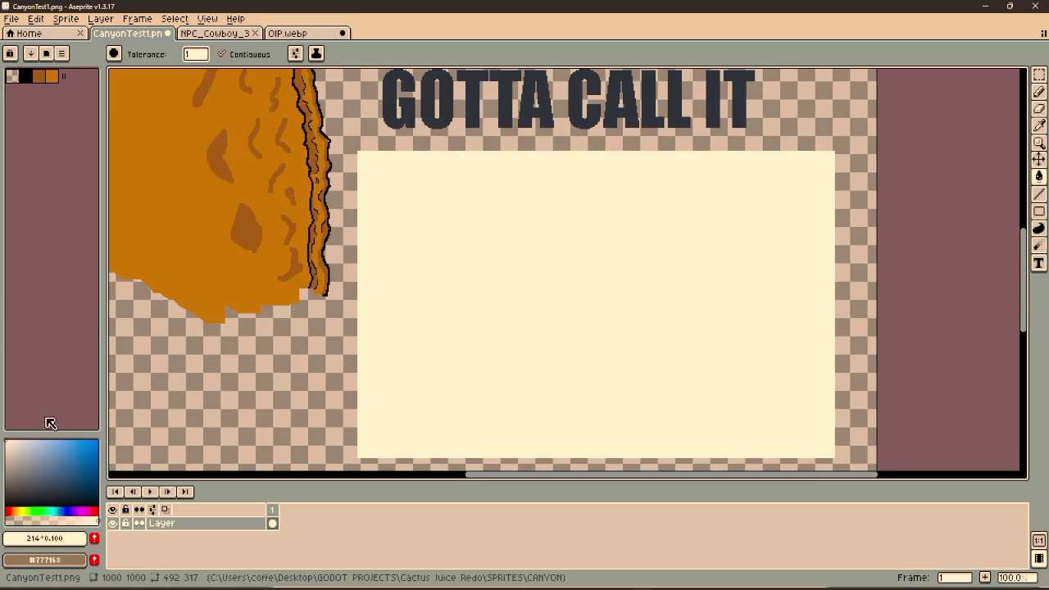
pyautogui.click(8, 502)
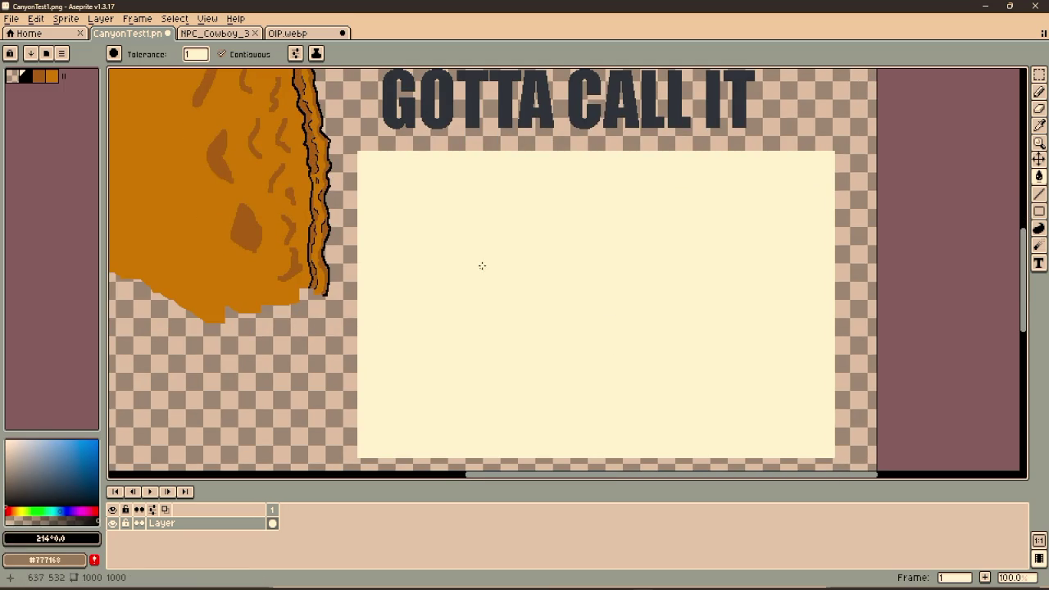
pyautogui.press('t')
pyautogui.scroll(2, 467, 267)
pyautogui.scroll(-2, 426, 252)
pyautogui.scroll(5, 445, 290)
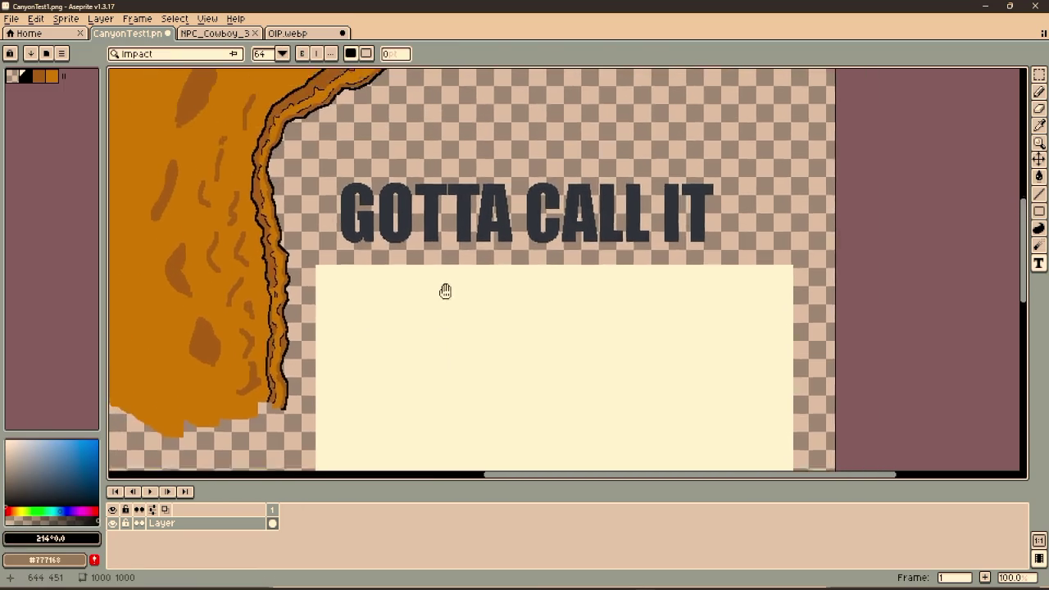
# Write 'MORE TONIGHT' in a text box inside the cream panel
pyautogui.moveTo(300, 358); pyautogui.dragTo(755, 468)
pyautogui.write('MO')
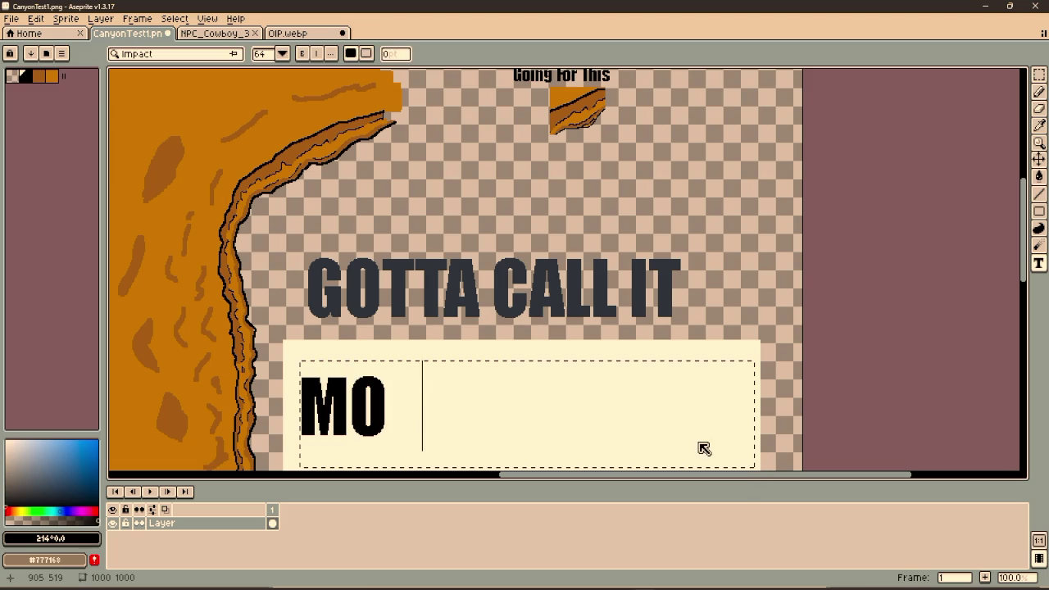
pyautogui.write('RE t')
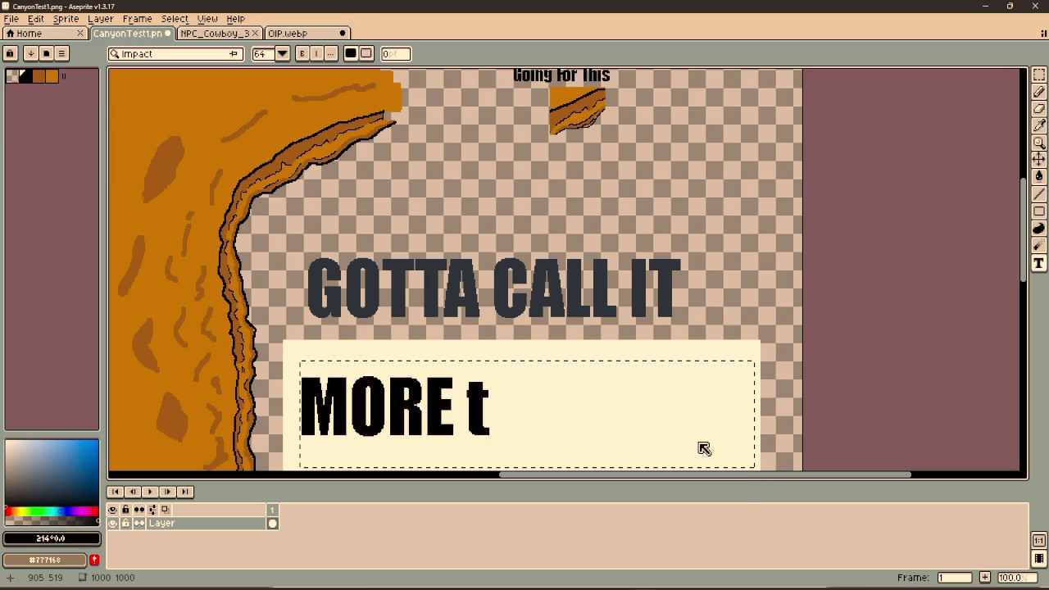
pyautogui.press('BackSpace')
pyautogui.write('TONIGHT')
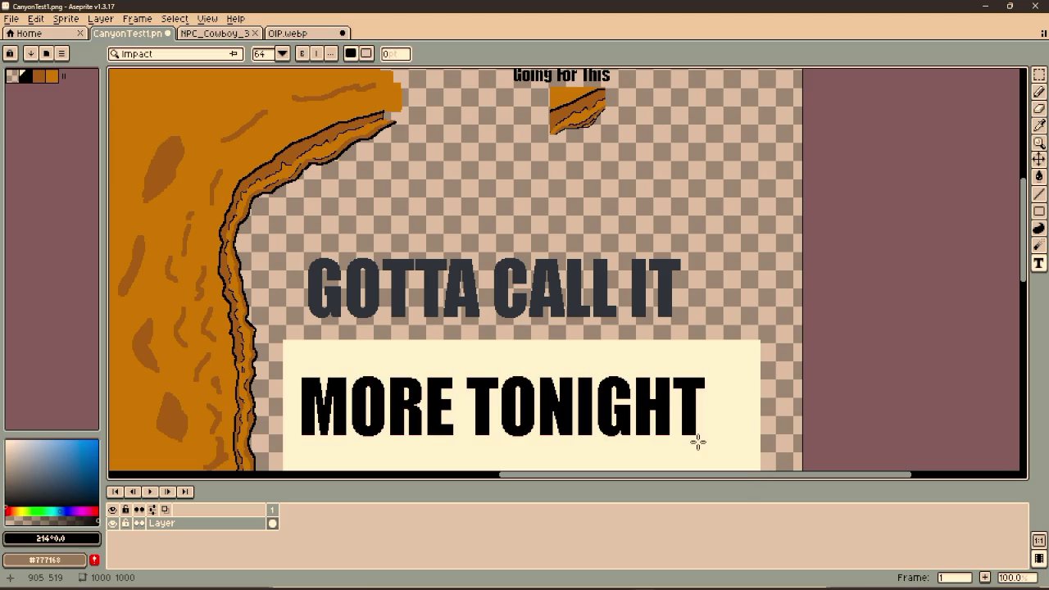
# Add 'OR TOMORROW' in a second text box below it, then pick dark grey
pyautogui.scroll(-3, 740, 375)
pyautogui.hscroll(3, 740, 375)
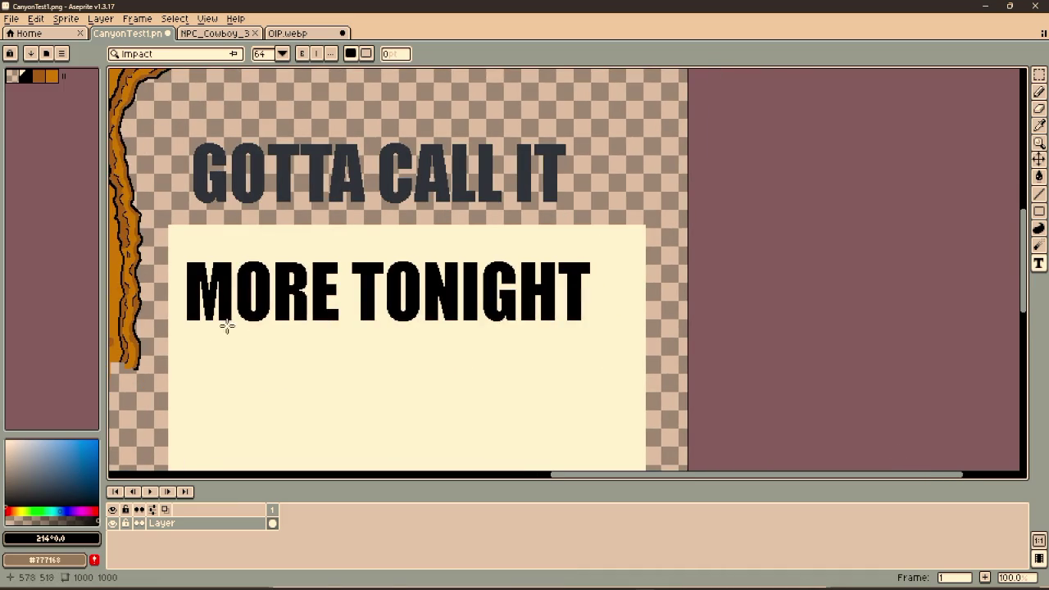
pyautogui.moveTo(179, 334); pyautogui.dragTo(631, 421)
pyautogui.write('OR T')
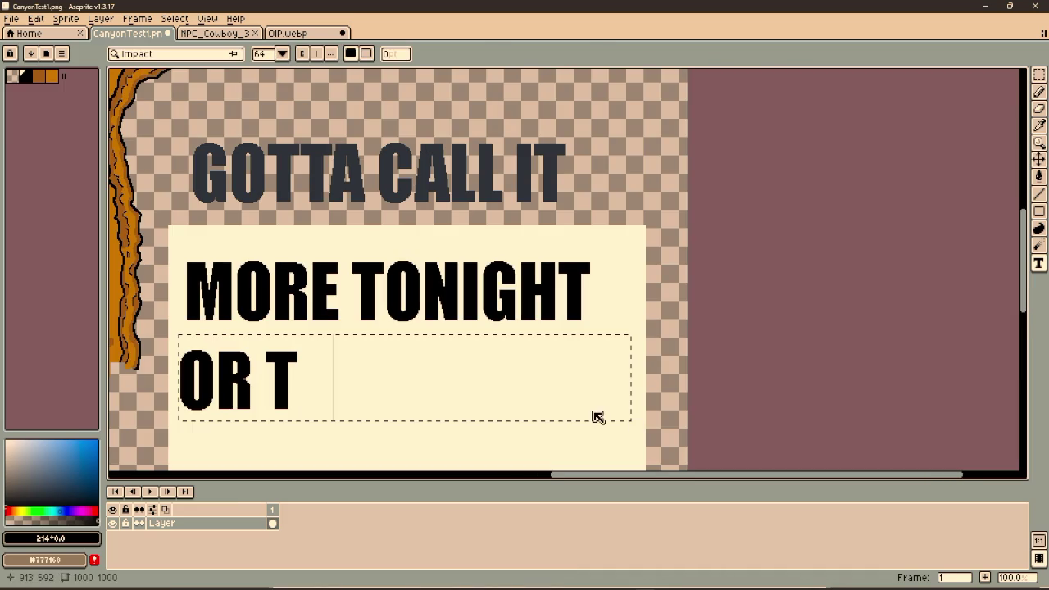
pyautogui.write('OMORROW')
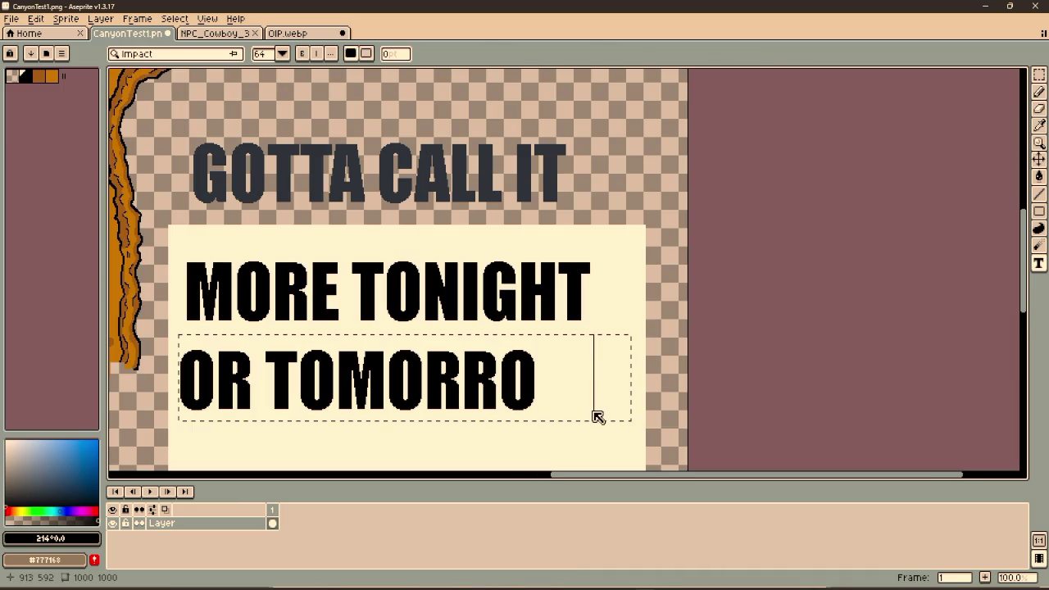
pyautogui.press('Return')
pyautogui.moveTo(633, 335)
pyautogui.mouseDown()
pyautogui.moveTo(714, 292)
pyautogui.moveTo(719, 336)
pyautogui.mouseUp()
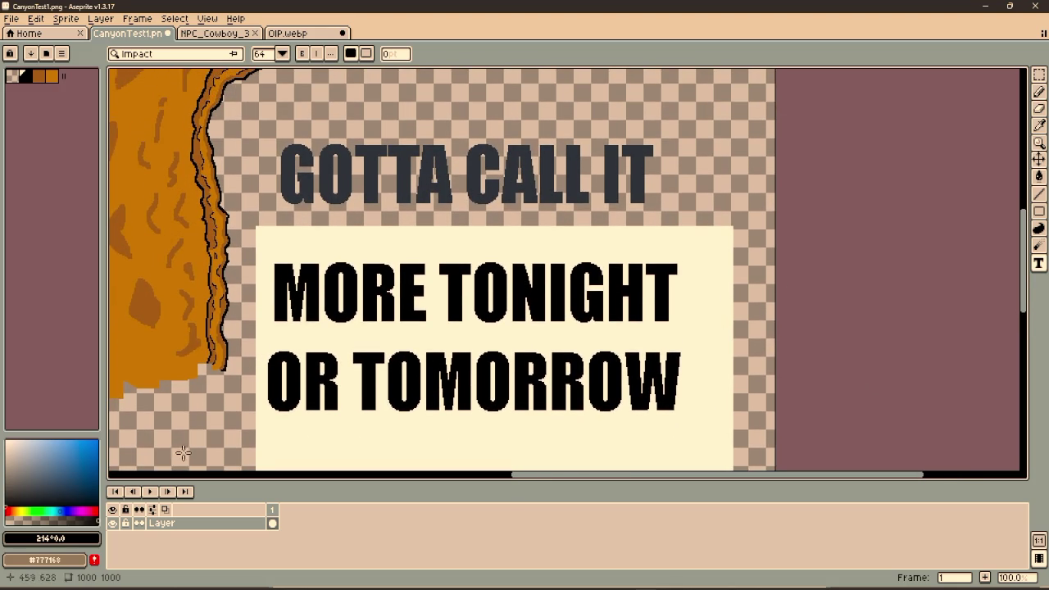
pyautogui.press('i')
pyautogui.click(8, 480)
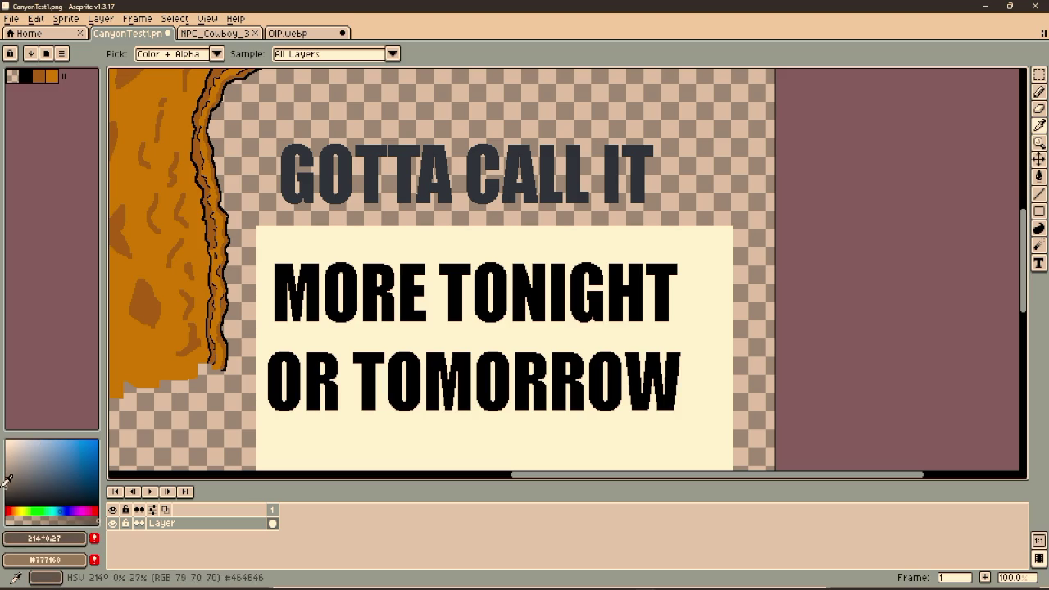
# Paint-bucket the cream panel dark grey, plus the cream gaps inside MORE, TONIGHT and TOMORROW
pyautogui.press('g')
pyautogui.click(717, 335)
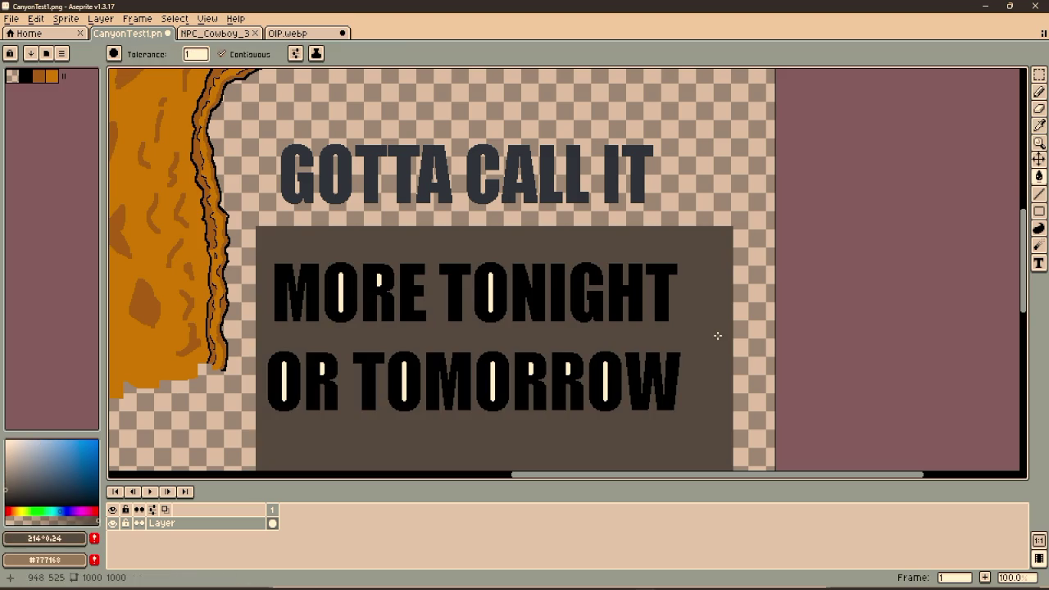
pyautogui.click(490, 289)
pyautogui.click(340, 289)
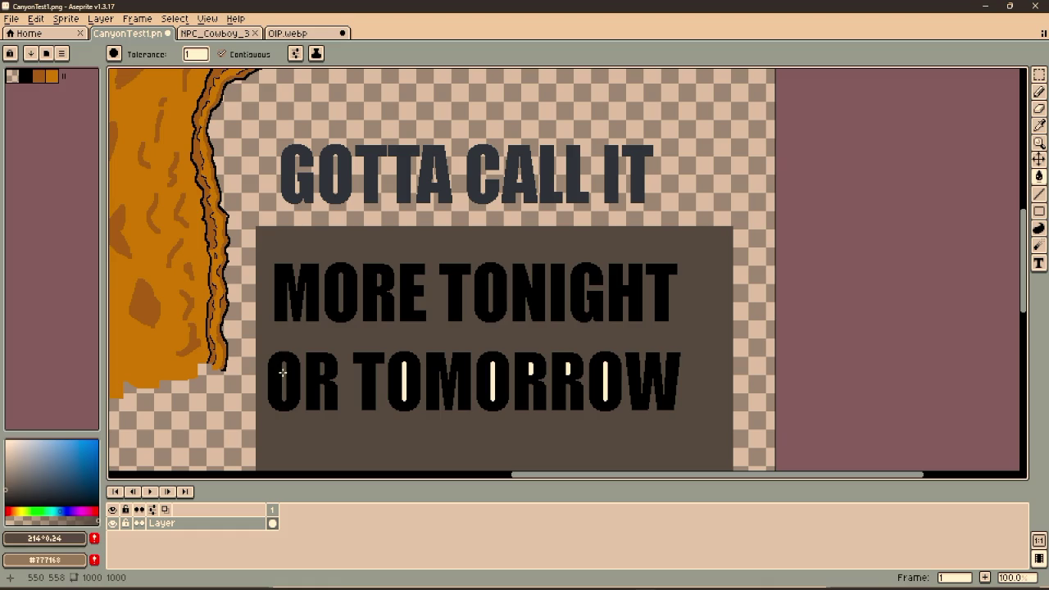
pyautogui.click(405, 375)
pyautogui.click(493, 378)
pyautogui.click(531, 369)
pyautogui.click(606, 378)
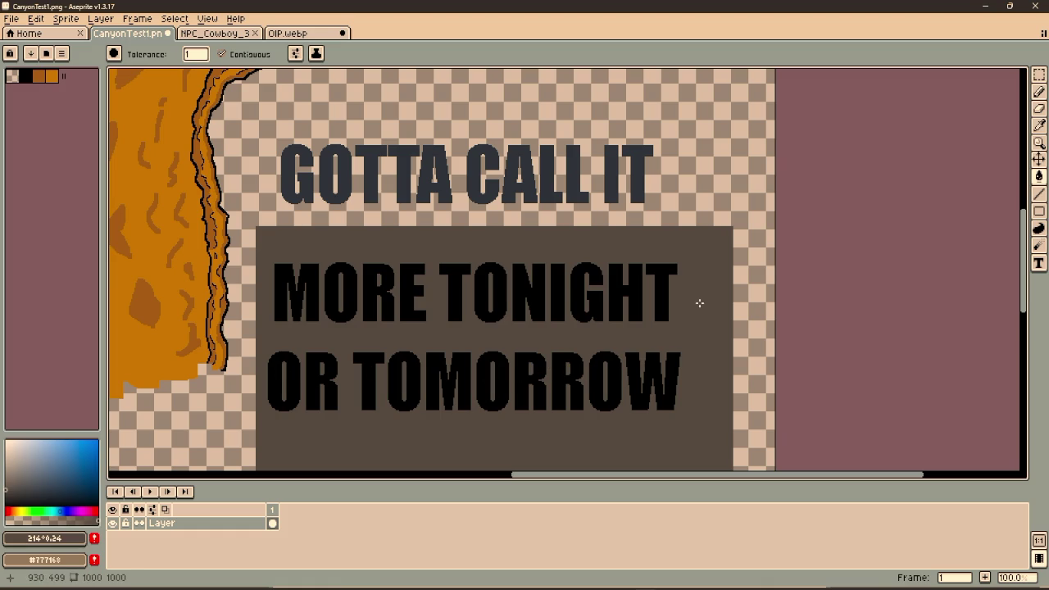